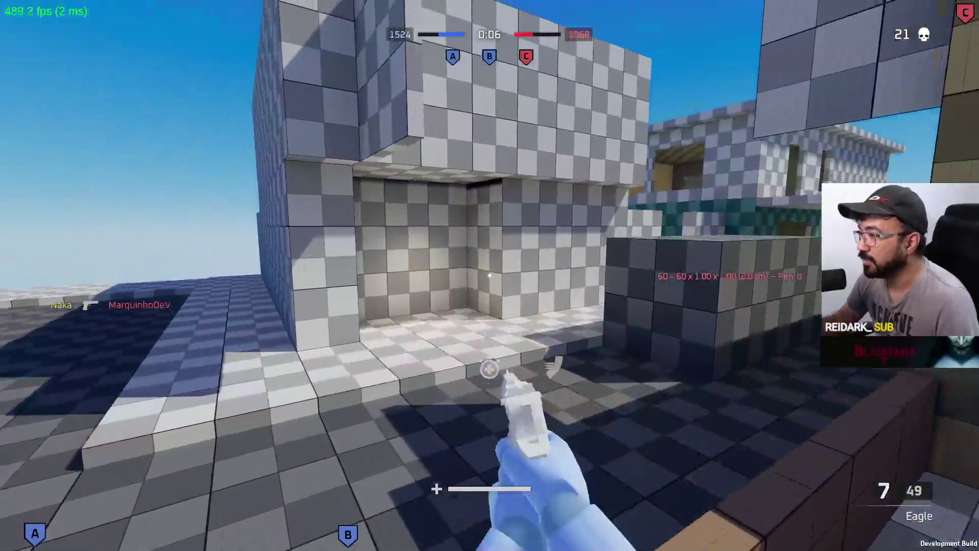
Step: Finish the match moving left with A, then vote for Shipment on the map vote screen
key("a")
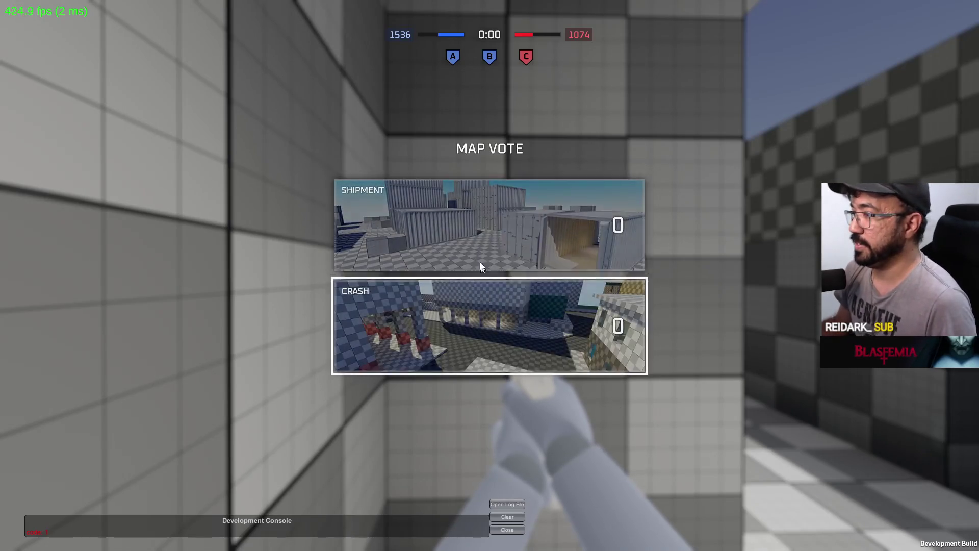
left_click(506, 240)
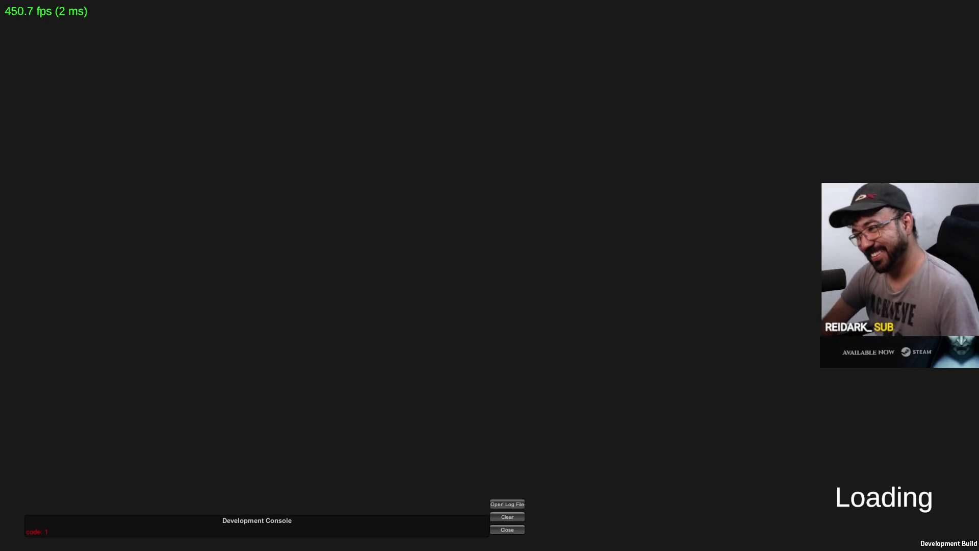
Step: Once Shipment loads, move the player right and bring up the in-game pause menu
key("d")
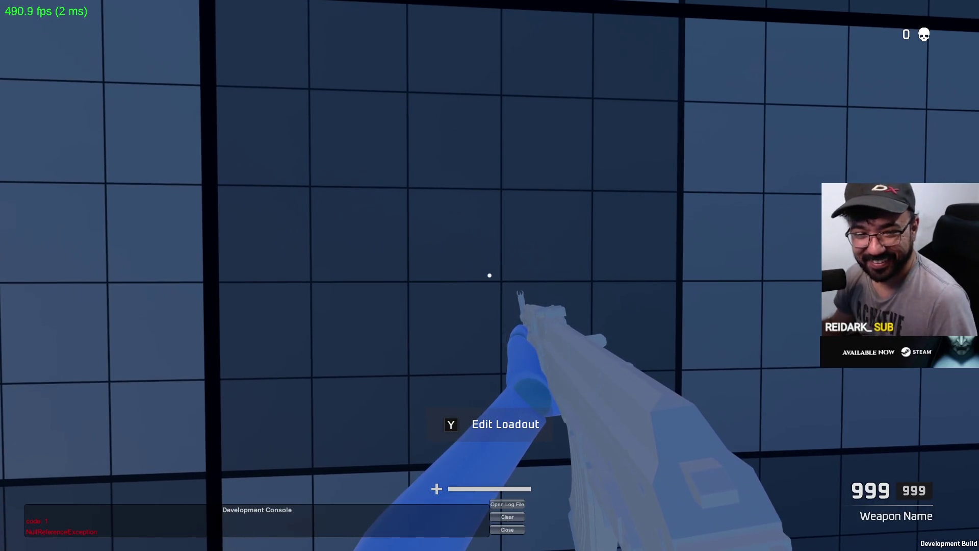
key("super")
key("super")
key("super")
key("Escape")
key("Escape")
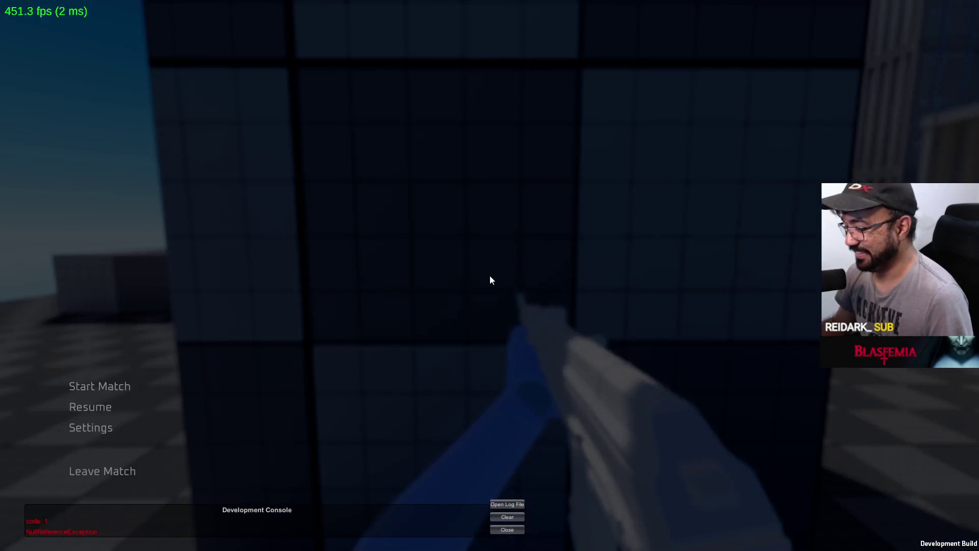
Step: Open the game's Player.log in Notepad and search it for 'nul'
left_click(506, 504)
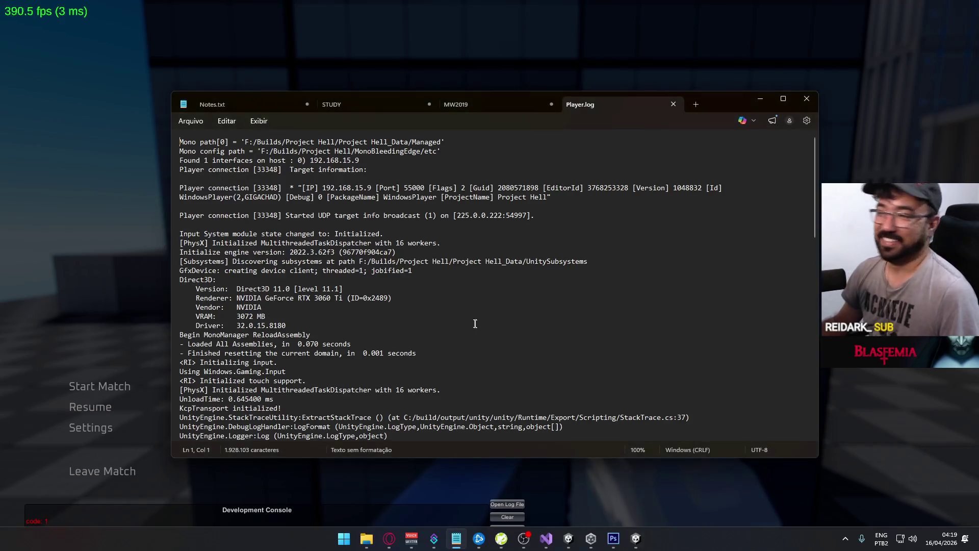
scroll(462, 275, "down", 5)
left_click(454, 275)
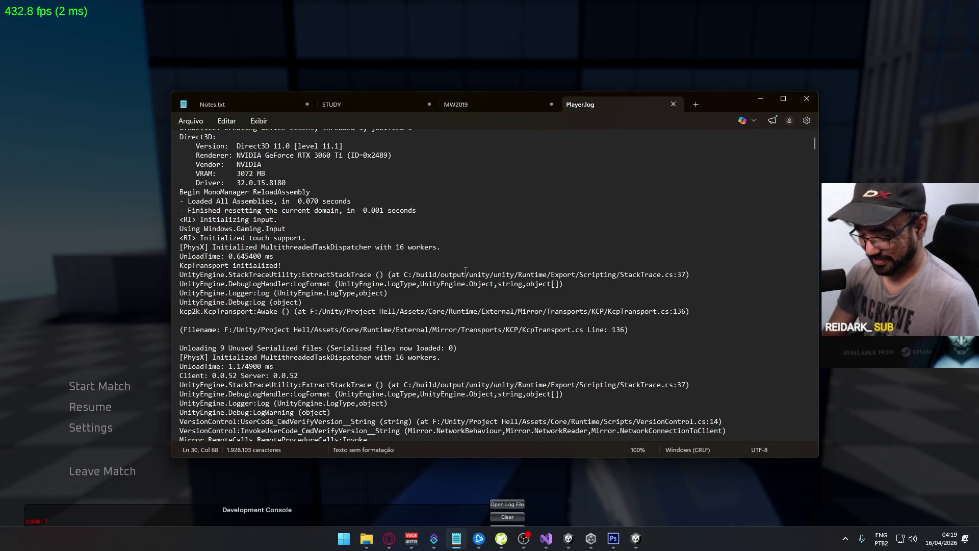
key("ctrl+f")
type("nul")
key("Return")
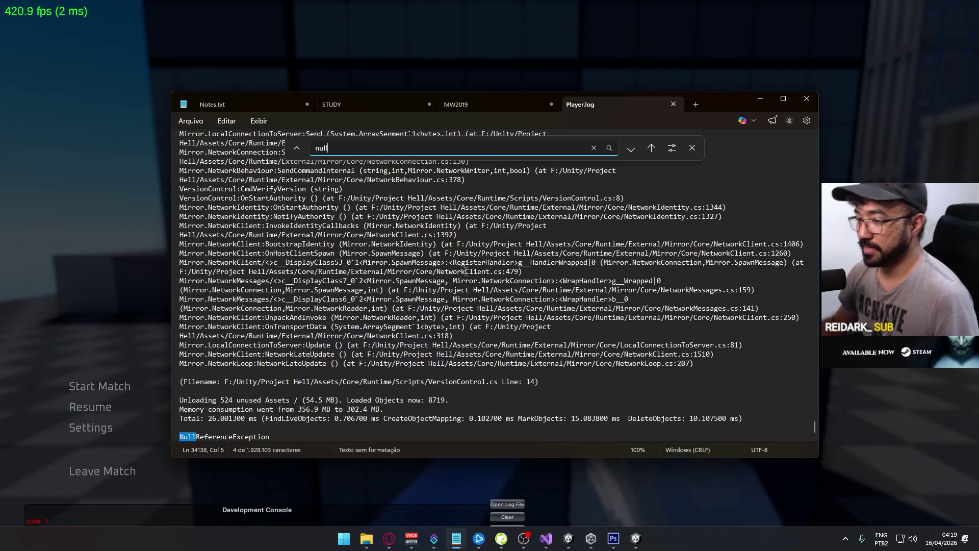
Step: Highlight the NullReferenceException SetActive line from ScoreboardManager.cs line 34, then return to Visual Studio
scroll(466, 272, "down", 2)
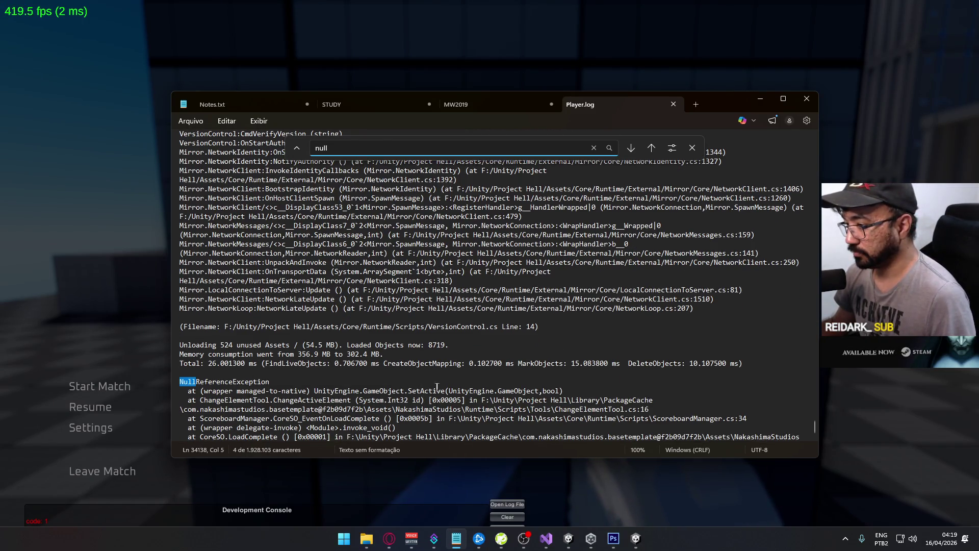
left_click_drag(563, 391, 411, 391)
scroll(403, 388, "down", 1)
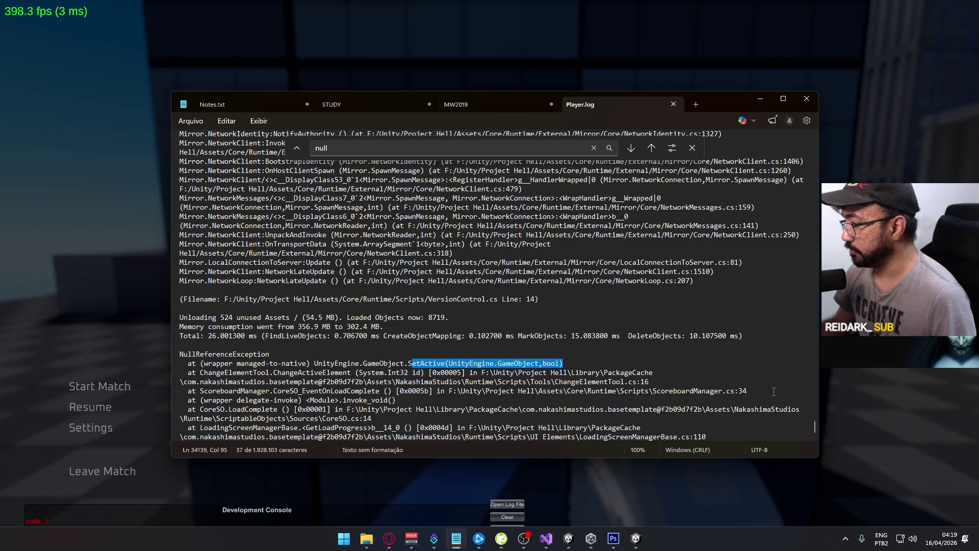
left_click(546, 539)
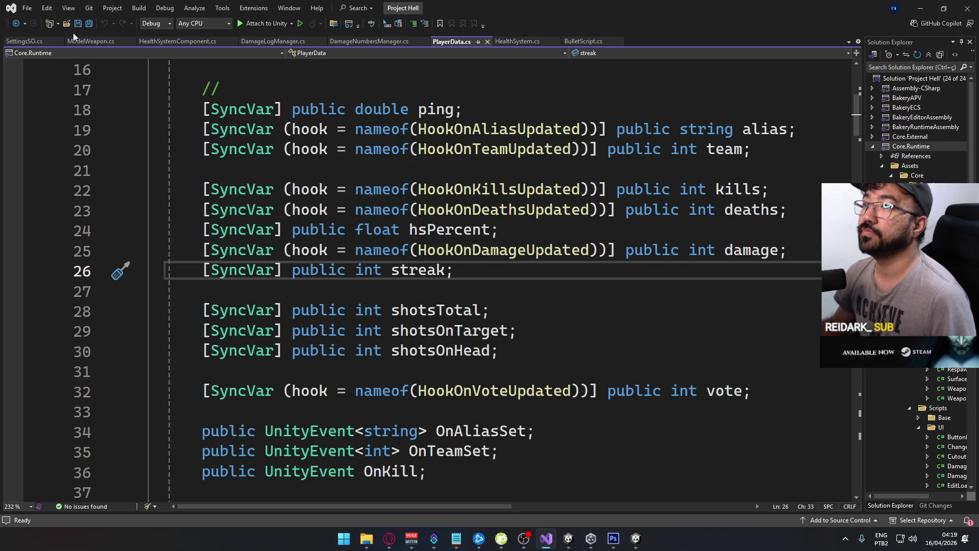
Step: In Unity's Project window, open ScoreboardManager.cs from Assets/Core/Runtime/Scripts in Visual Studio
left_click(569, 539)
scroll(230, 446, "down", 3)
left_click(229, 447)
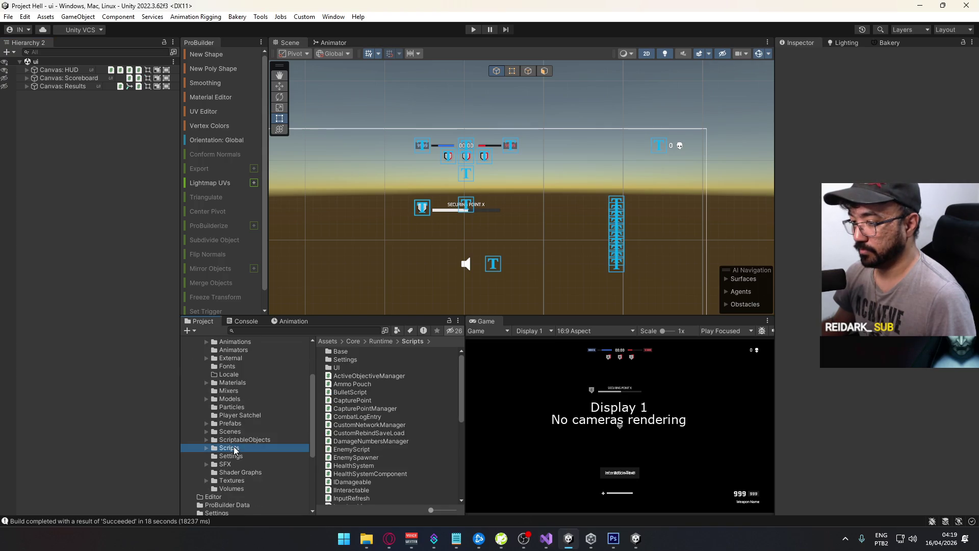
scroll(392, 445, "down", 5)
scroll(391, 440, "down", 5)
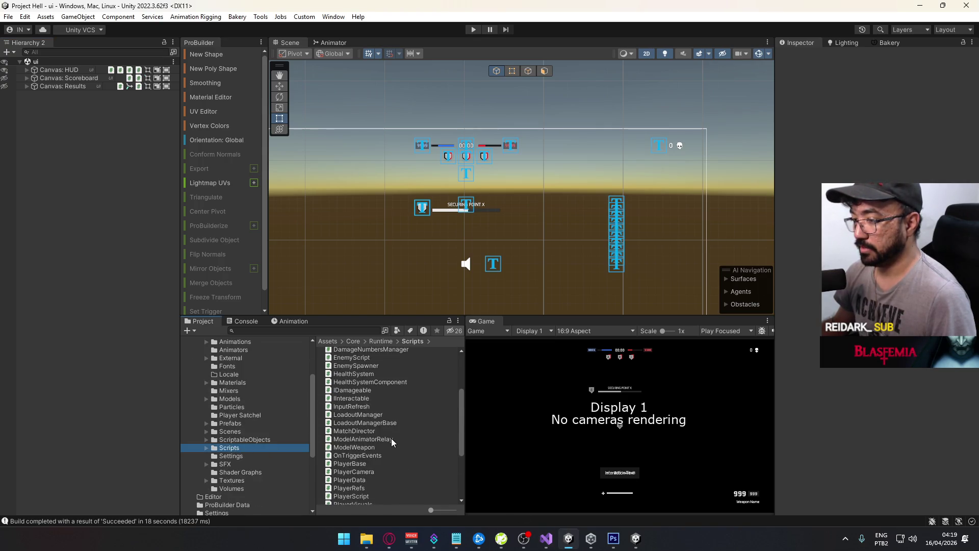
scroll(390, 442, "down", 1)
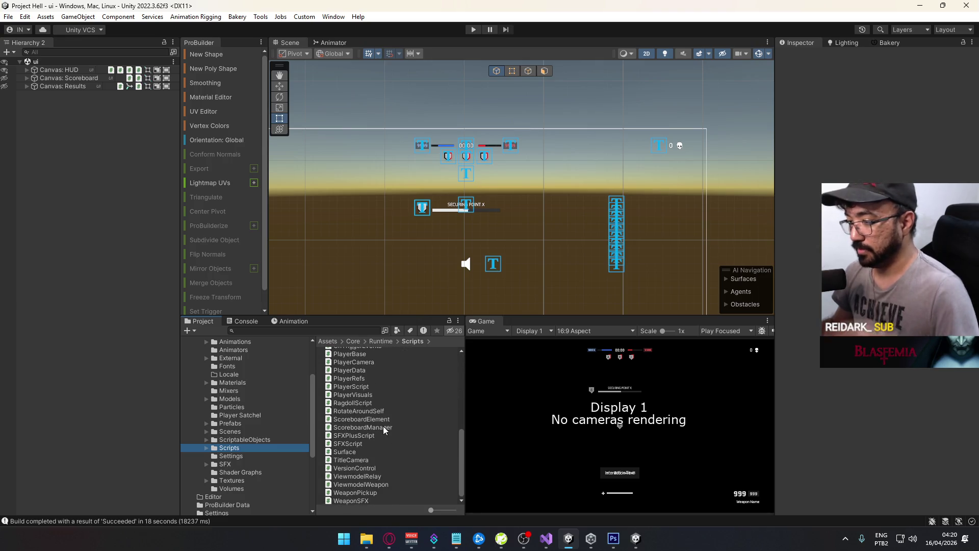
double_click(384, 428)
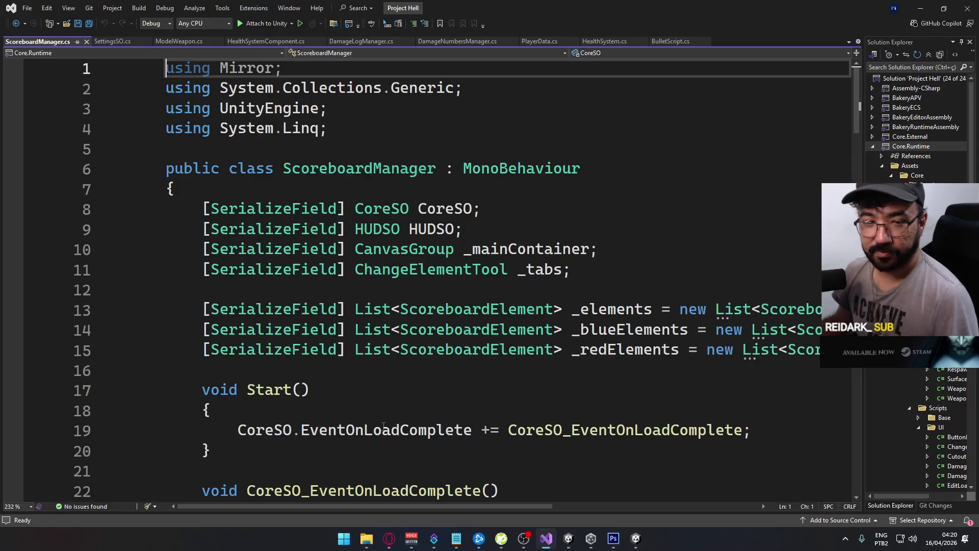
Step: Scroll through ScoreboardManager.cs to review its EventOnLoadComplete code
scroll(380, 415, "down", 7)
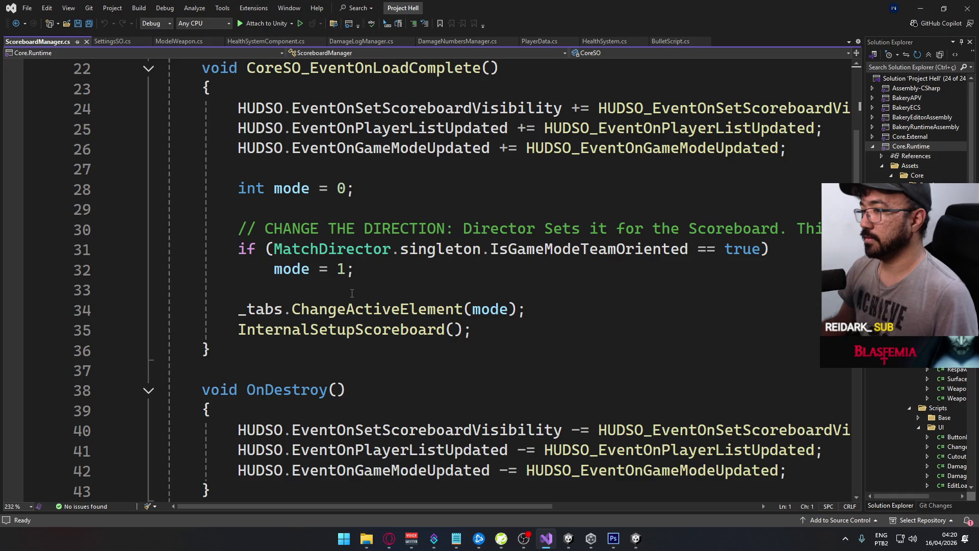
scroll(347, 296, "up", 2)
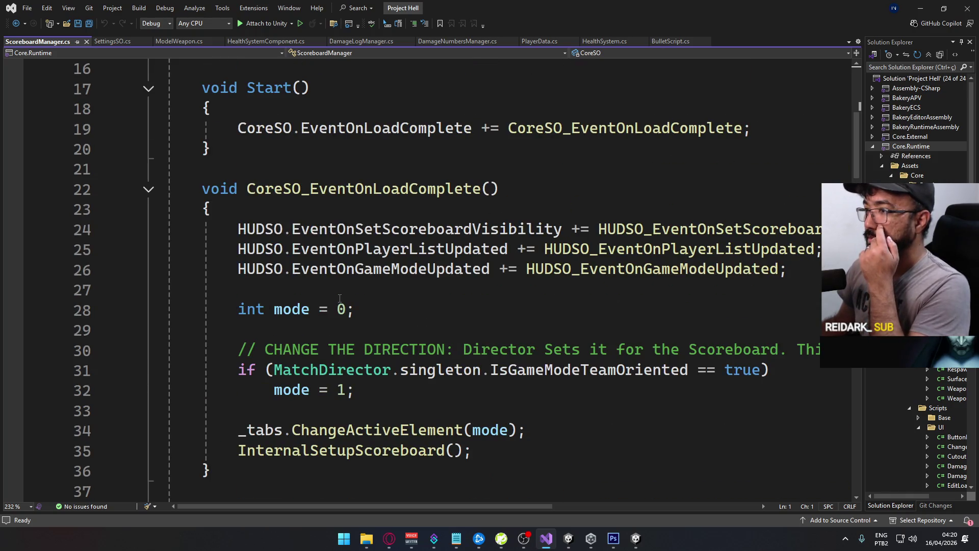
scroll(357, 308, "down", 1)
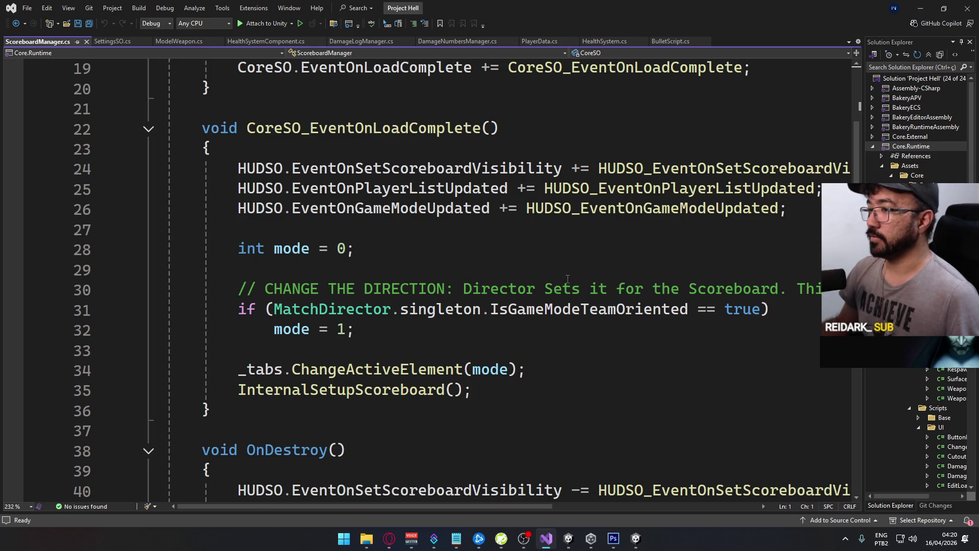
scroll(443, 258, "up", 5)
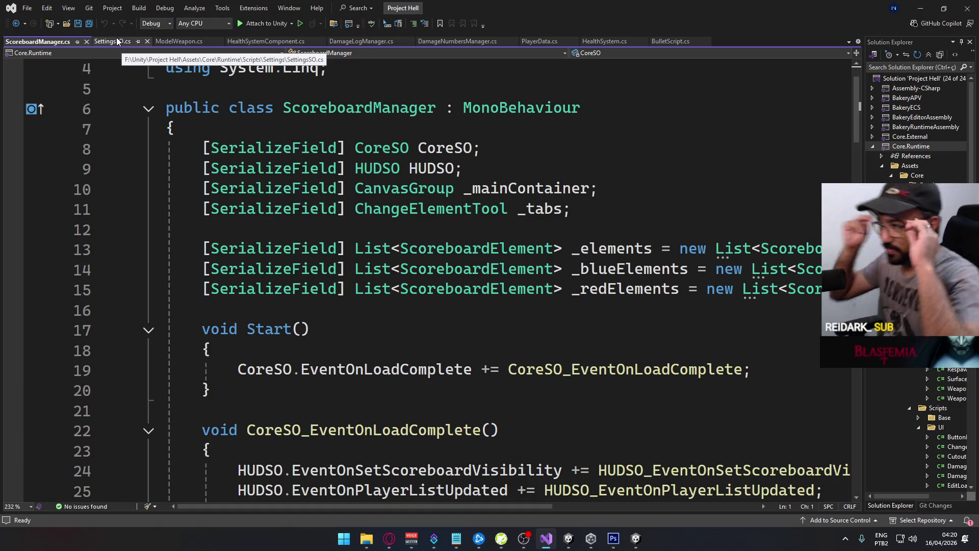
scroll(266, 227, "down", 4)
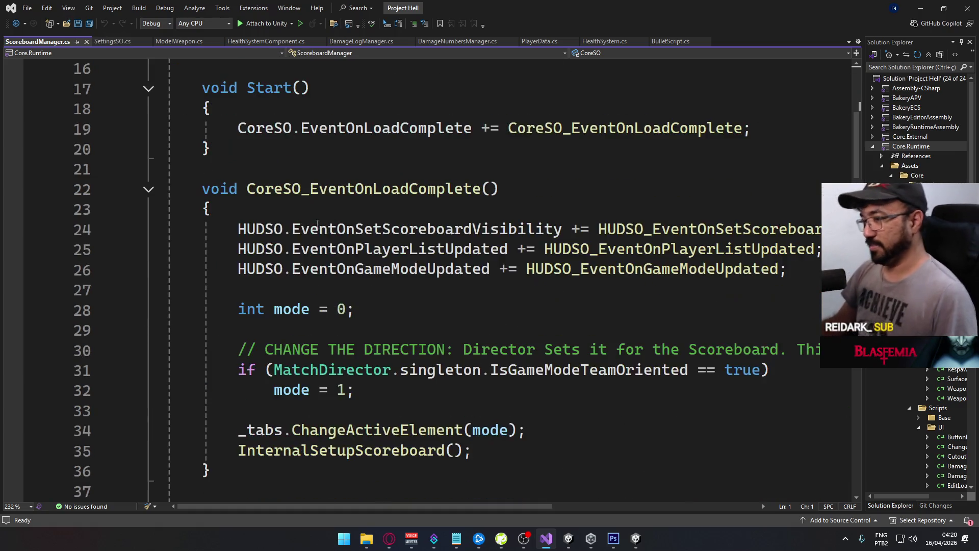
scroll(267, 227, "down", 3)
scroll(368, 322, "up", 2)
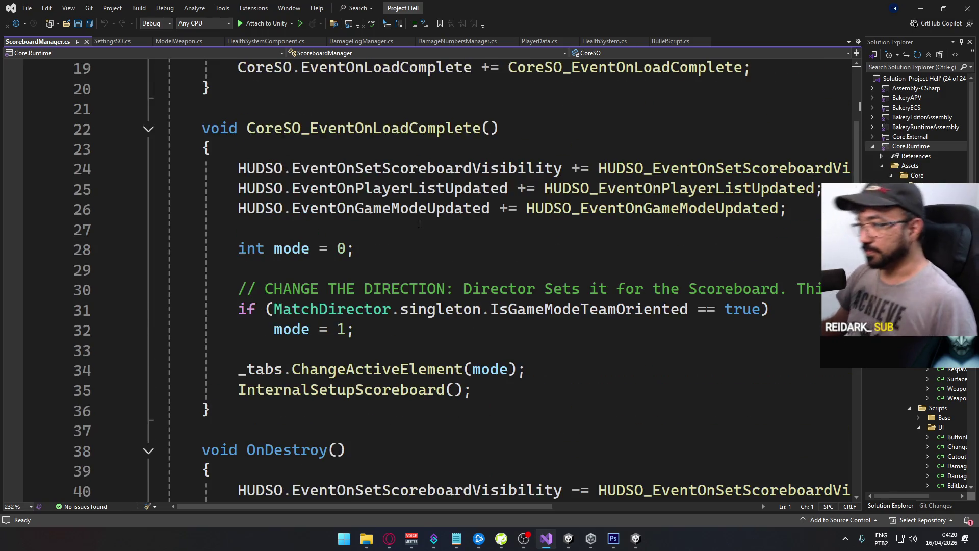
Step: Pause the Final Fantasy XIV Endwalker music video in Opera and return to Visual Studio
left_click(389, 538)
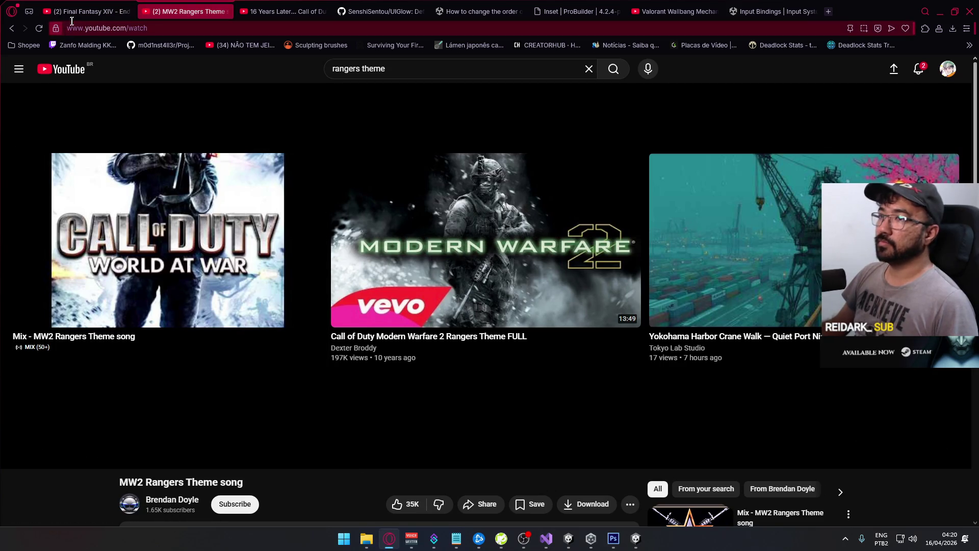
left_click(82, 13)
left_click(338, 244)
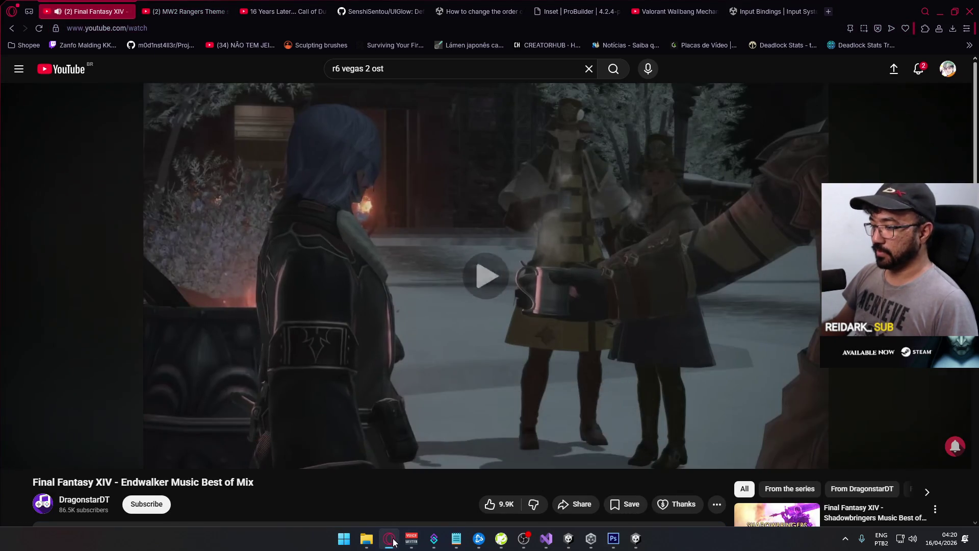
key("alt+Tab")
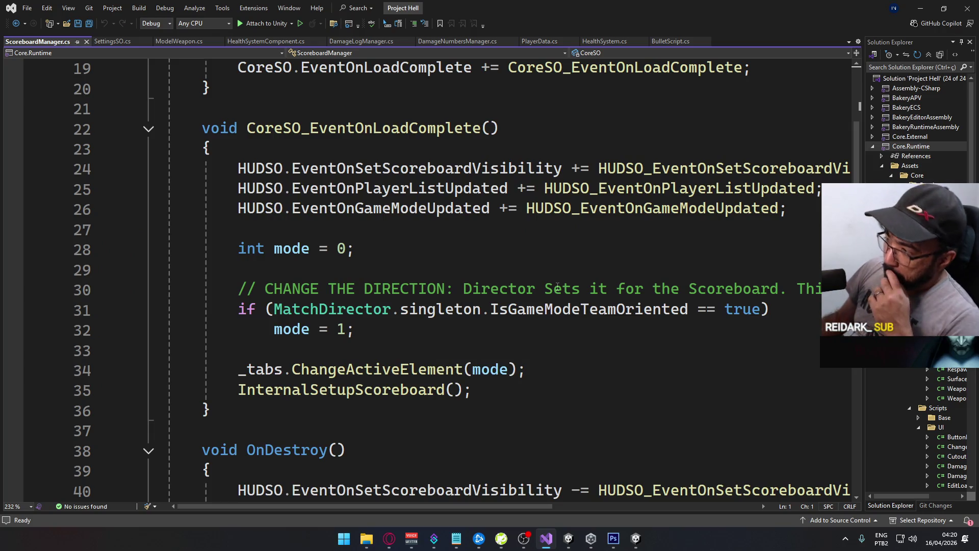
Step: Select the mode assignment block on lines 27–33, then jump to the MatchDirector class definition
mouse_move(415, 350)
left_mouse_down()
mouse_move(364, 334)
mouse_move(368, 243)
left_mouse_up()
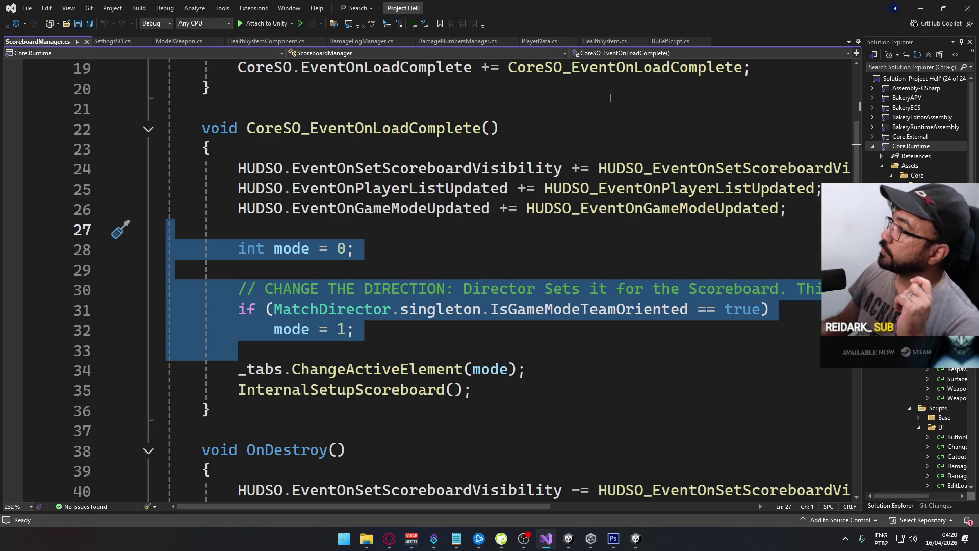
key("Down")
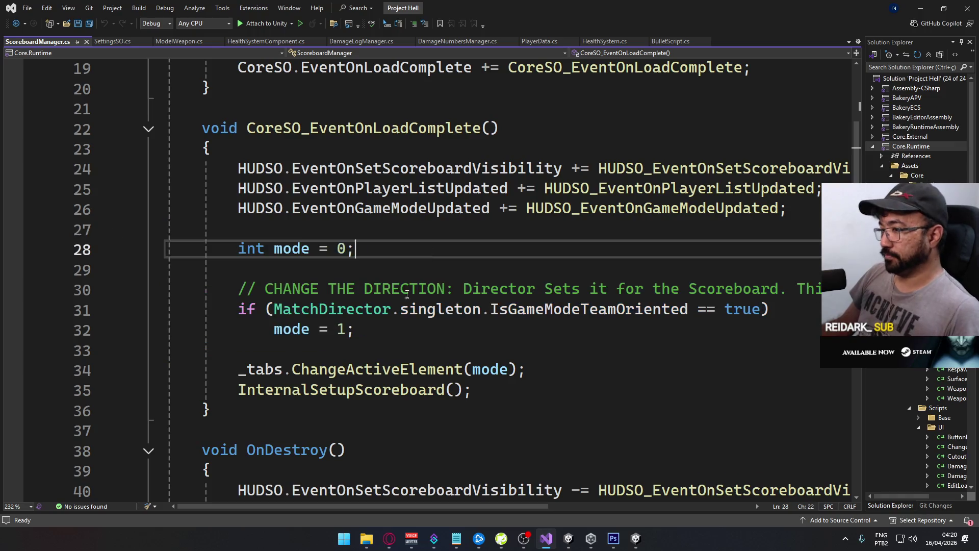
left_click(374, 312)
key("F12")
Step: Scroll through MatchDirector.cs to review its methods
scroll(467, 292, "down", 10)
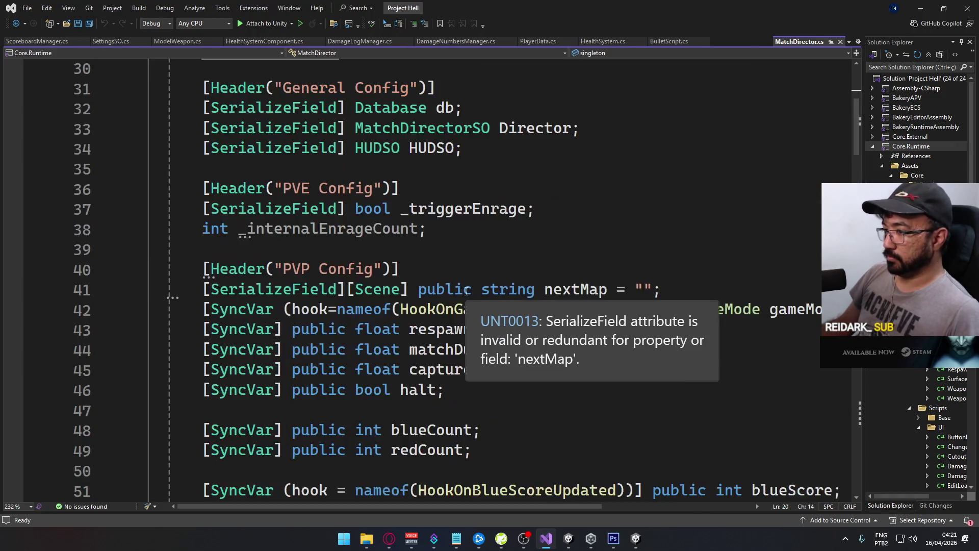
scroll(467, 292, "down", 9)
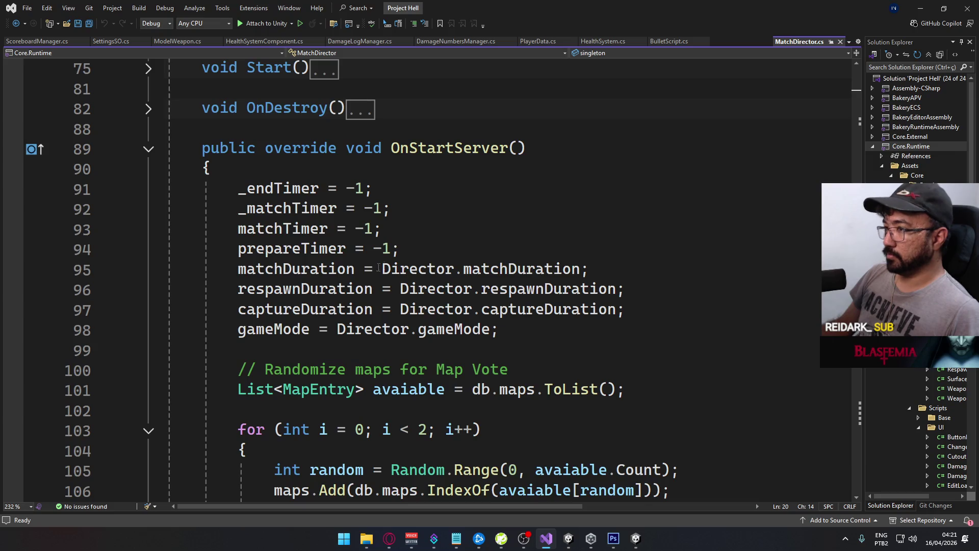
scroll(384, 268, "down", 2)
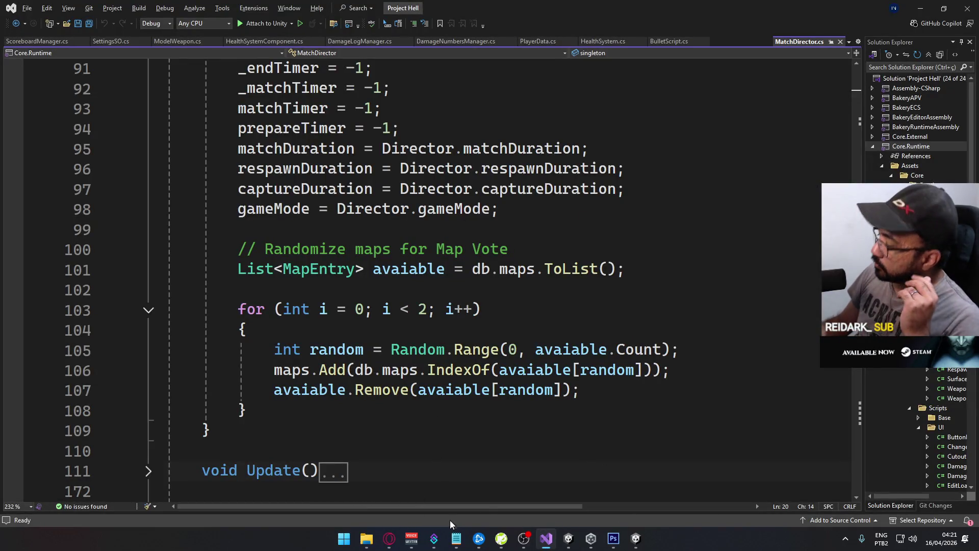
mouse_move(457, 538)
scroll(418, 352, "up", 8)
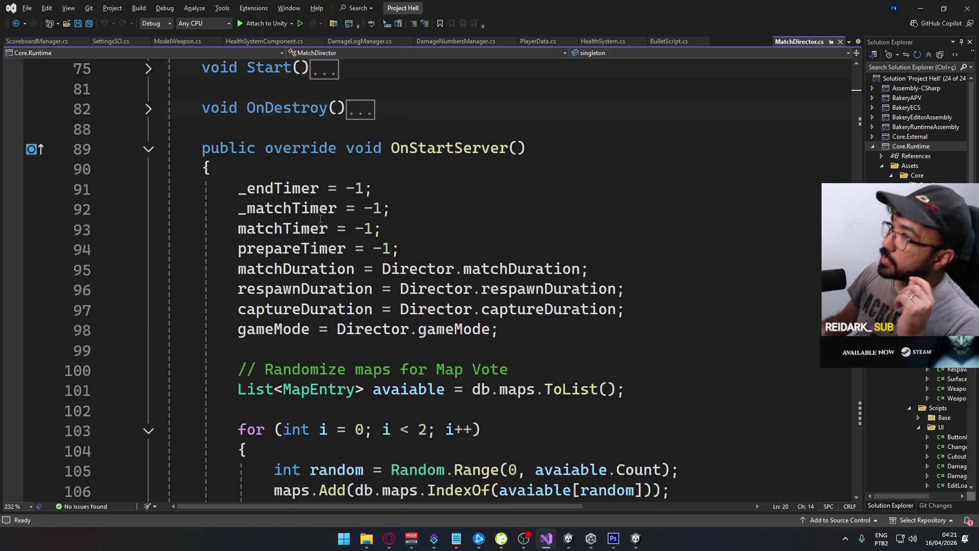
scroll(447, 275, "down", 2)
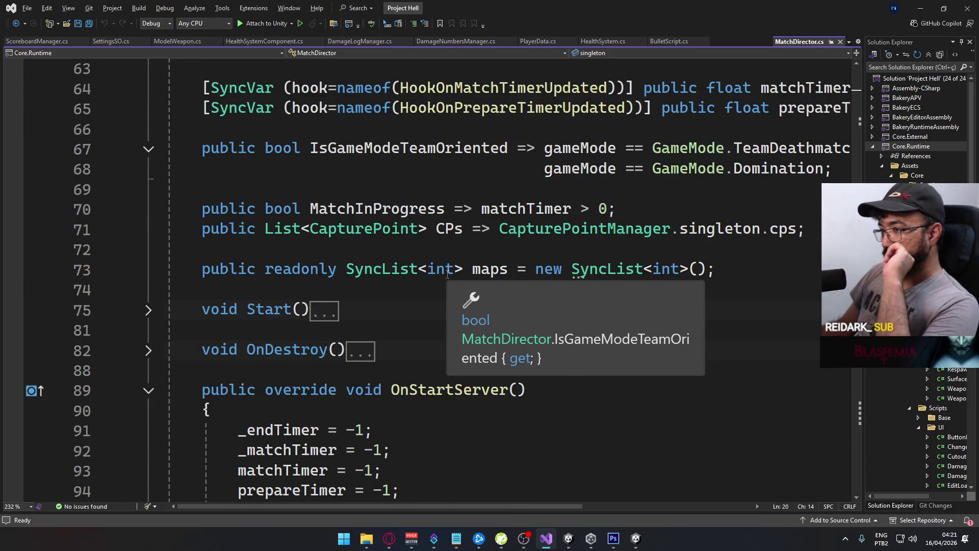
scroll(540, 269, "down", 1)
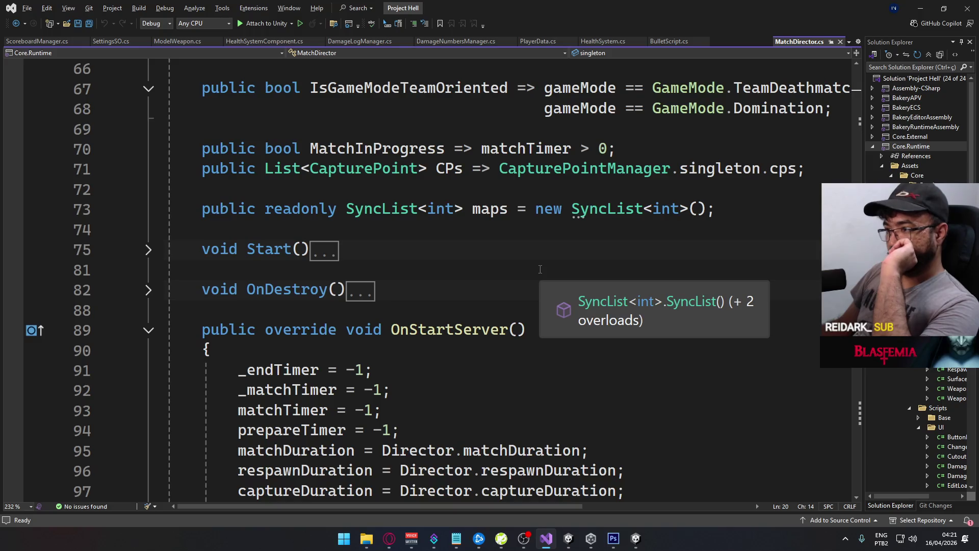
scroll(540, 269, "down", 2)
scroll(540, 269, "down", 7)
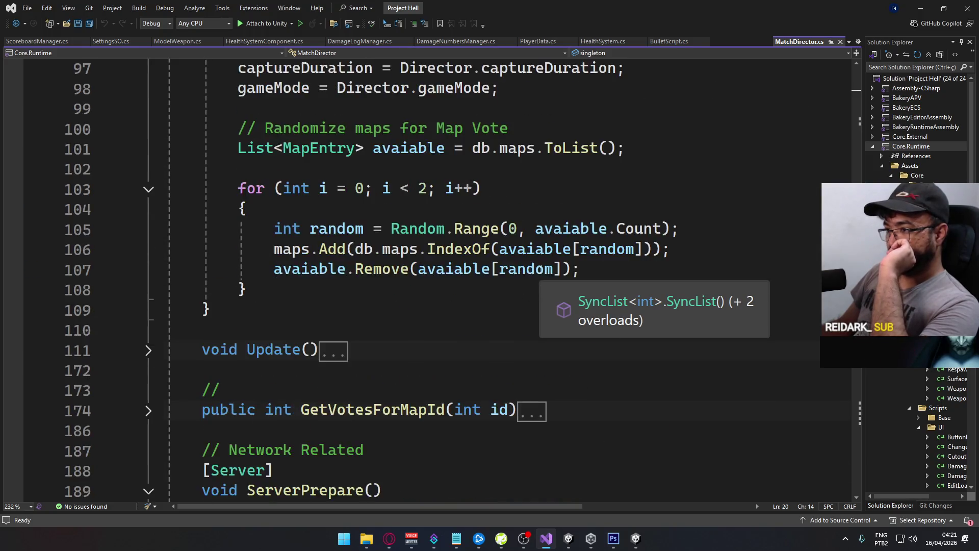
scroll(540, 269, "down", 2)
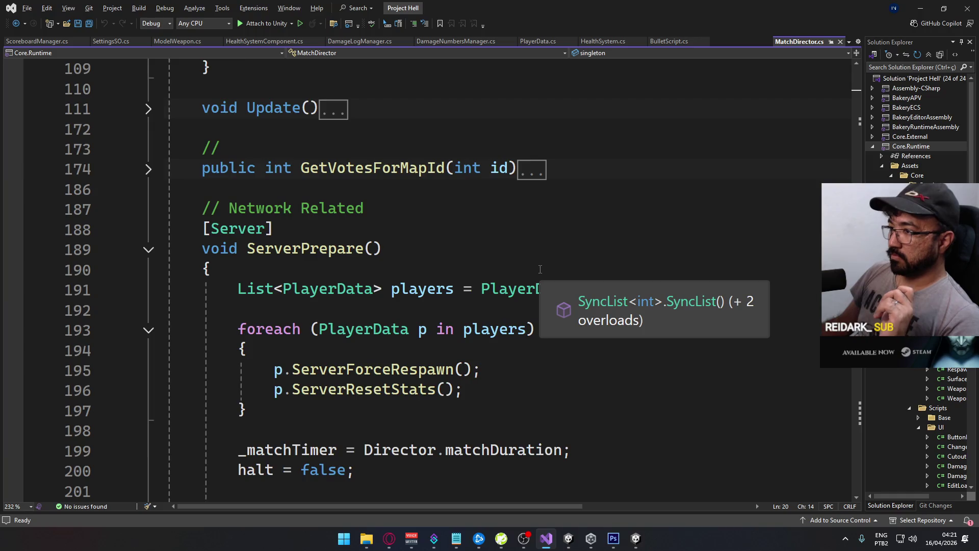
scroll(540, 269, "up", 11)
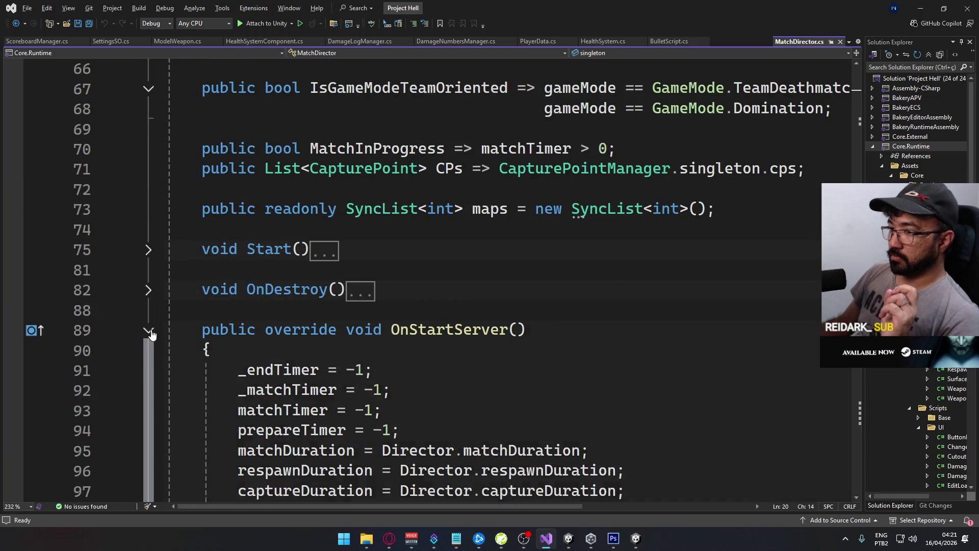
Step: Collapse OnStartServer, expand Start, and add blank lines after its event subscriptions
left_click(149, 331)
left_click(149, 251)
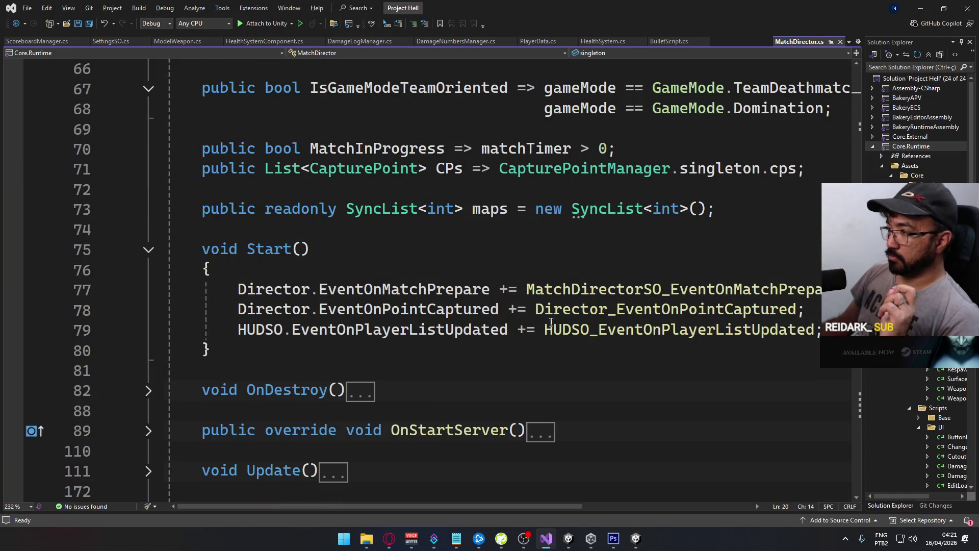
left_click(819, 329)
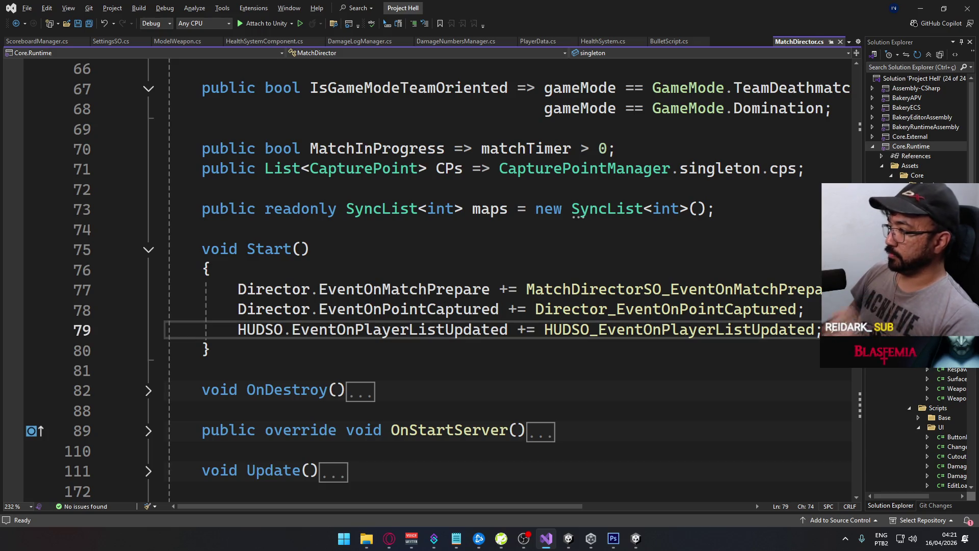
key("Return")
key("Return")
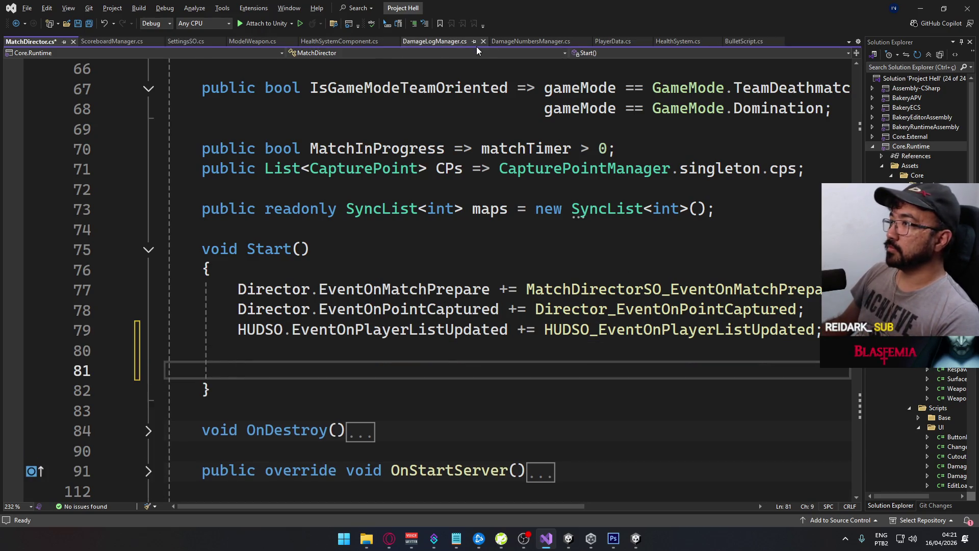
Step: Go to the HUDSO class definition, opening HUDSO.cs at EventOnPlayerListUpdated
scroll(426, 255, "up", 12)
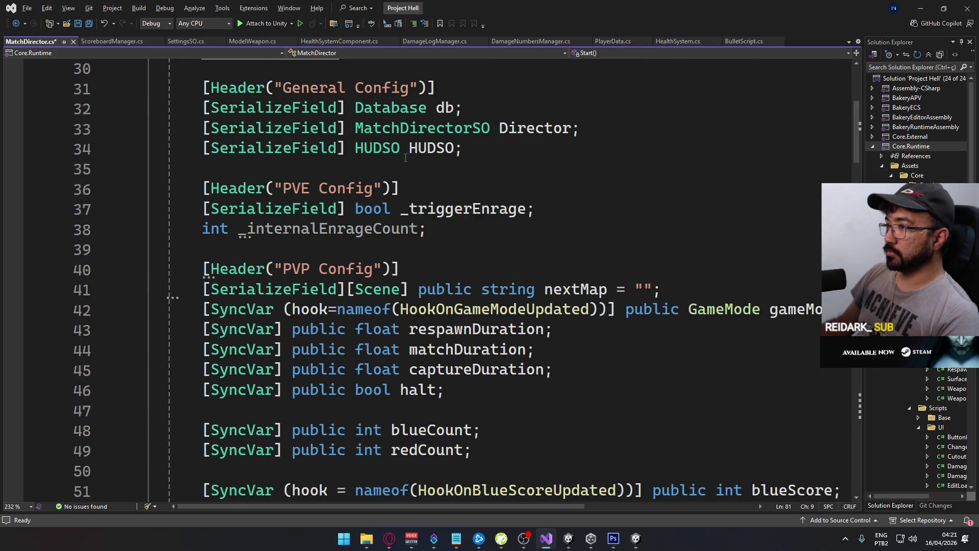
left_click(403, 153, "ctrl")
scroll(509, 306, "down", 12)
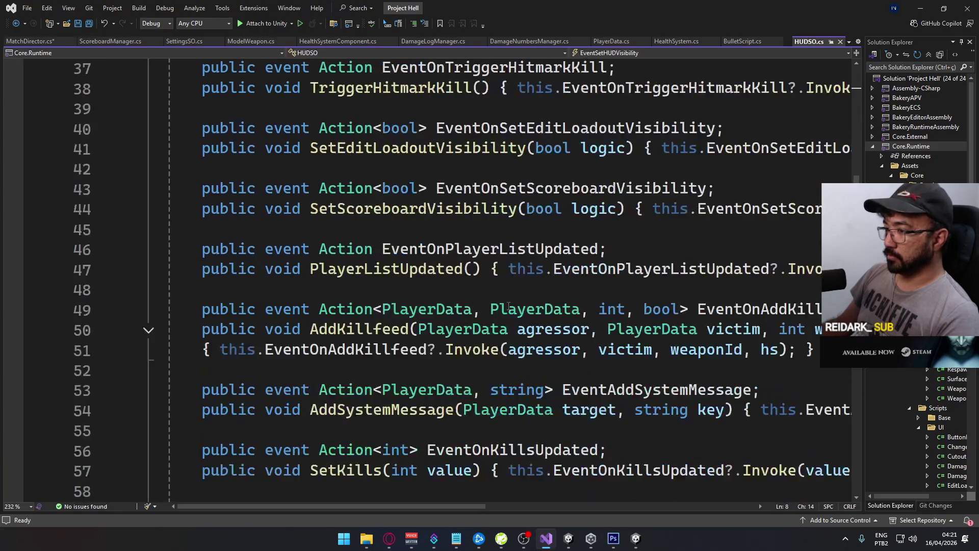
Step: Find 'Gamemode' in HUDSO.cs: EventOnGameModeUpdated and SetGameMode on lines 82–83, no further matches
scroll(509, 306, "down", 10)
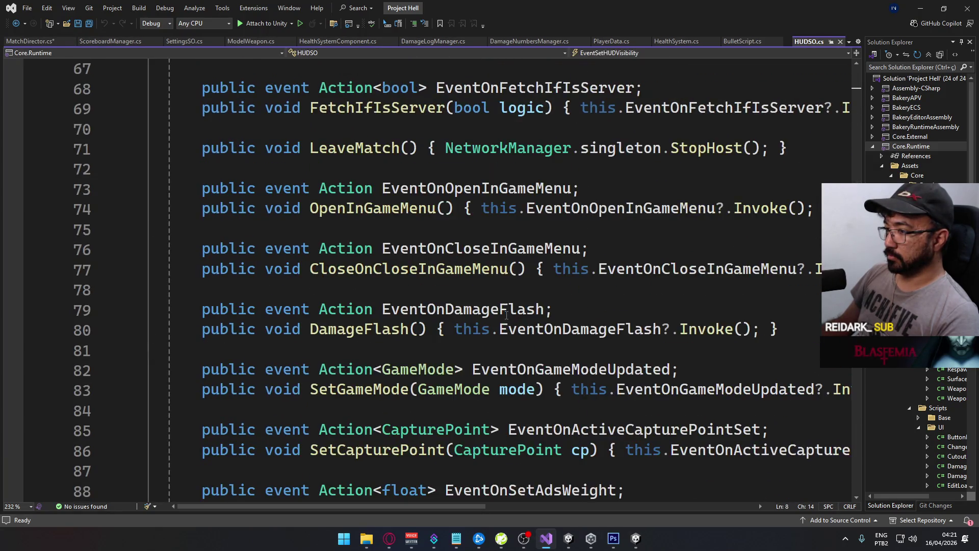
scroll(506, 315, "down", 11)
scroll(507, 315, "down", 2)
scroll(506, 315, "up", 2)
key("ctrl+f")
type("Gamemode")
key("Return")
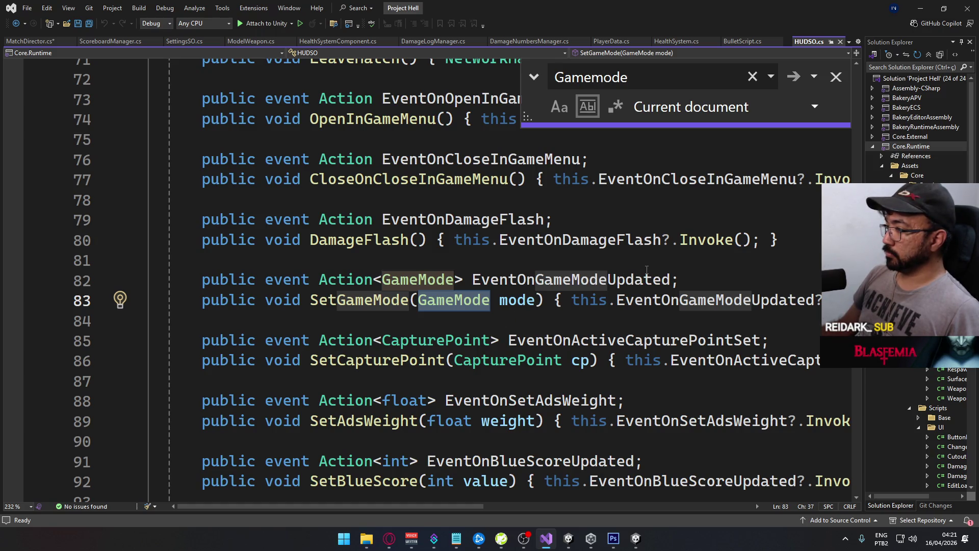
left_click(794, 77)
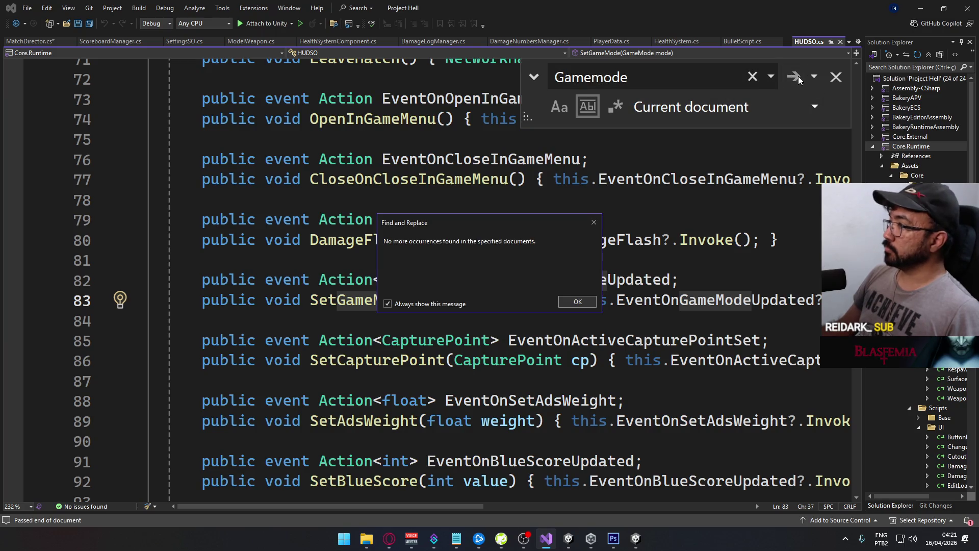
key("Return")
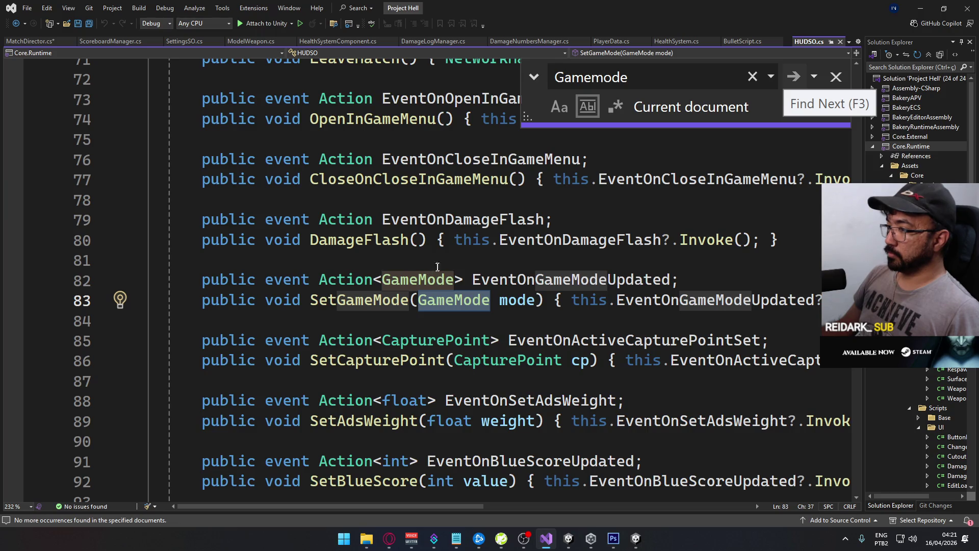
Step: Find all references to EventOnGameModeUpdated, listing its 5 uses
key("ctrl+minus")
double_click(517, 278)
right_click(515, 279)
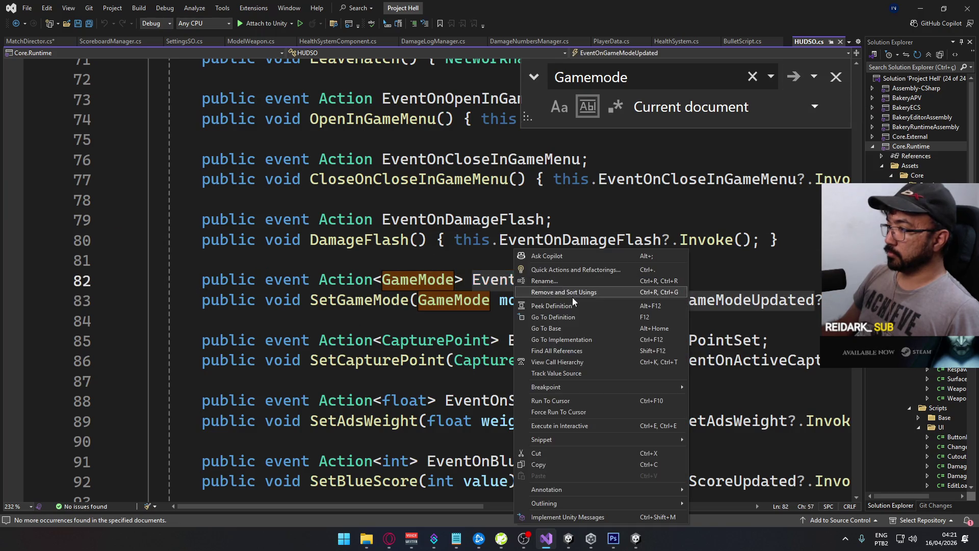
left_click(580, 351)
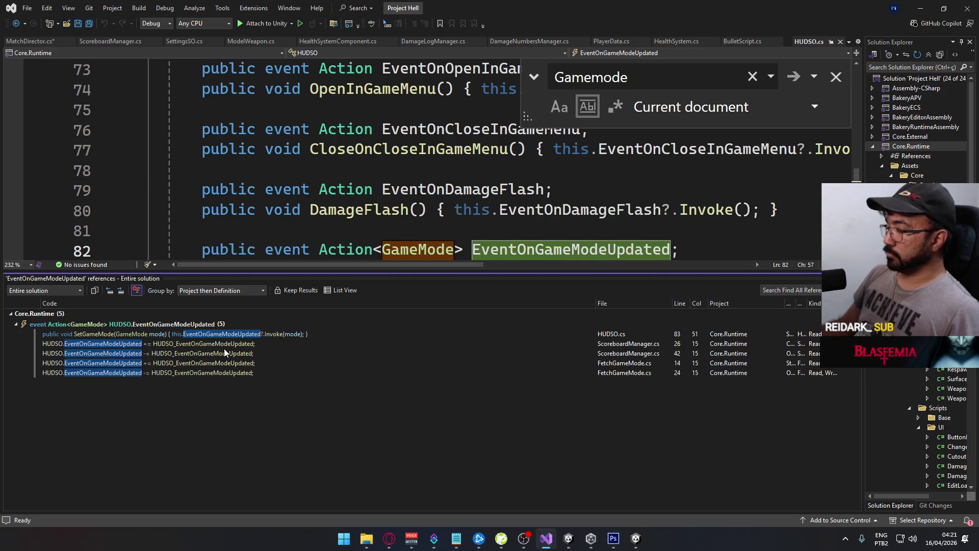
Step: Open the FetchGameMode subscribe and unsubscribe results, then the ScoreboardManager reference on line 26
double_click(209, 363)
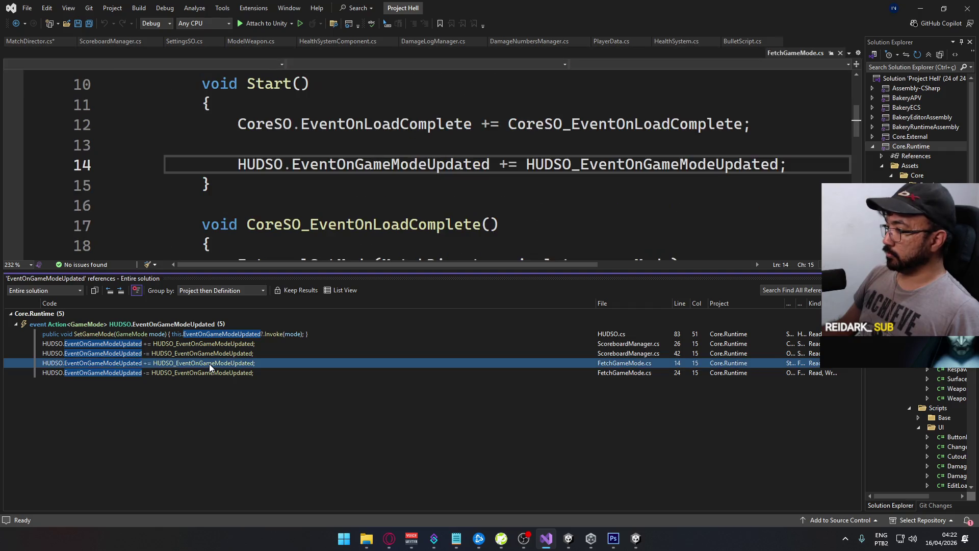
scroll(414, 254, "up", 3)
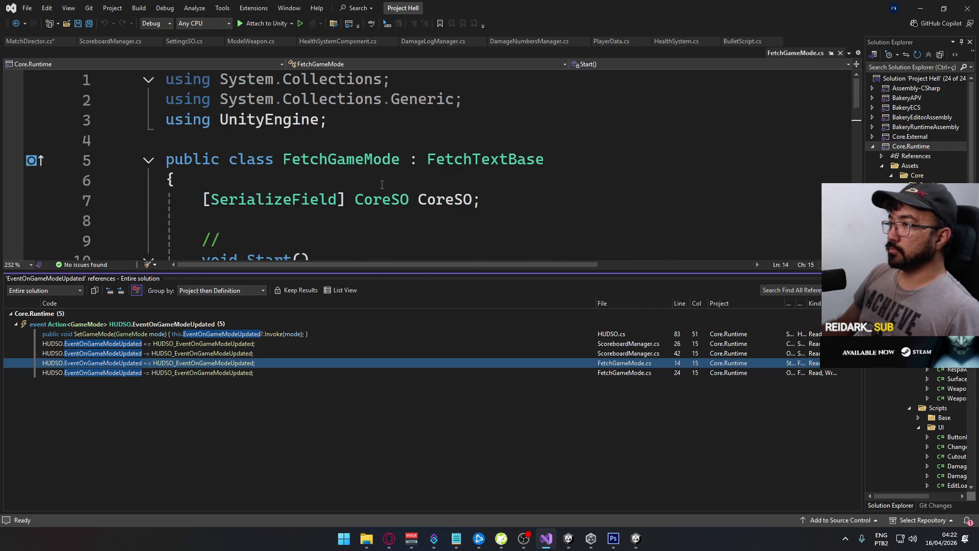
scroll(386, 185, "down", 3)
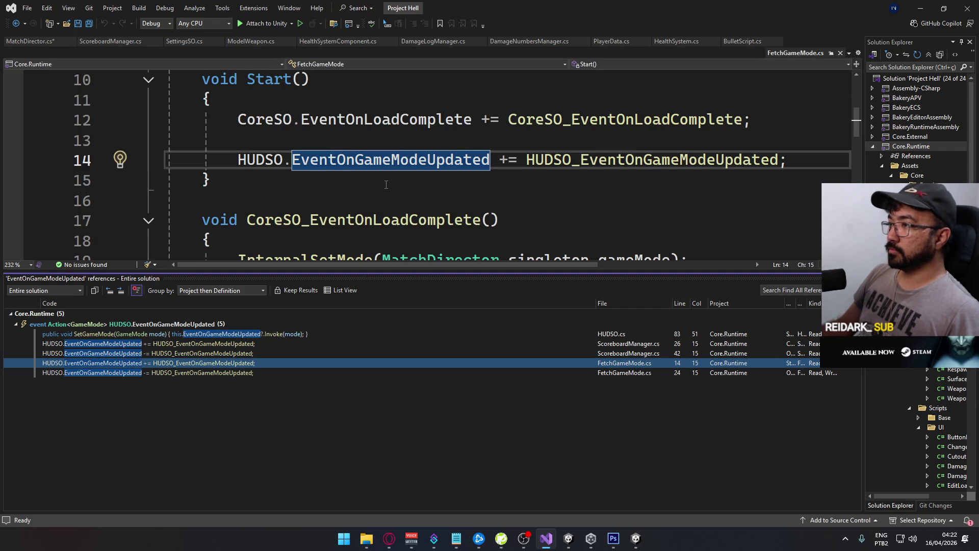
double_click(262, 371)
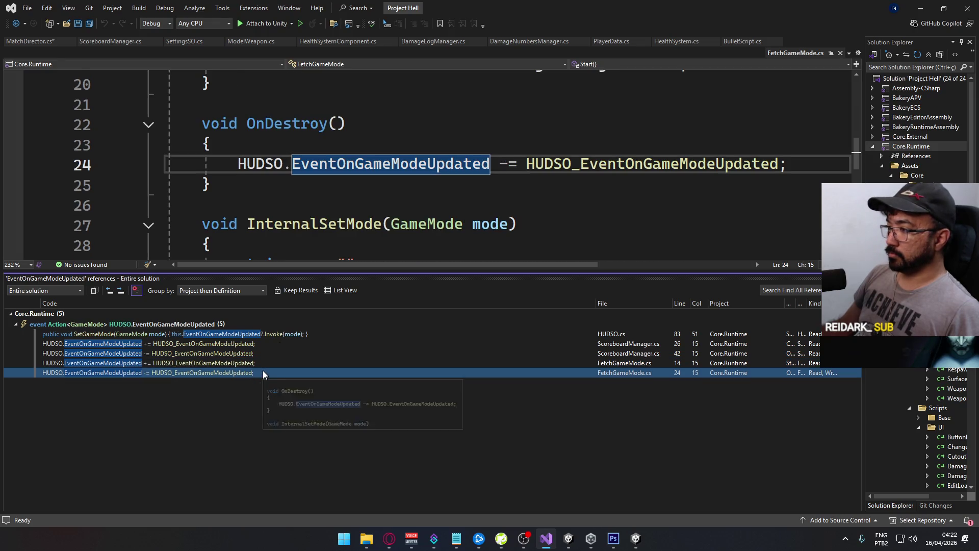
double_click(229, 344)
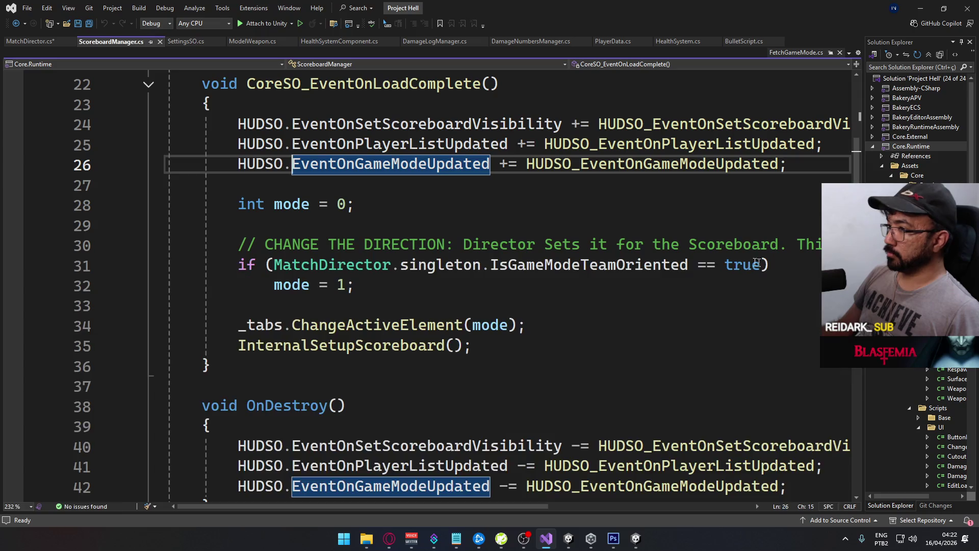
scroll(334, 275, "down", 3)
scroll(334, 276, "up", 2)
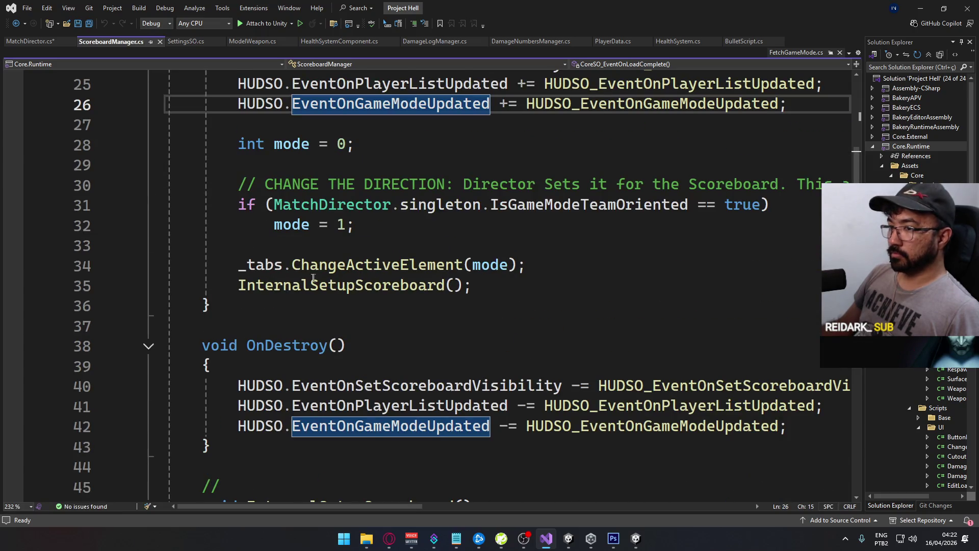
scroll(468, 308, "up", 1)
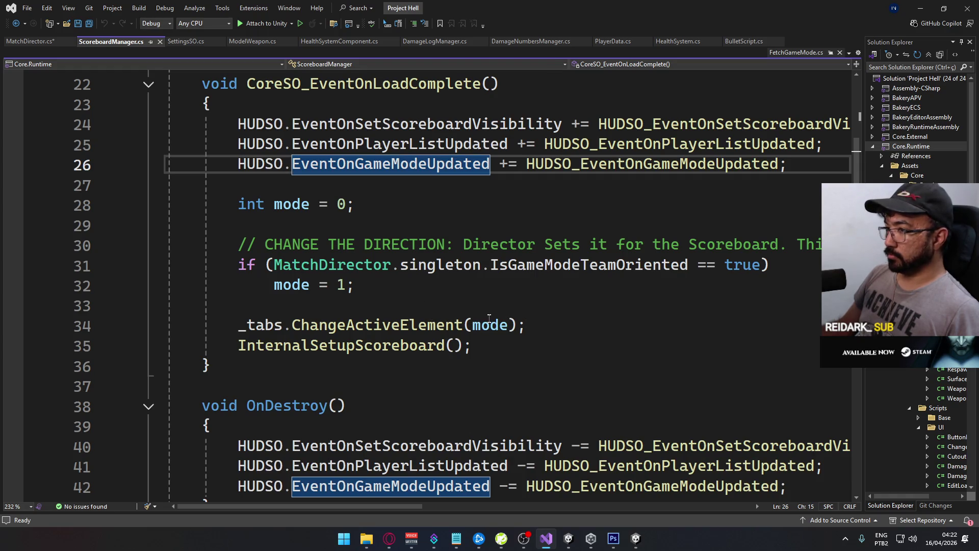
mouse_move(524, 325)
left_mouse_down()
mouse_move(238, 306)
mouse_move(168, 225)
mouse_move(238, 204)
left_mouse_up()
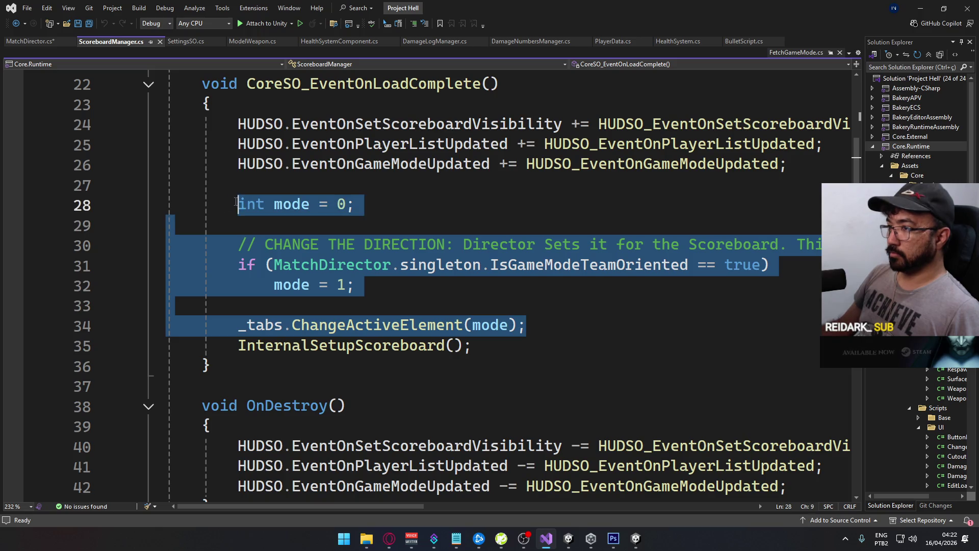
key("Delete")
key("BackSpace")
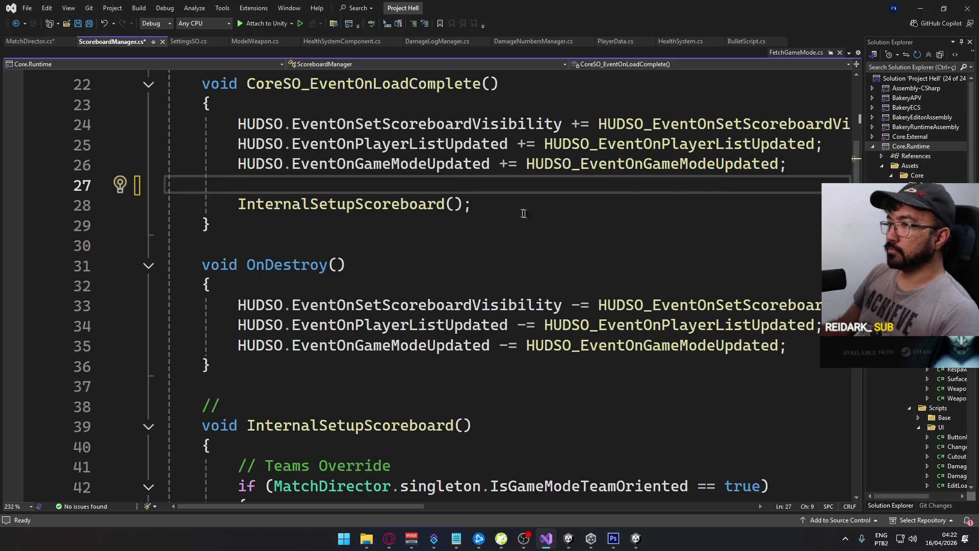
scroll(399, 187, "down", 1)
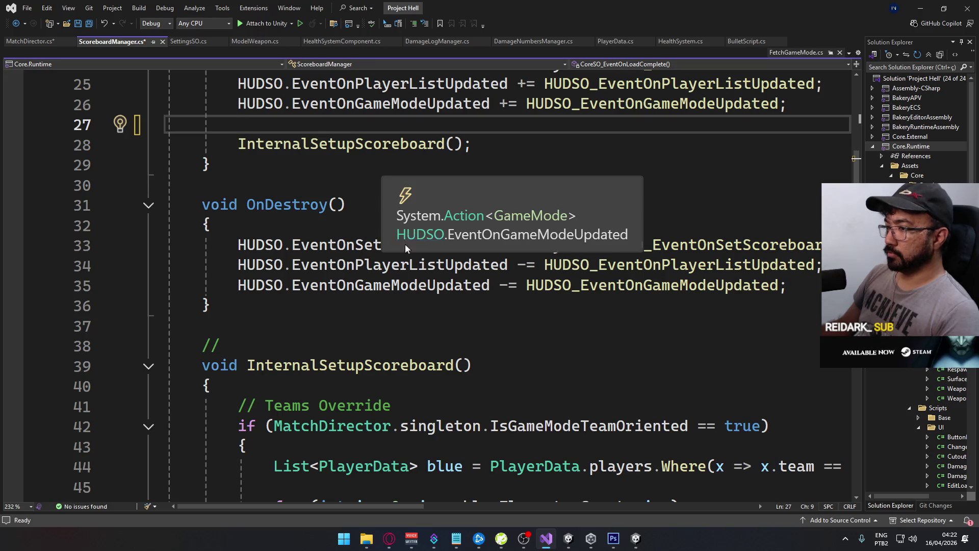
scroll(408, 246, "down", 3)
scroll(355, 233, "up", 1)
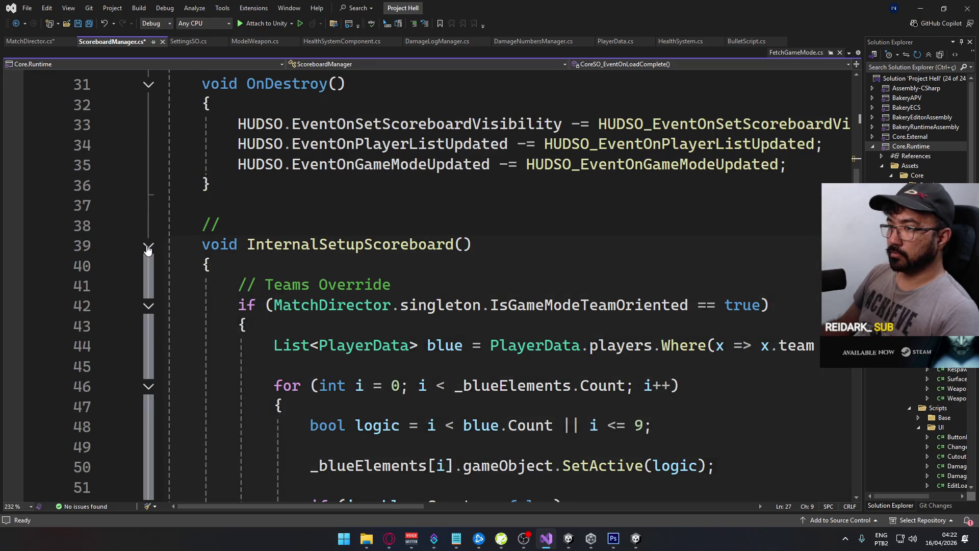
scroll(148, 251, "down", 10)
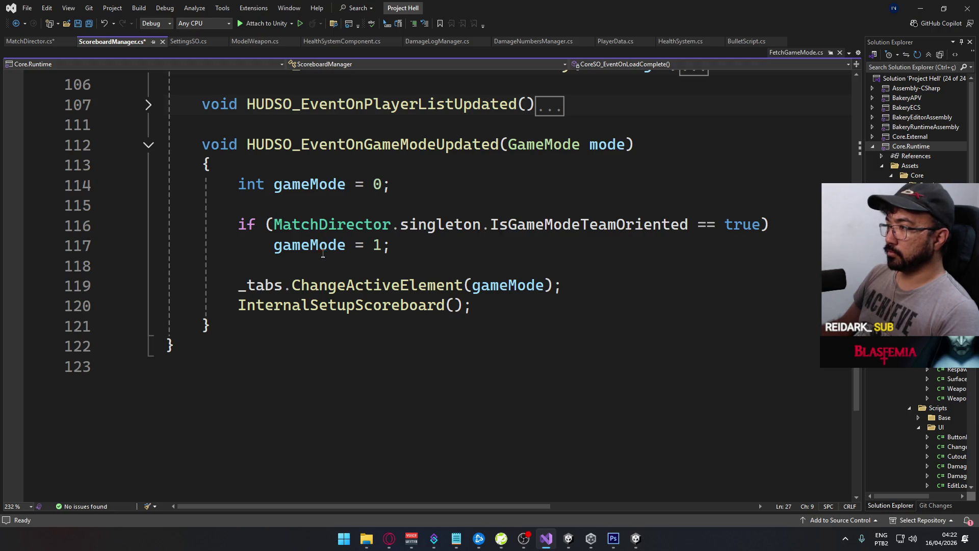
scroll(546, 291, "up", 10)
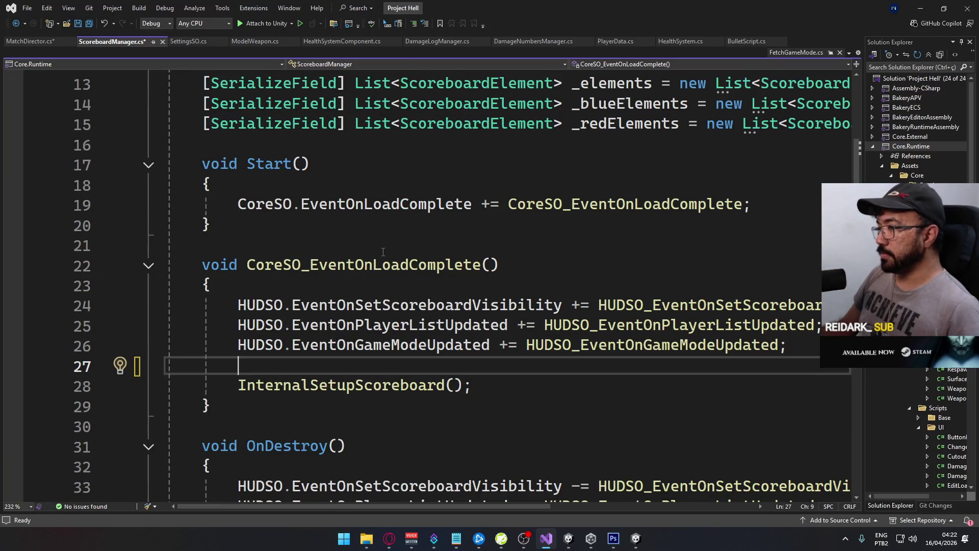
key("ctrl+s")
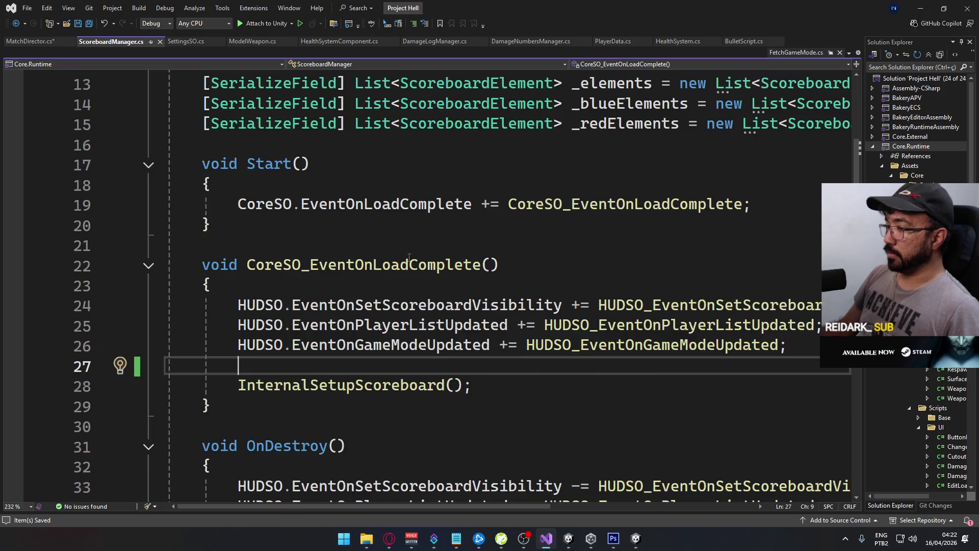
scroll(409, 258, "up", 3)
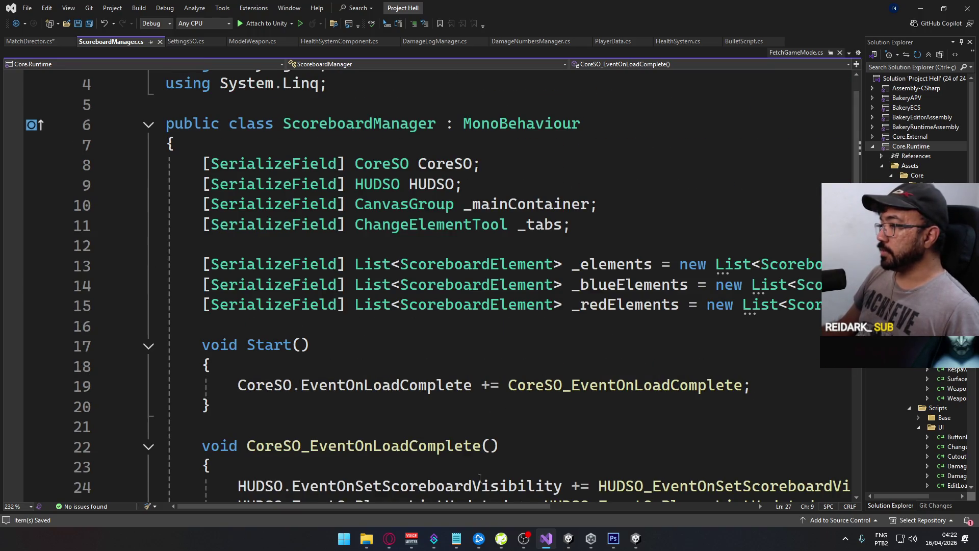
scroll(408, 498, "right", 5)
scroll(357, 489, "left", 5)
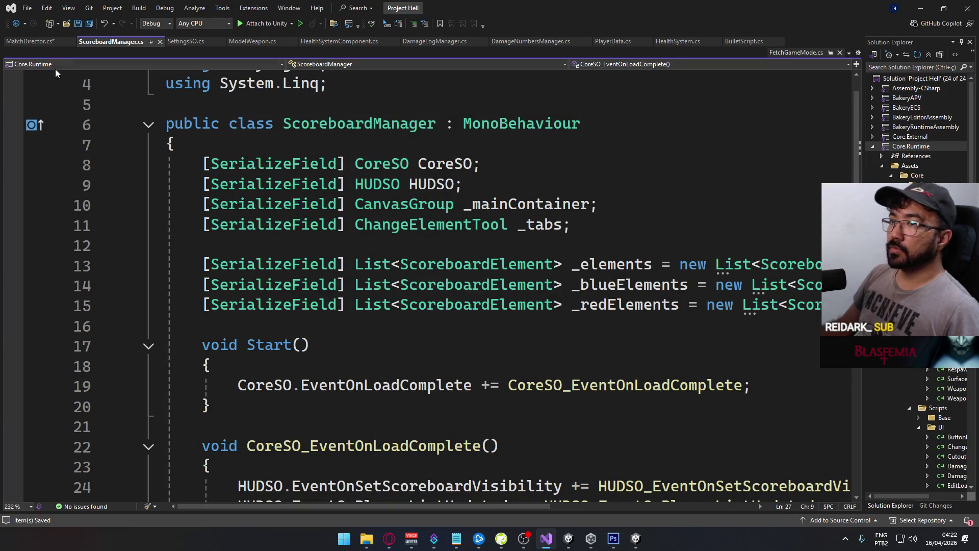
left_click(33, 41)
Step: Add HUDSO.SetGameMode(gameMode); on the empty line 81 in Start and save MatchDirector.cs
scroll(441, 233, "down", 10)
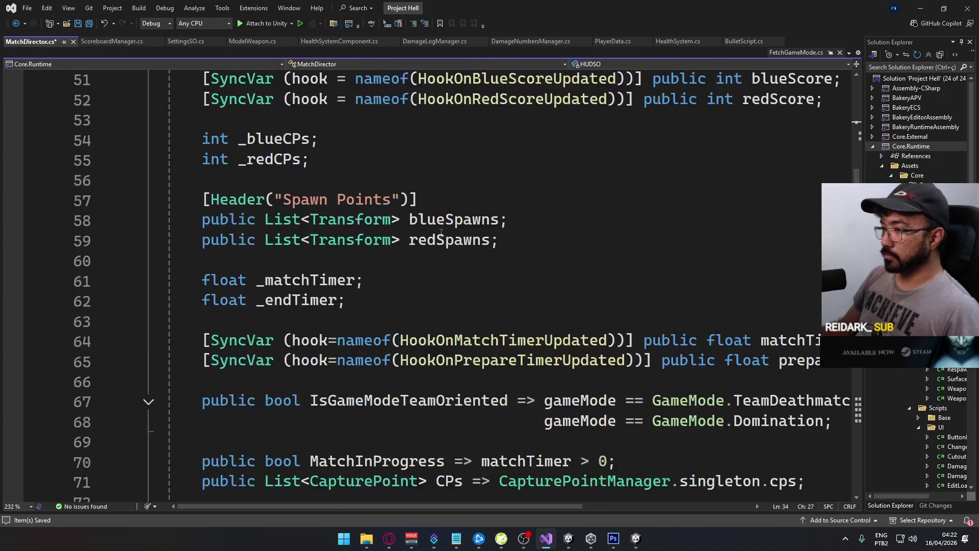
scroll(442, 233, "down", 2)
left_click(395, 325)
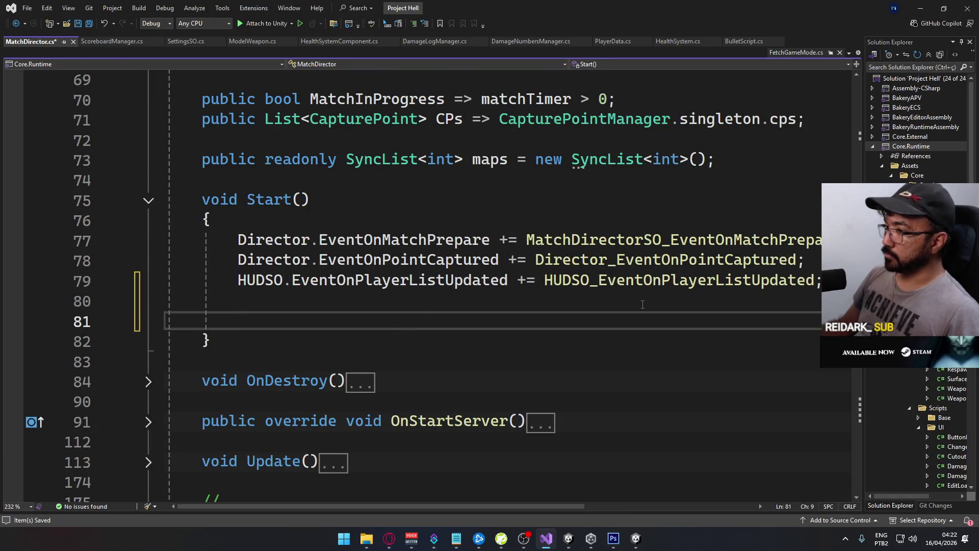
type("HUDSO.se")
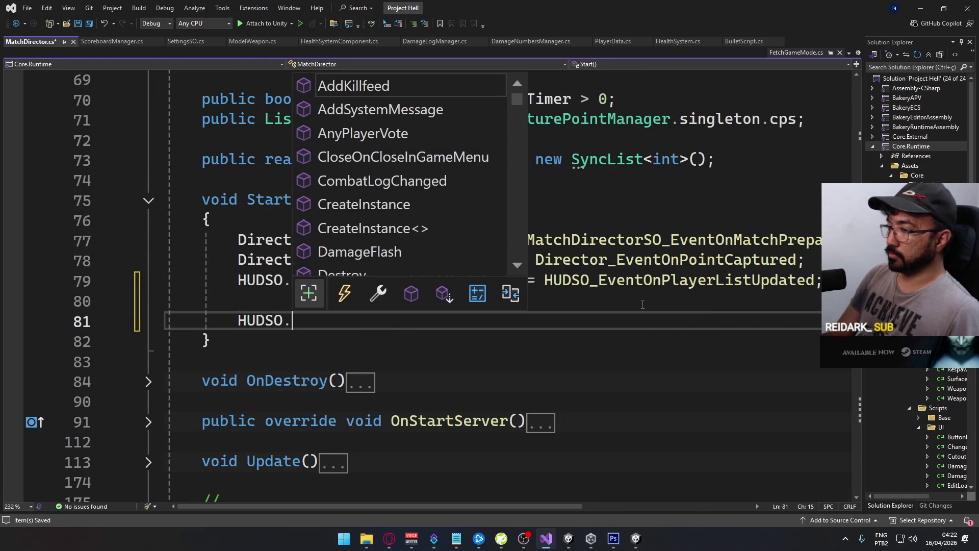
type("tga")
key("Tab")
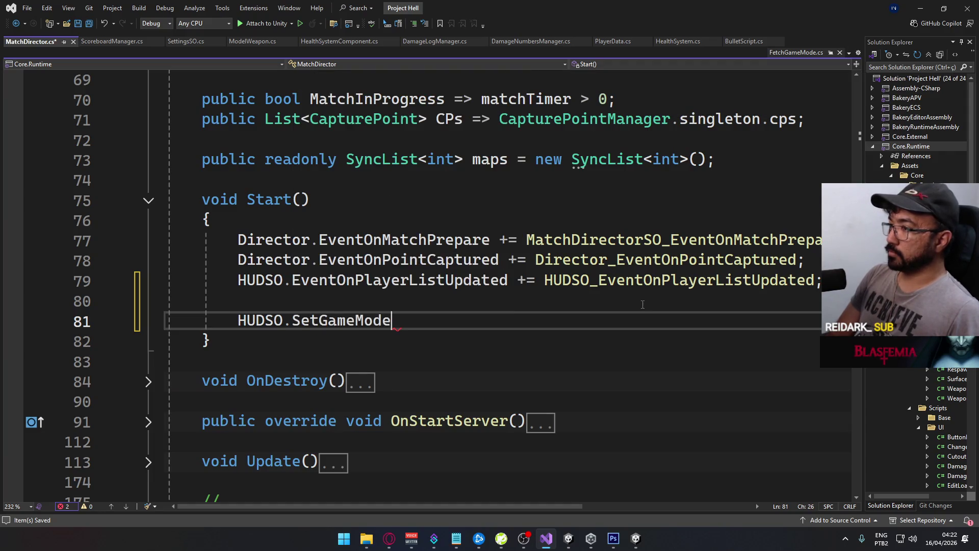
type("game")
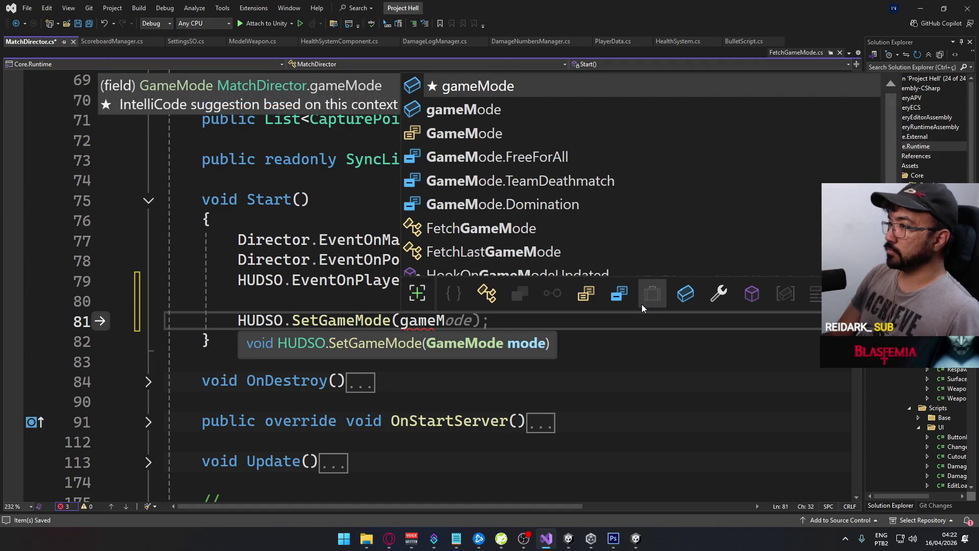
key("Tab")
type(");")
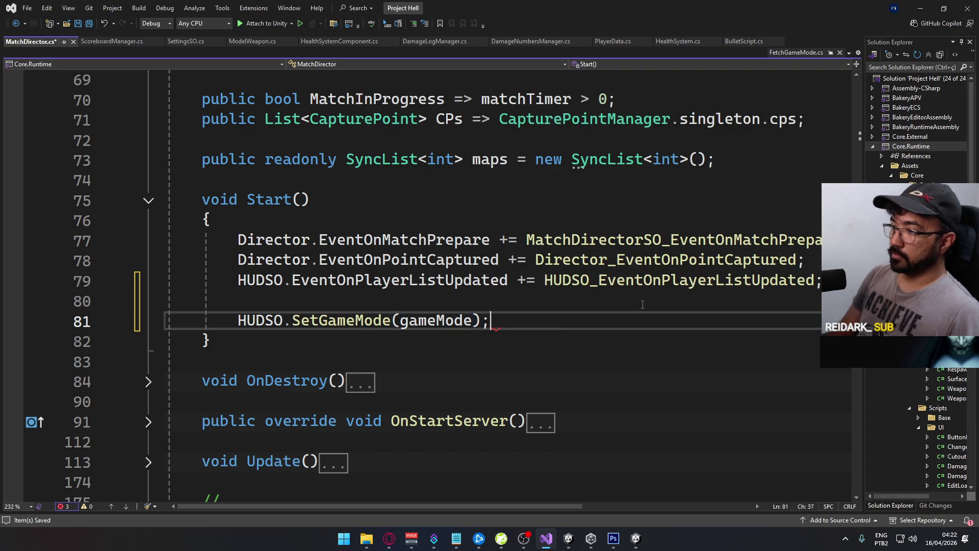
key("ctrl+s")
Step: Switch to the running game and back to the code, then bring up the Windows Run dialog
scroll(612, 306, "up", 4)
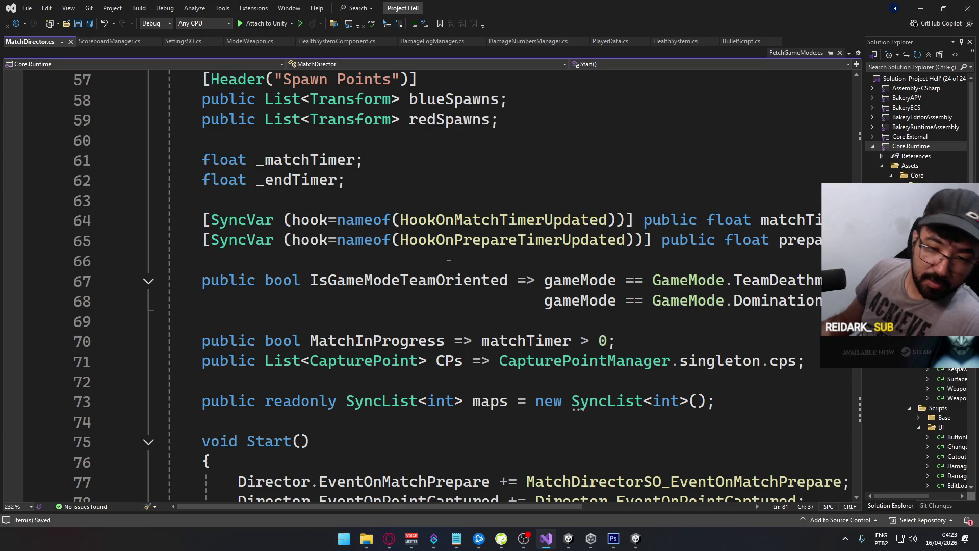
left_click(636, 539)
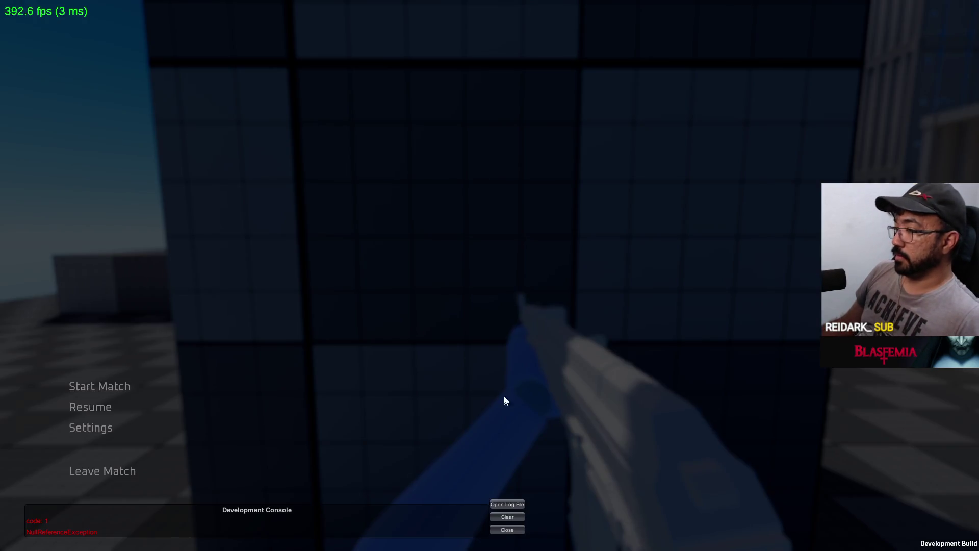
key("alt+Tab")
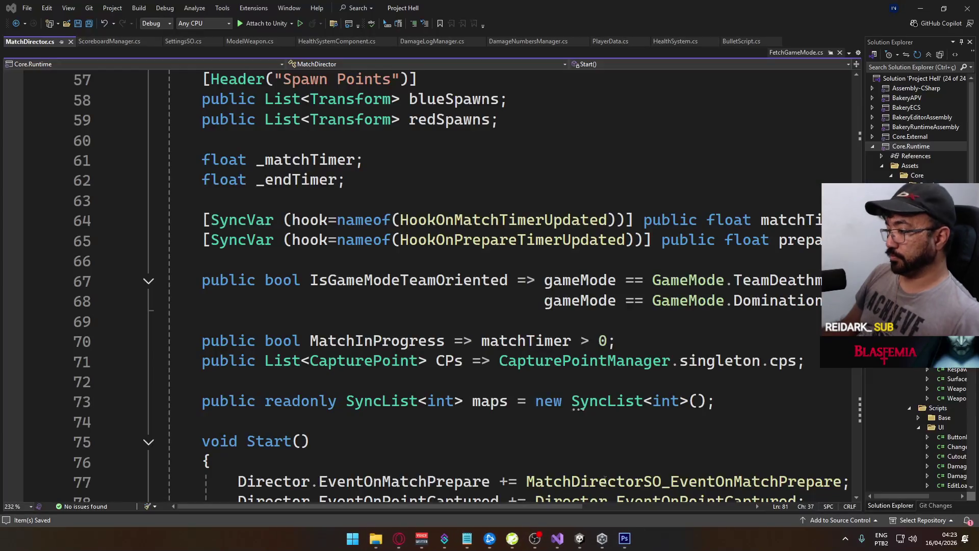
scroll(371, 279, "down", 6)
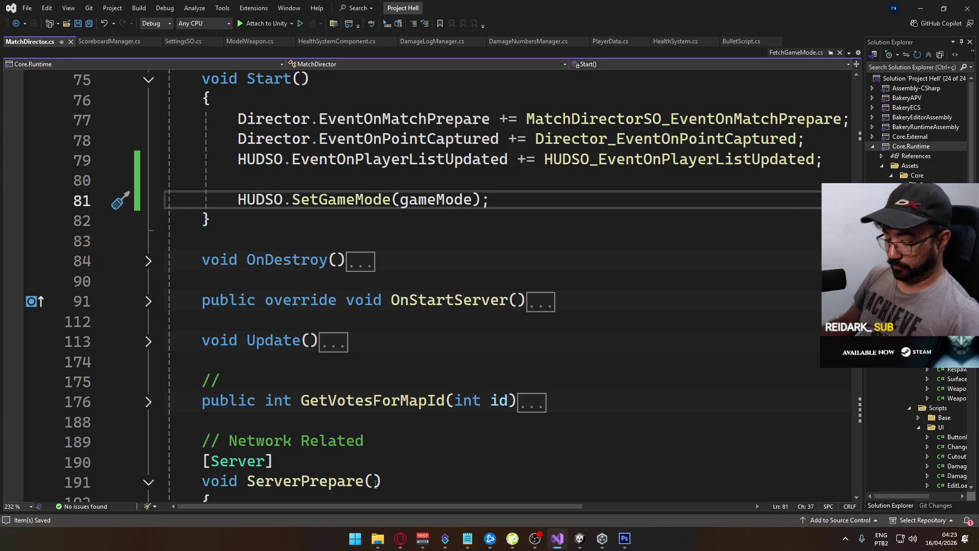
key("super+r")
Step: Open the %localappdata% folder from the Run dialog after a failed first attempt
type("lo")
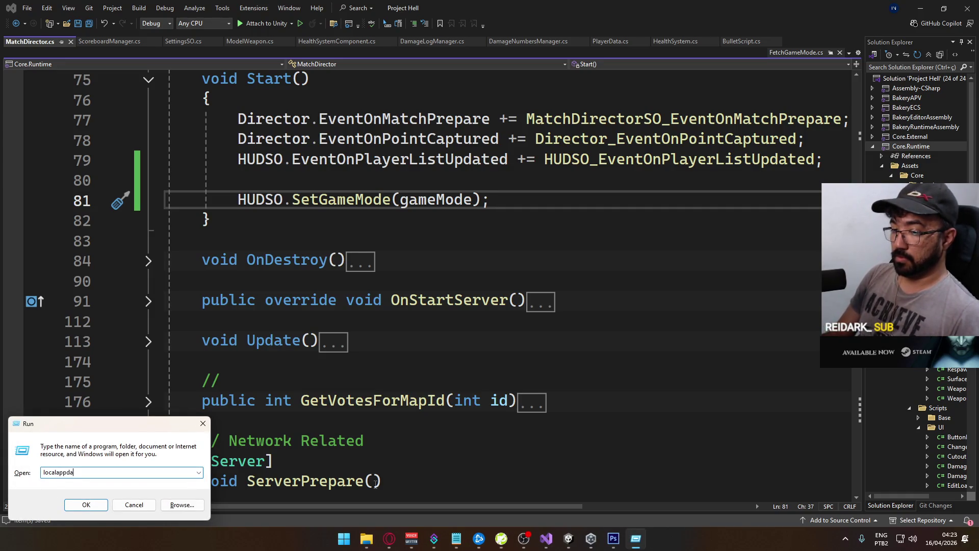
type("ta")
key("Return")
left_click(600, 271)
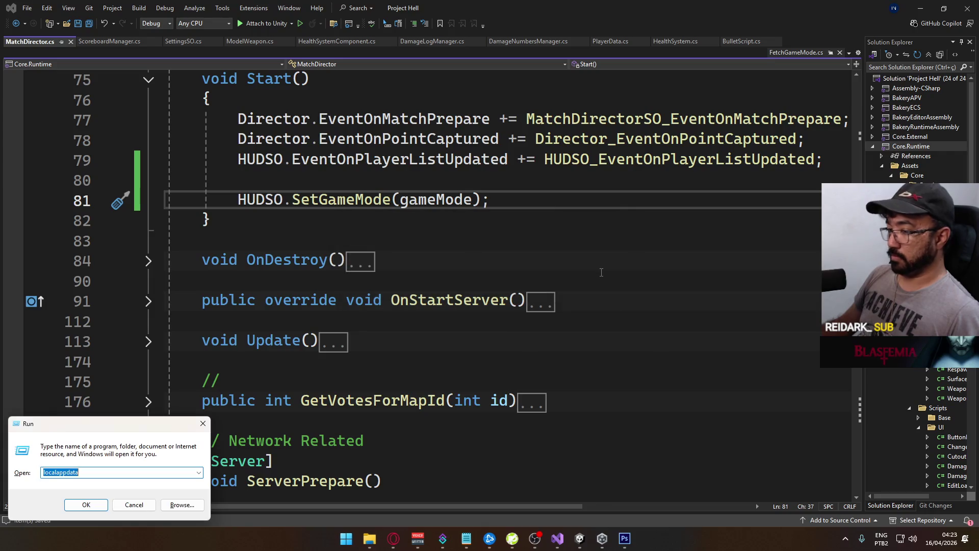
type("%l")
key("Down")
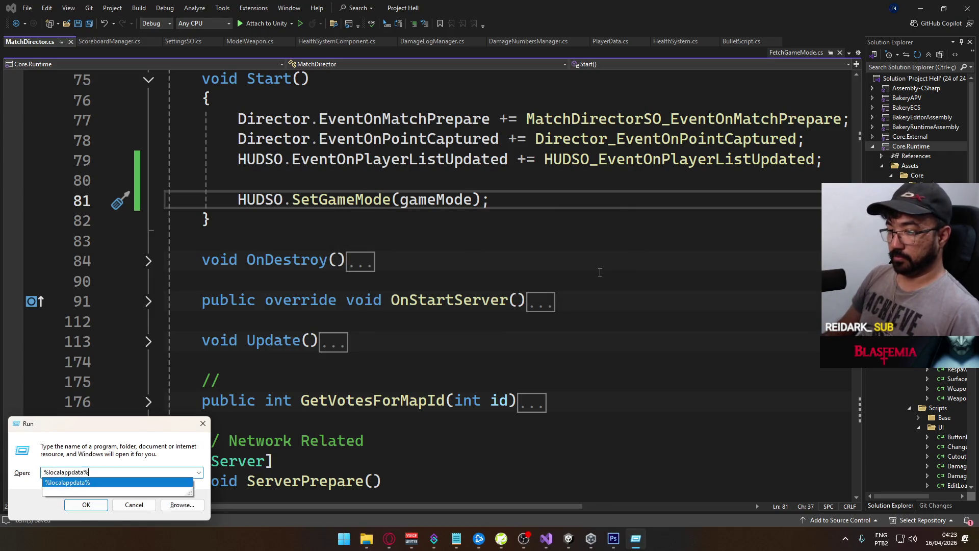
key("Return")
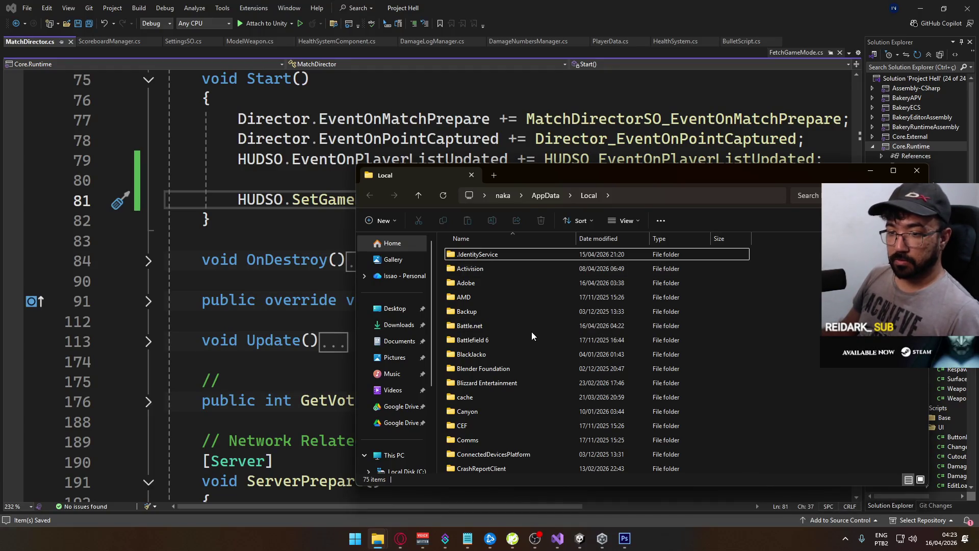
Step: Navigate to AppData\LocalLow\Nakashima Studios\Project Hell and open Player.log
scroll(501, 332, "down", 1)
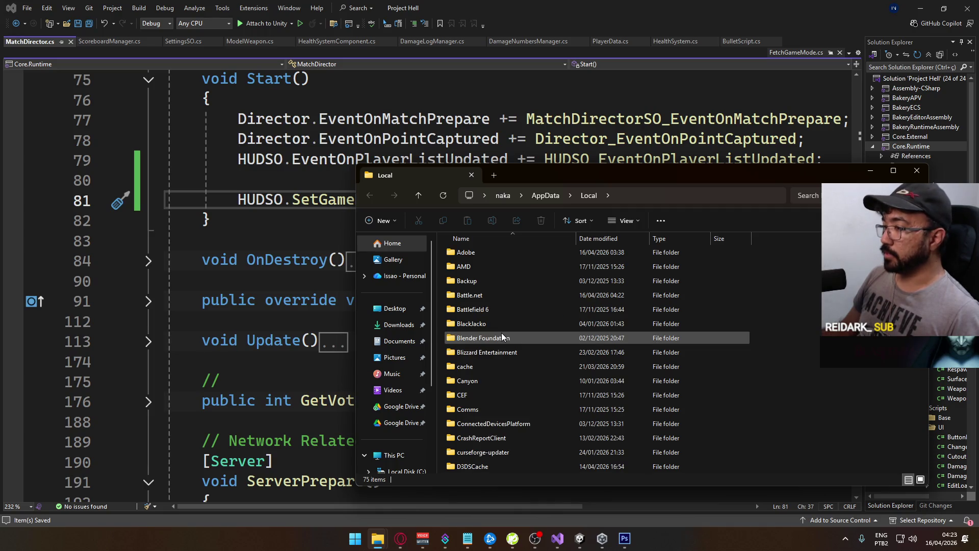
left_click(540, 195)
double_click(492, 269)
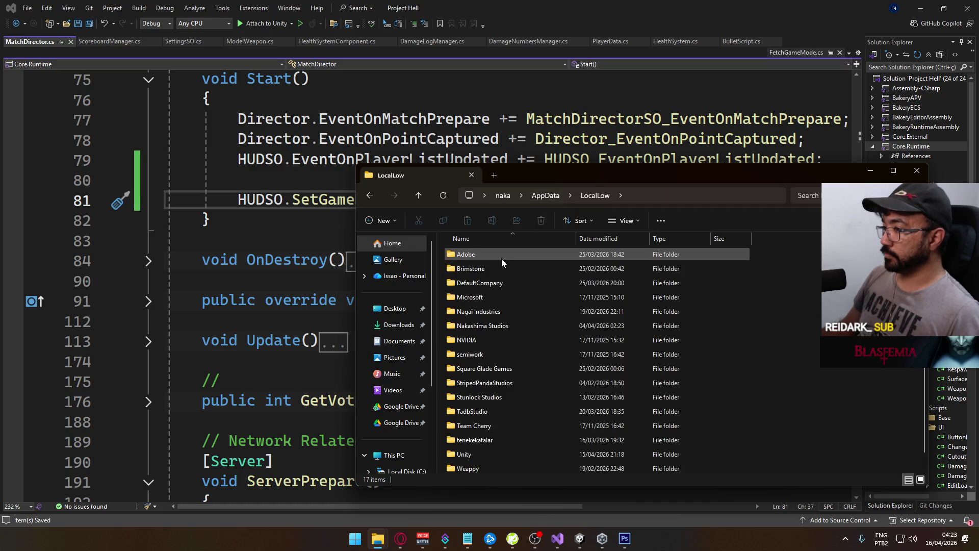
left_click(499, 284)
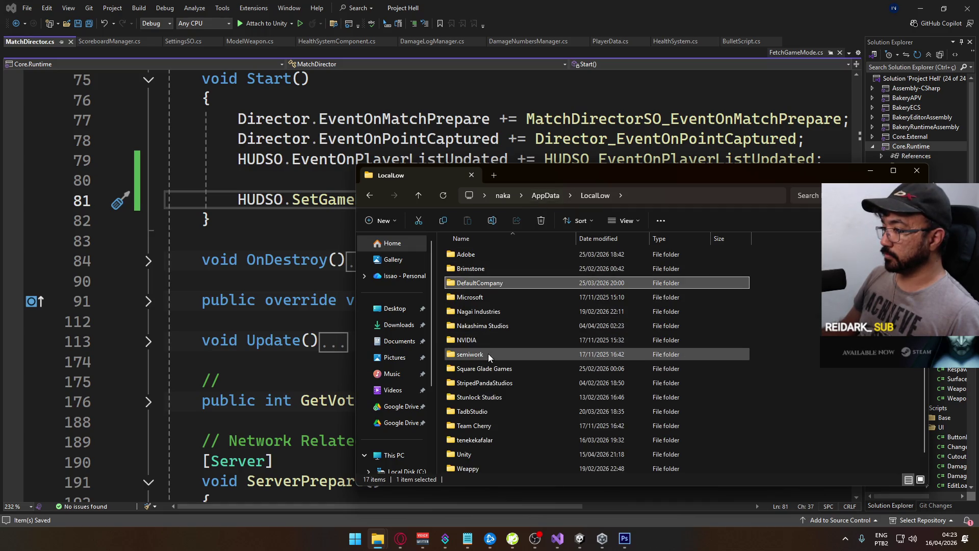
double_click(491, 326)
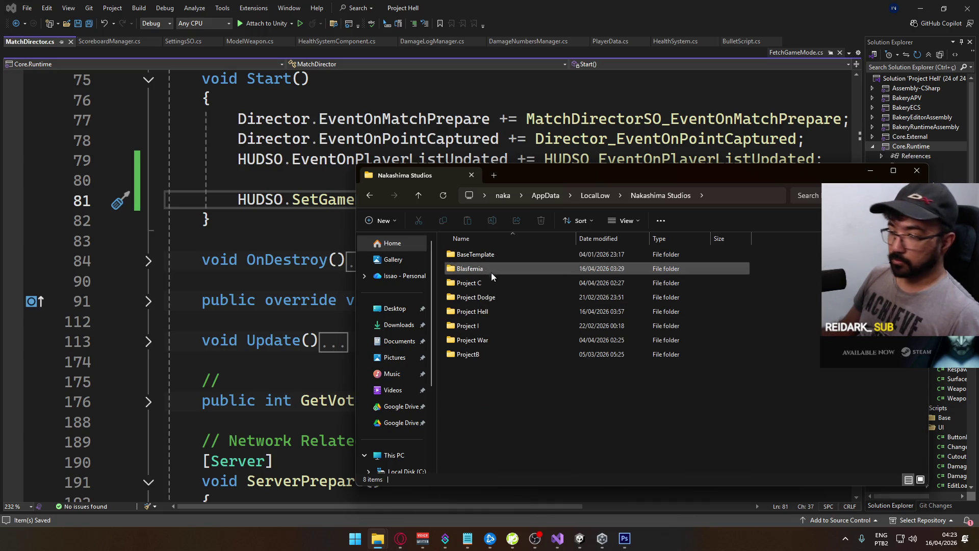
double_click(503, 313)
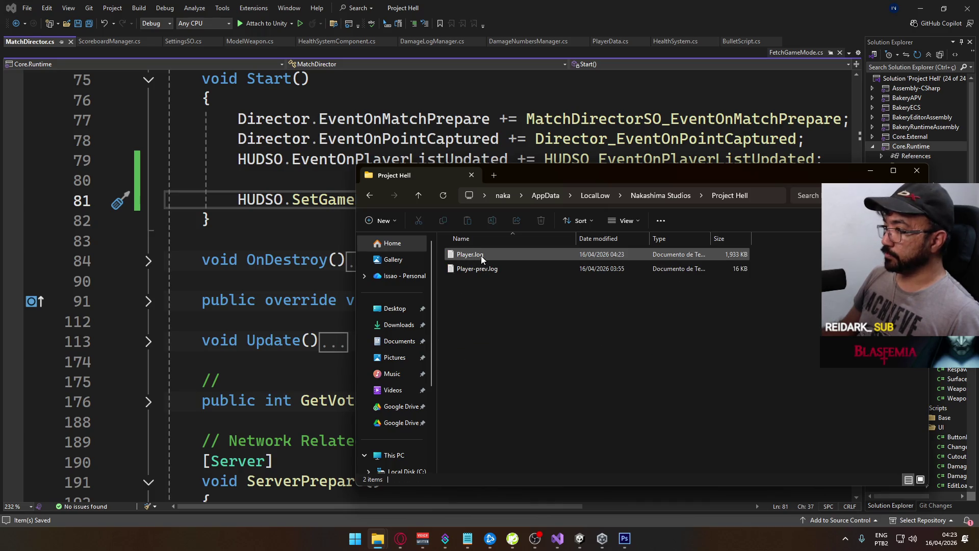
double_click(481, 256)
Step: Search Player.log for the 'dá o cu' debug message and step through its matches
key("ctrl+f")
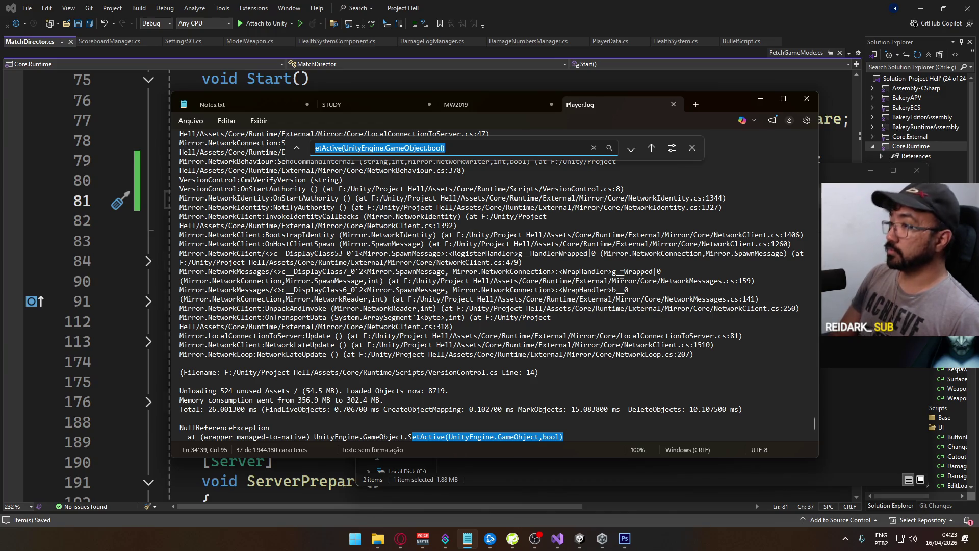
type("dá o cu")
key("Return")
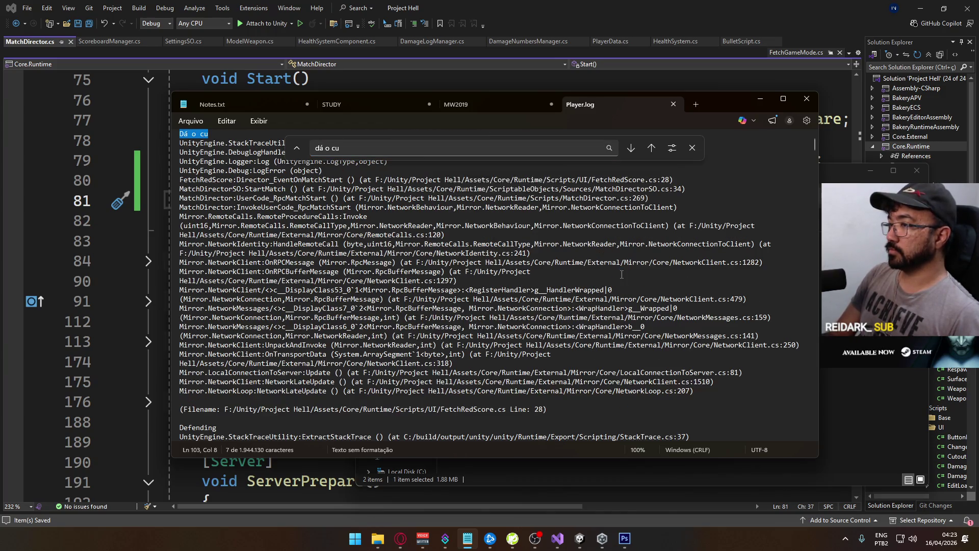
key("Return")
key("Return")
key("Return")
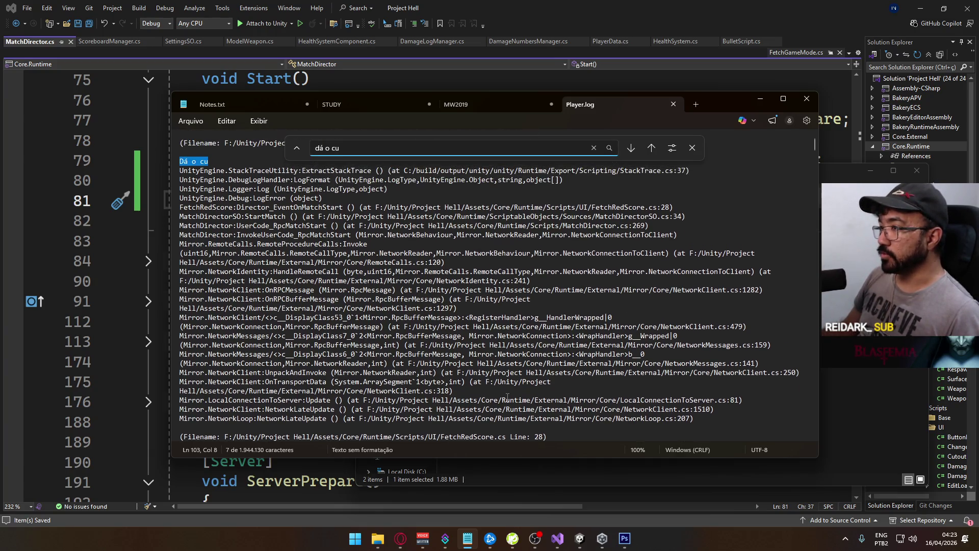
key("Return")
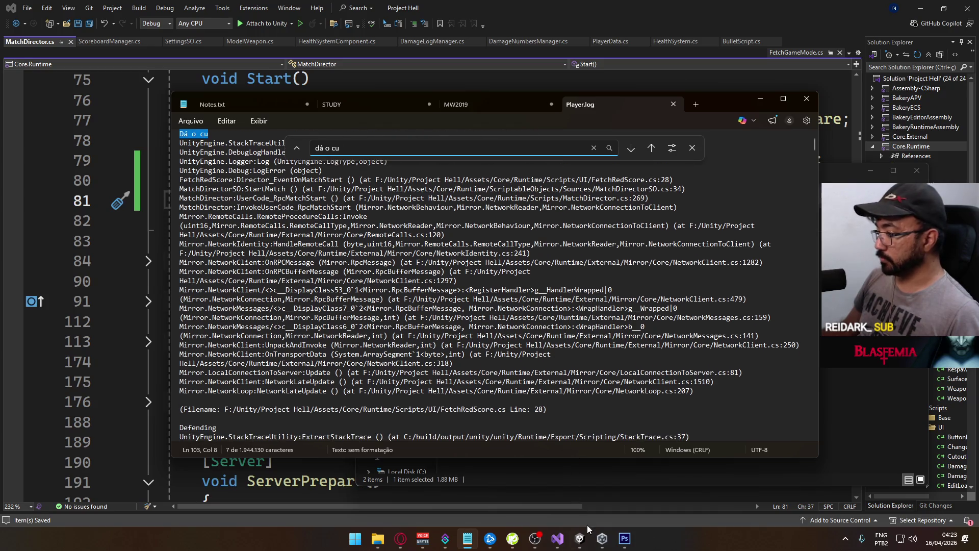
key("alt+Tab")
Step: Expand Assets/Core/Runtime/Scripts, go to the UI folder and open FetchRedScore for editing
scroll(390, 420, "up", 10)
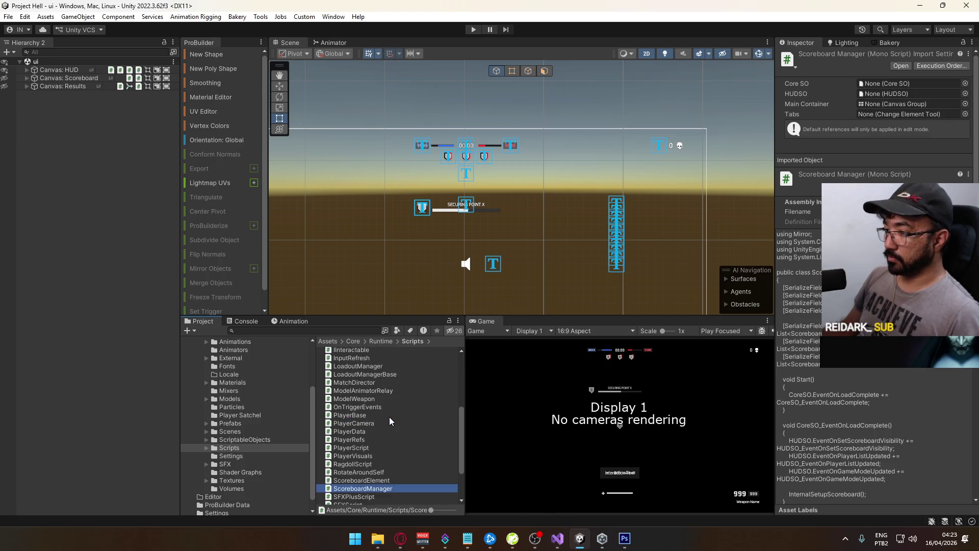
scroll(386, 422, "down", 10)
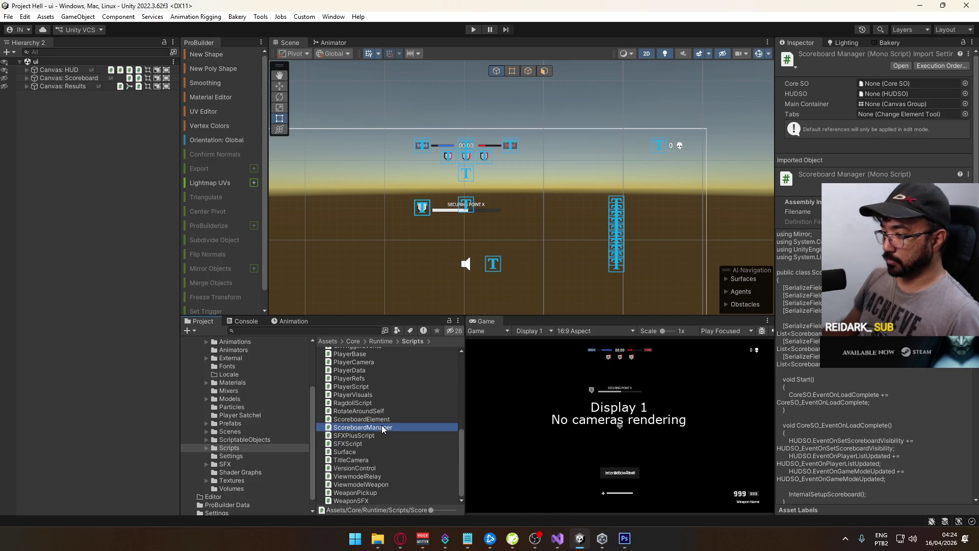
scroll(381, 424, "up", 2)
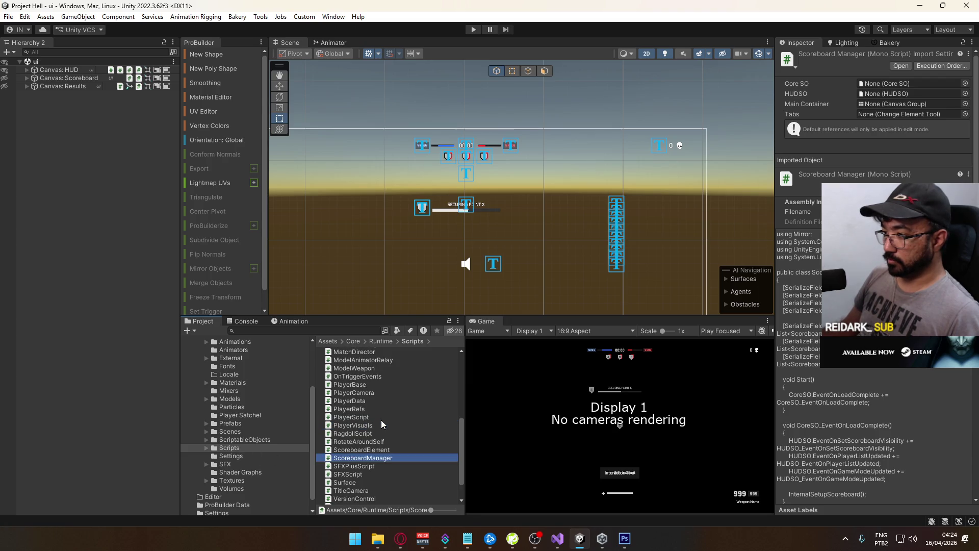
left_click(206, 447)
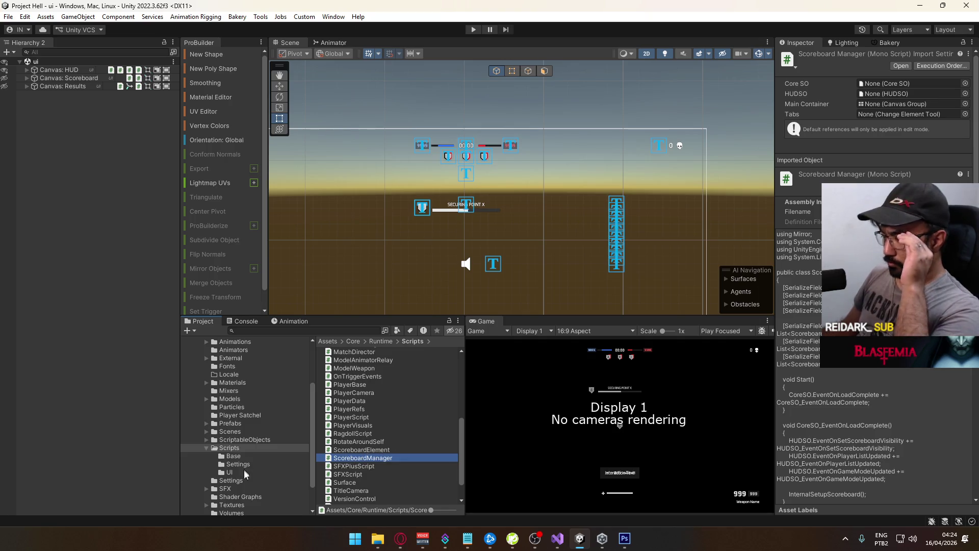
left_click(254, 473)
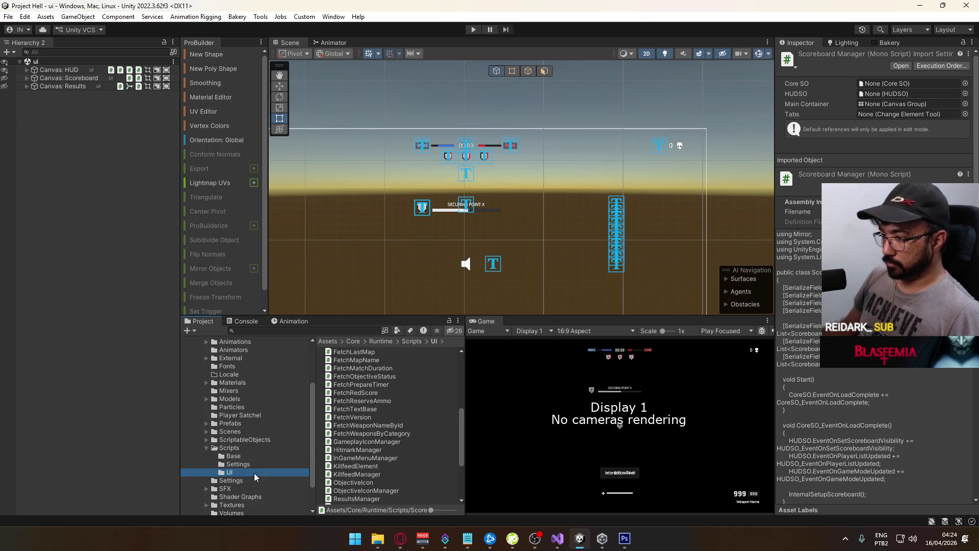
double_click(378, 393)
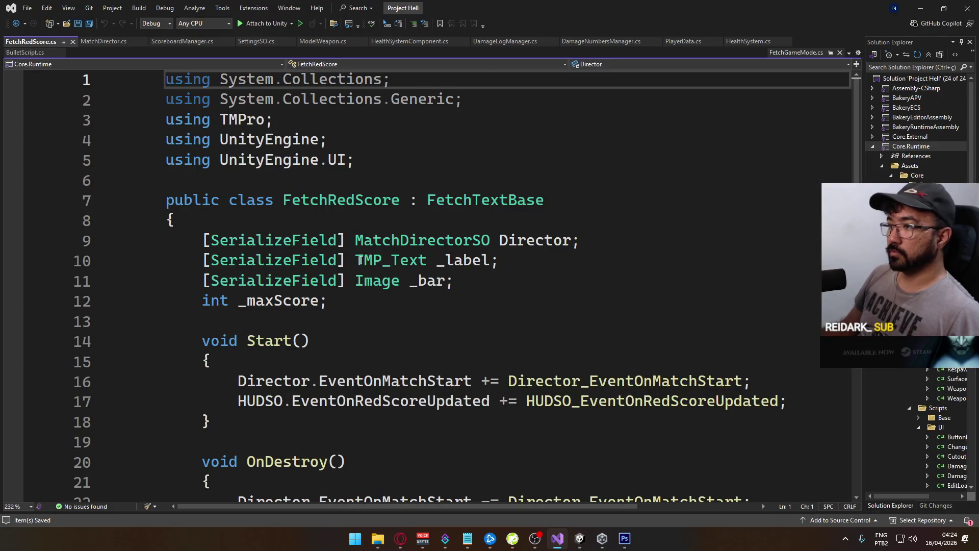
Step: Delete the two unused System.Collections using lines from FetchRedScore.cs
scroll(341, 250, "down", 2)
scroll(332, 242, "up", 2)
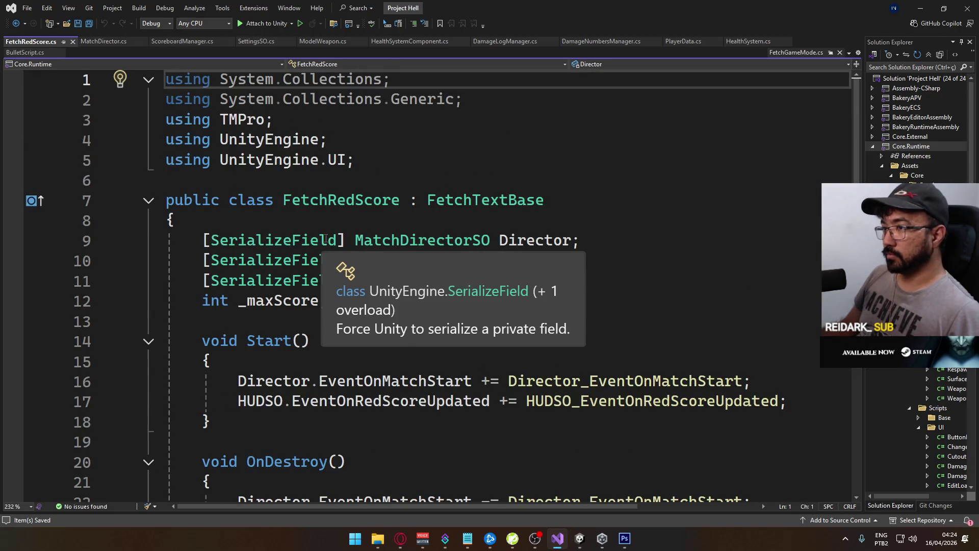
left_click_drag(466, 107, 42, 66)
key("Delete")
key("Delete")
Step: Remove the Debug.LogError line from Director_EventOnMatchStart and save FetchRedScore.cs
scroll(399, 317, "down", 2)
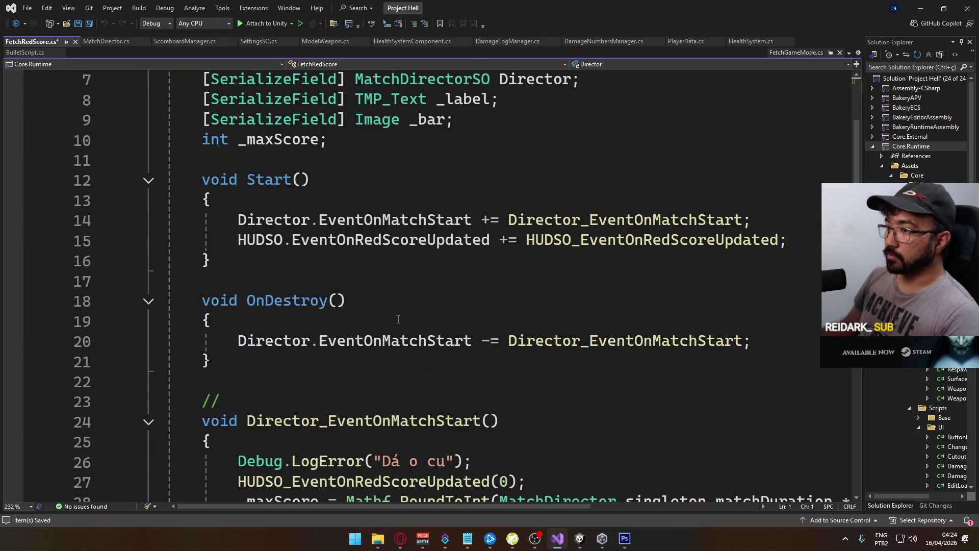
scroll(398, 317, "down", 3)
left_click(499, 289)
key("ctrl+x")
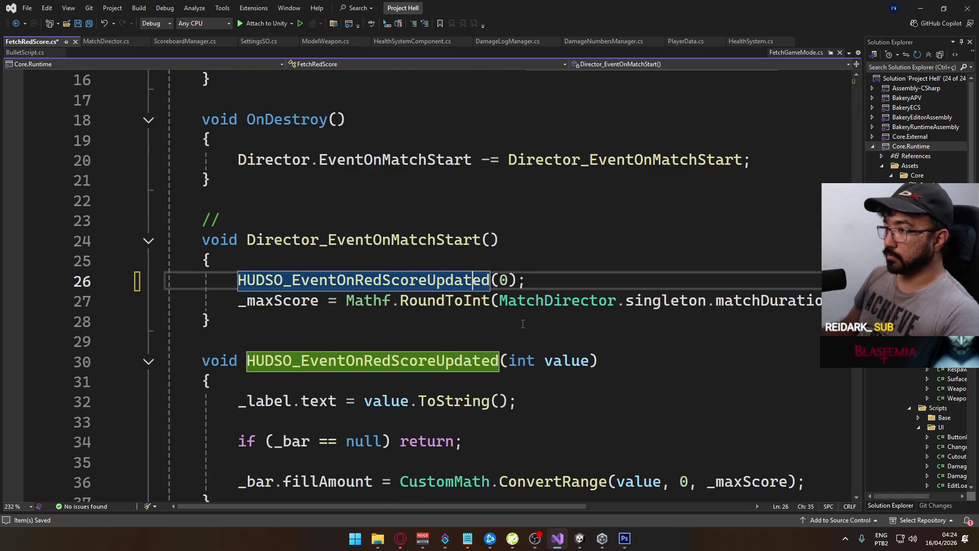
scroll(552, 277, "down", 2)
key("ctrl+s")
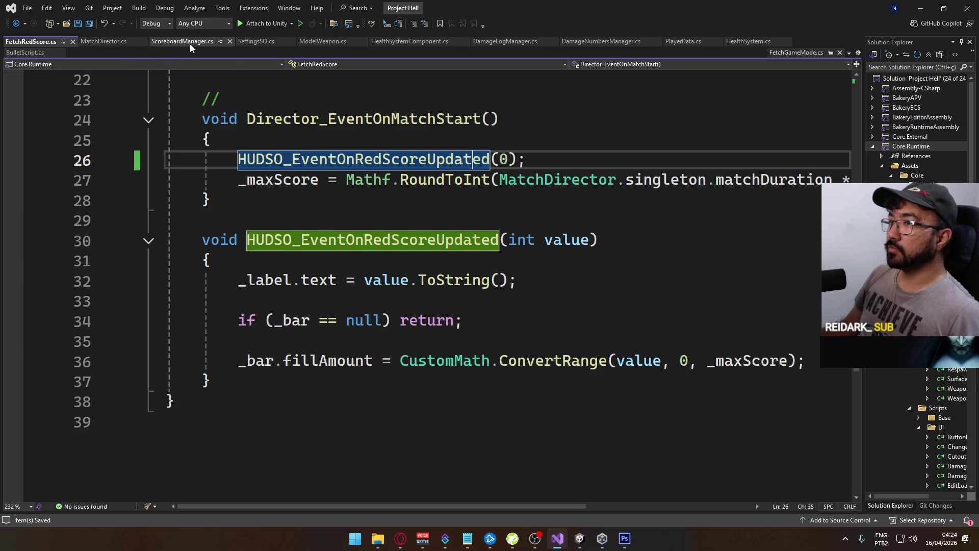
left_click(467, 538)
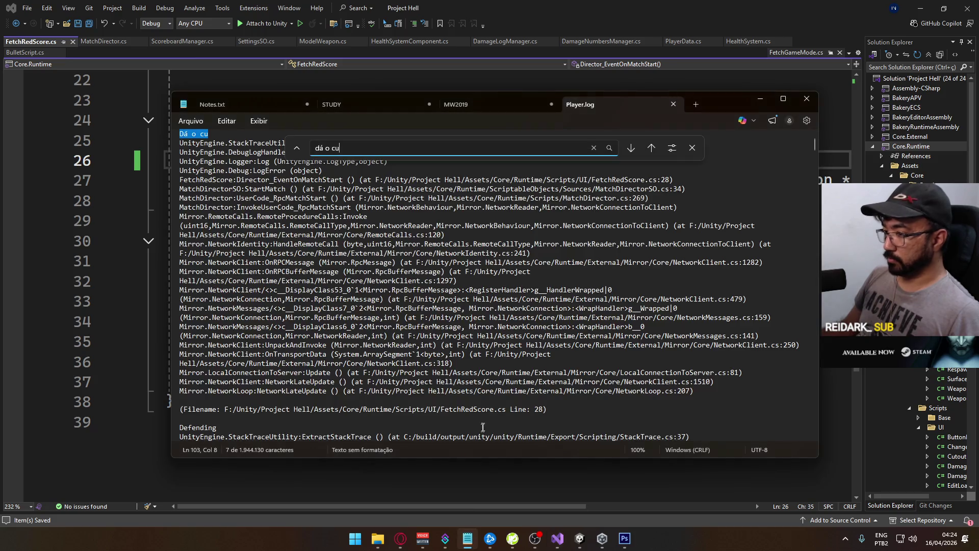
Step: Search Player.log for 'code', finding the CapturePoint.cs line 86 debug error
key("BackSpace")
key("BackSpace")
key("BackSpace")
type("code")
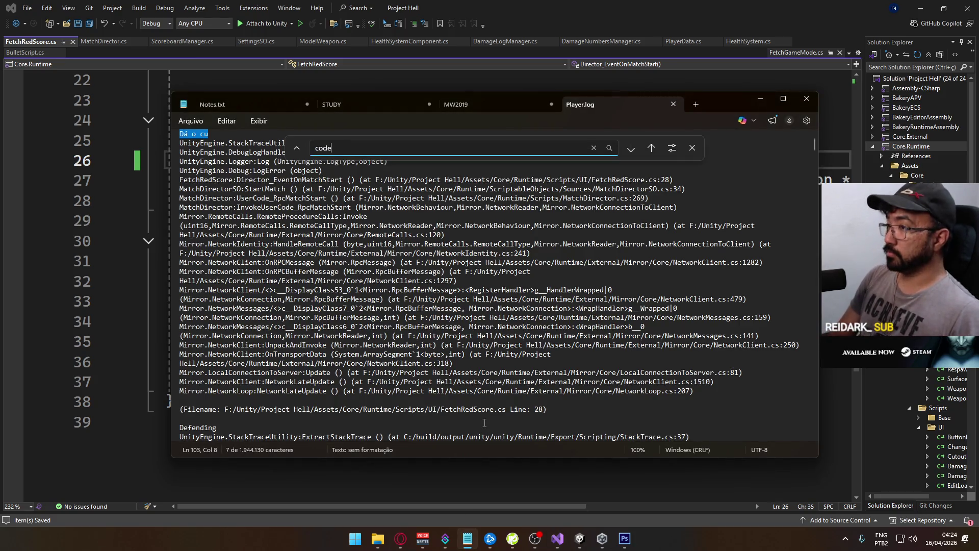
key("Return")
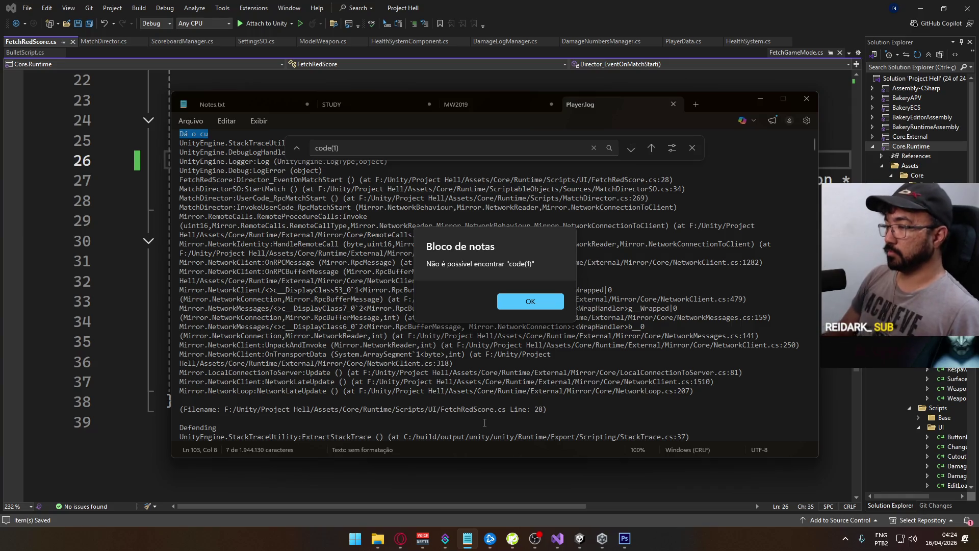
key("Return")
key("Return")
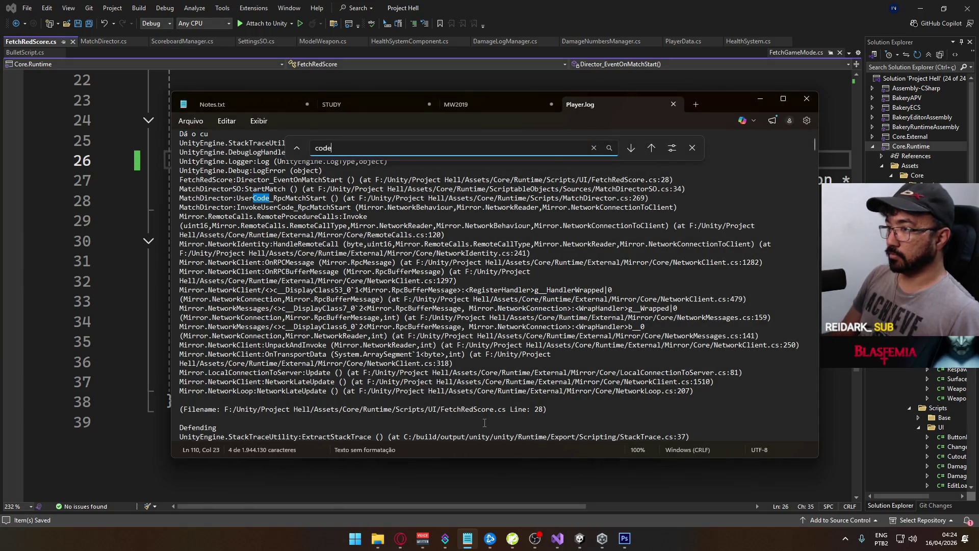
key("Return")
key("Return")
type("1")
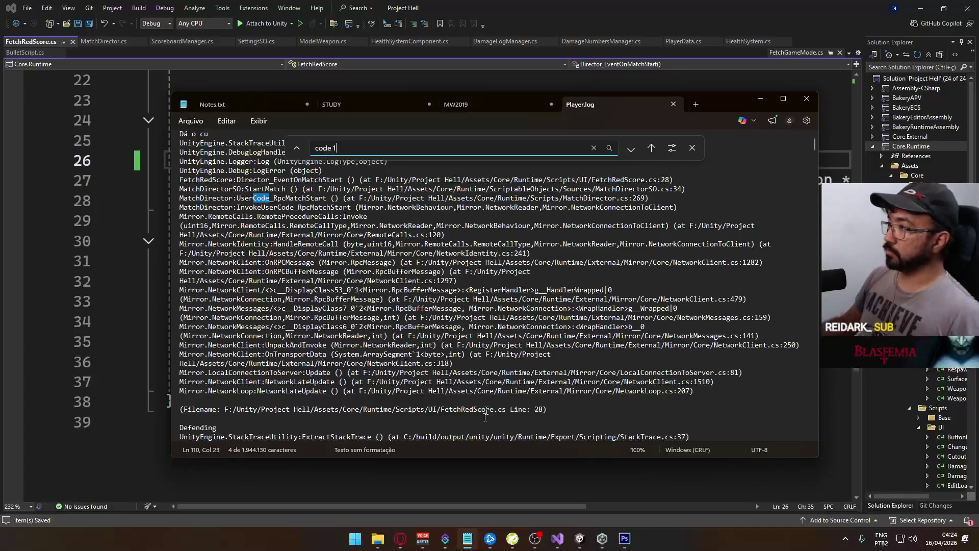
key("Return")
key("Return")
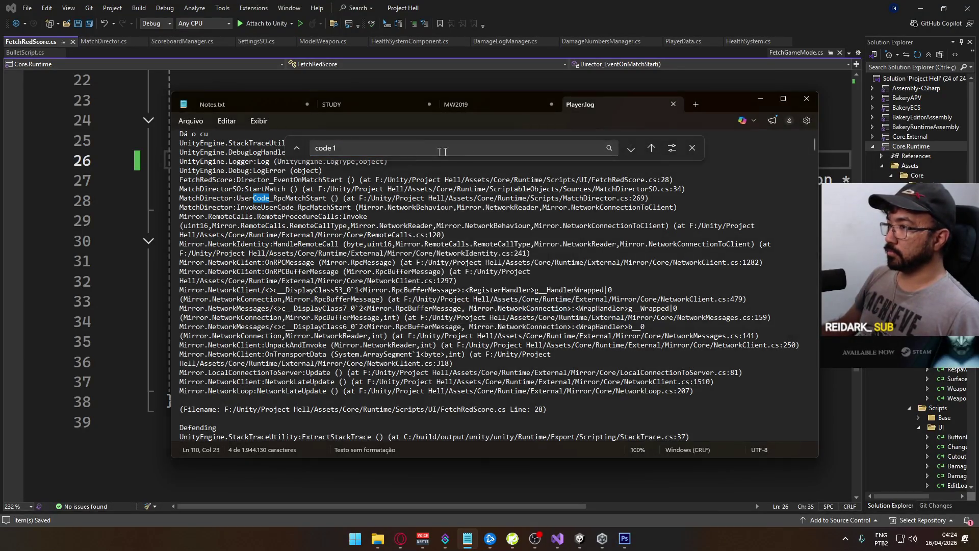
Step: Close the find bar and the Player.log tab, then minimize Notepad
left_click(693, 152)
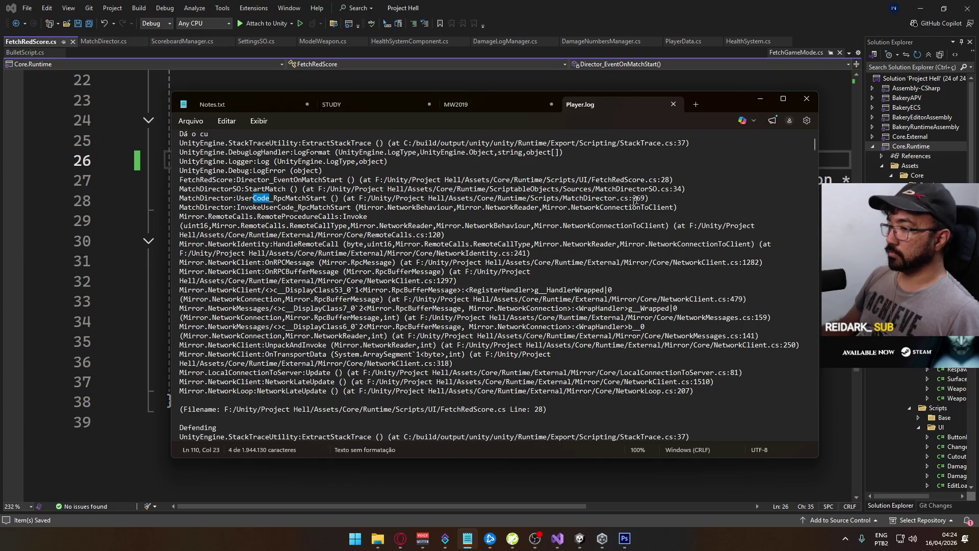
scroll(267, 390, "down", 1)
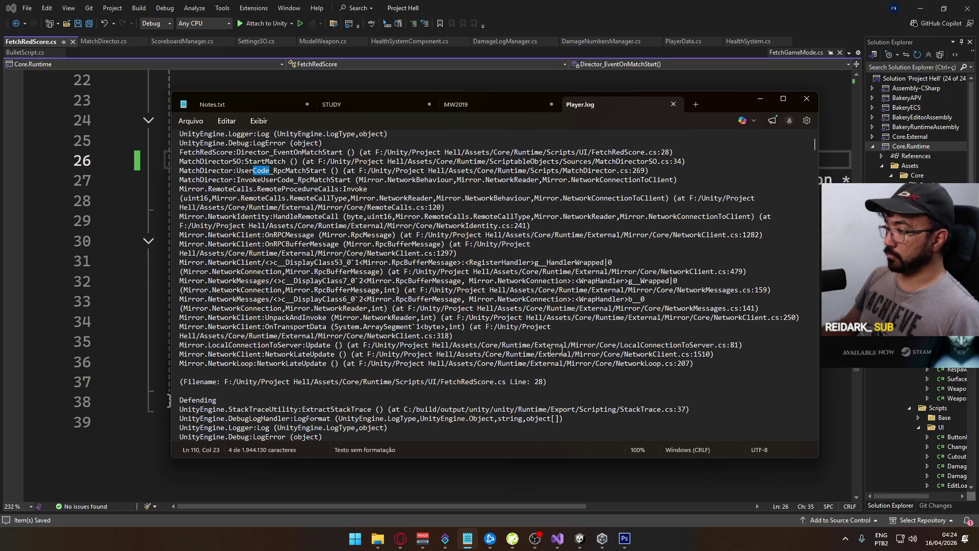
scroll(429, 343, "down", 1)
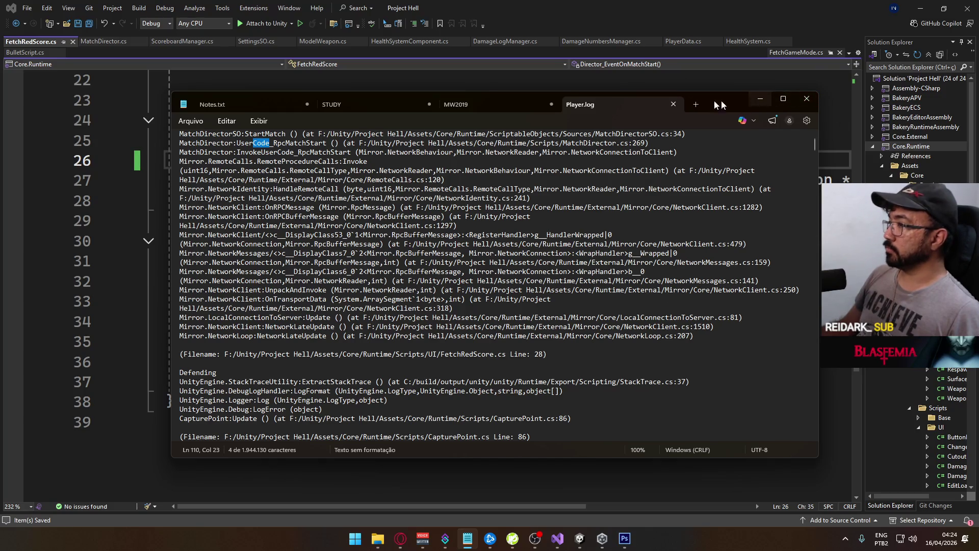
left_click(674, 104)
left_click(760, 99)
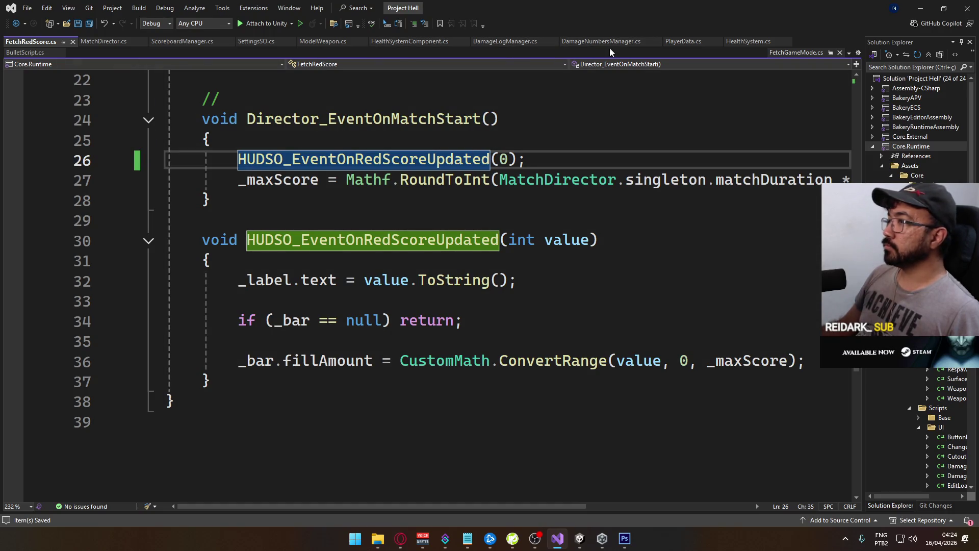
Step: Open the CapturePoint script from Unity's Scripts folder in Visual Studio
left_click(580, 538)
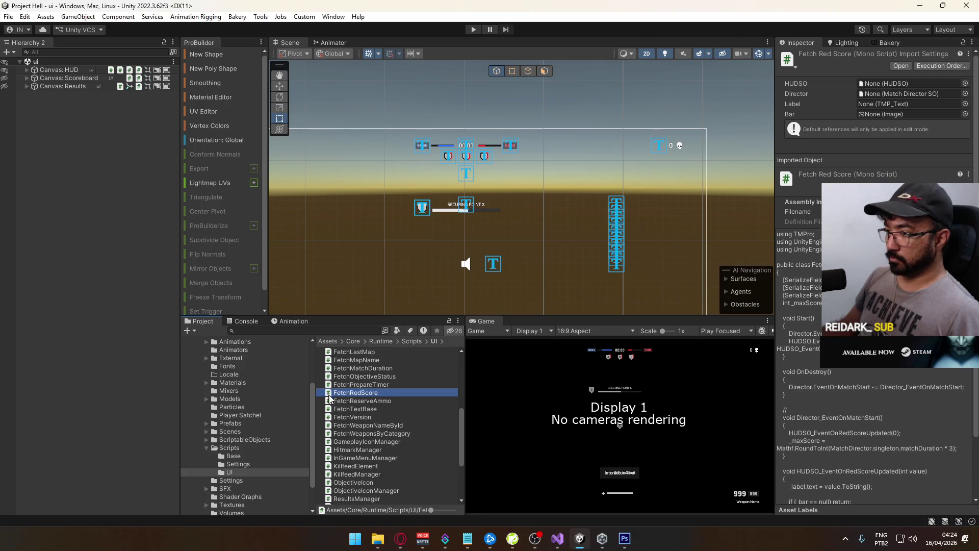
scroll(329, 397, "up", 5)
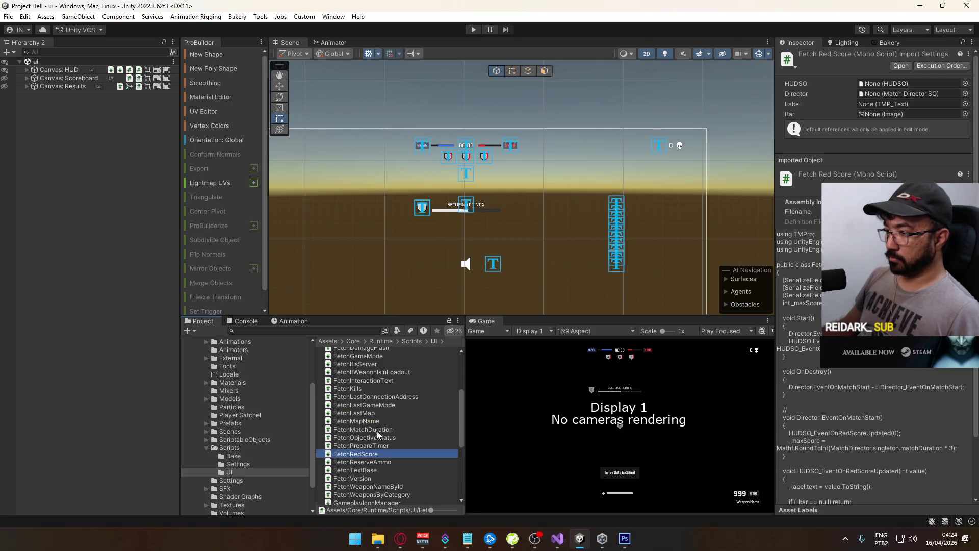
left_click(212, 447)
left_click(342, 401)
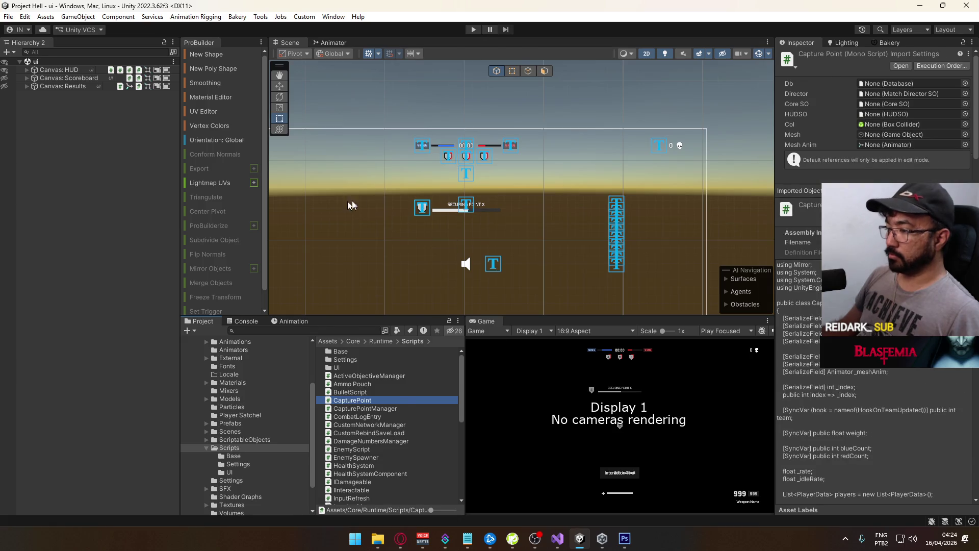
scroll(415, 372, "down", 20)
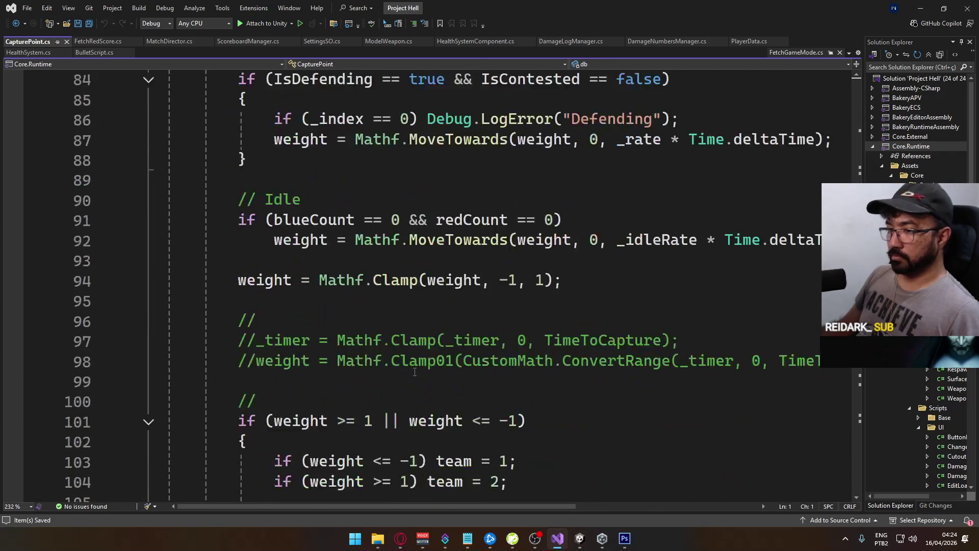
scroll(414, 372, "up", 2)
Step: Delete the 'Defending' Debug.LogError line near line 86 and save CapturePoint.cs
mouse_move(679, 239)
left_mouse_down()
mouse_move(242, 224)
mouse_move(425, 240)
left_mouse_up()
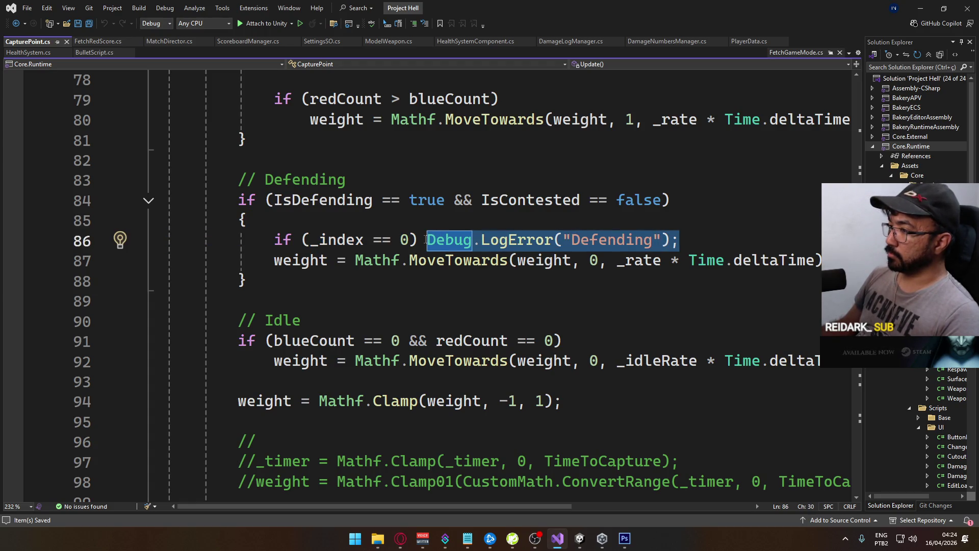
mouse_move(426, 240)
left_mouse_down()
mouse_move(245, 220)
mouse_move(274, 240)
left_mouse_up()
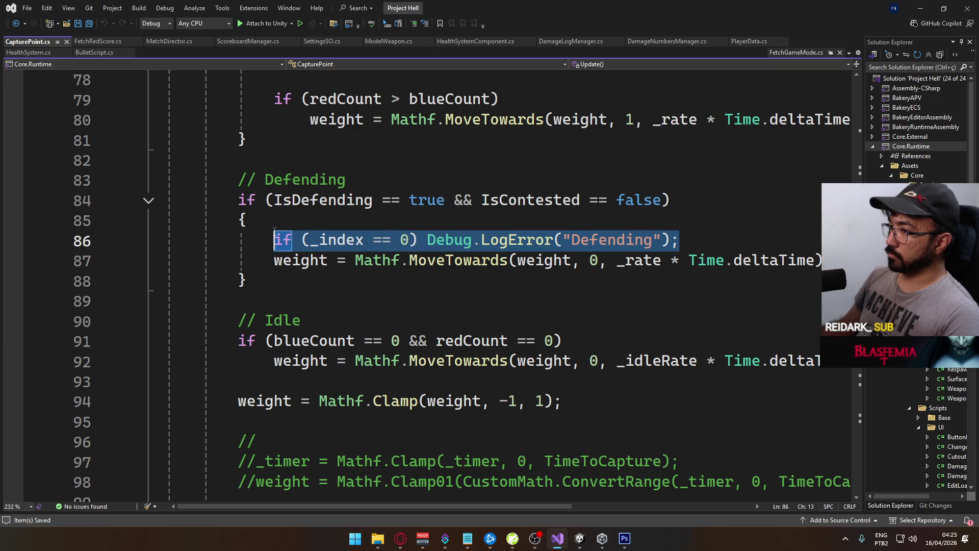
key("BackSpace")
key("BackSpace")
key("ctrl+s")
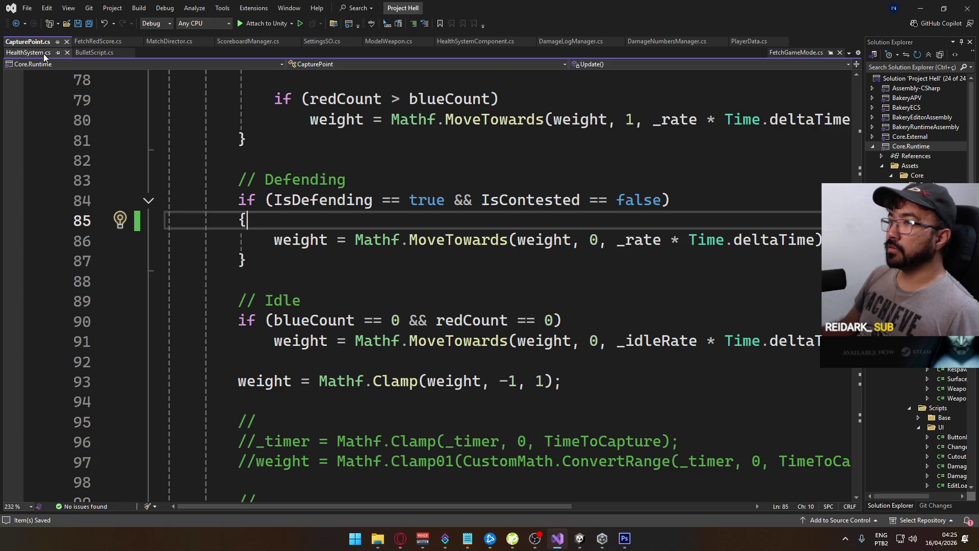
mouse_move(578, 540)
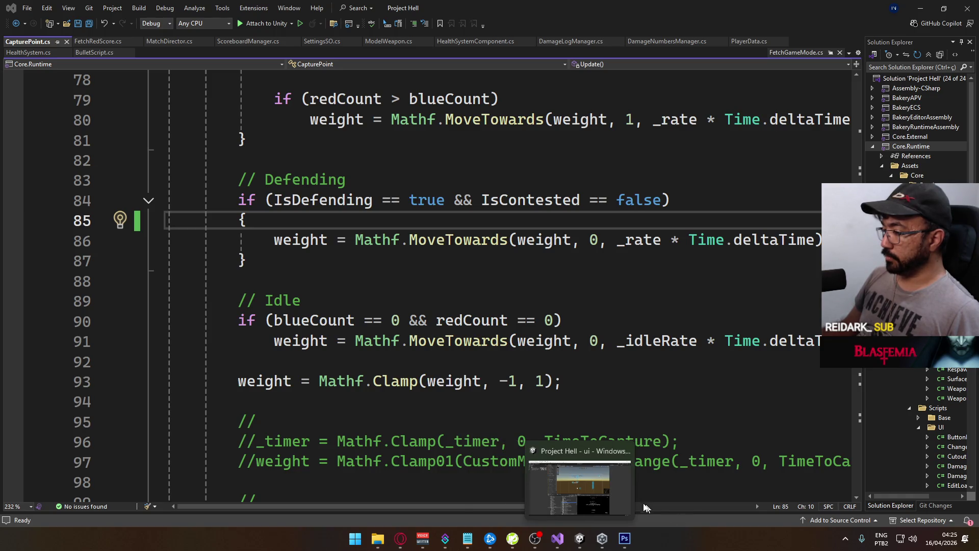
left_click(622, 498)
left_click(556, 538)
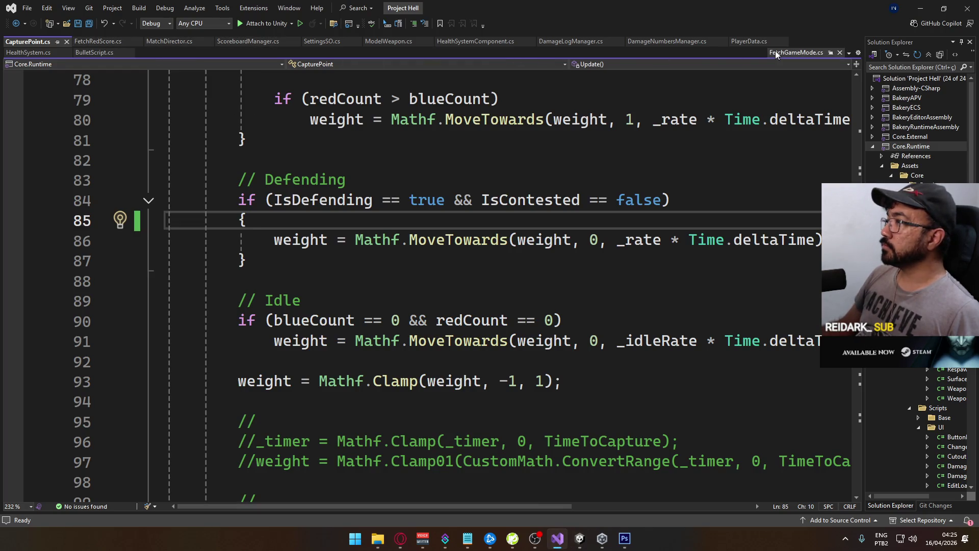
Step: In HealthSystem.cs, go into the body of HookOnAdrenTimerUpdated
left_click(740, 44)
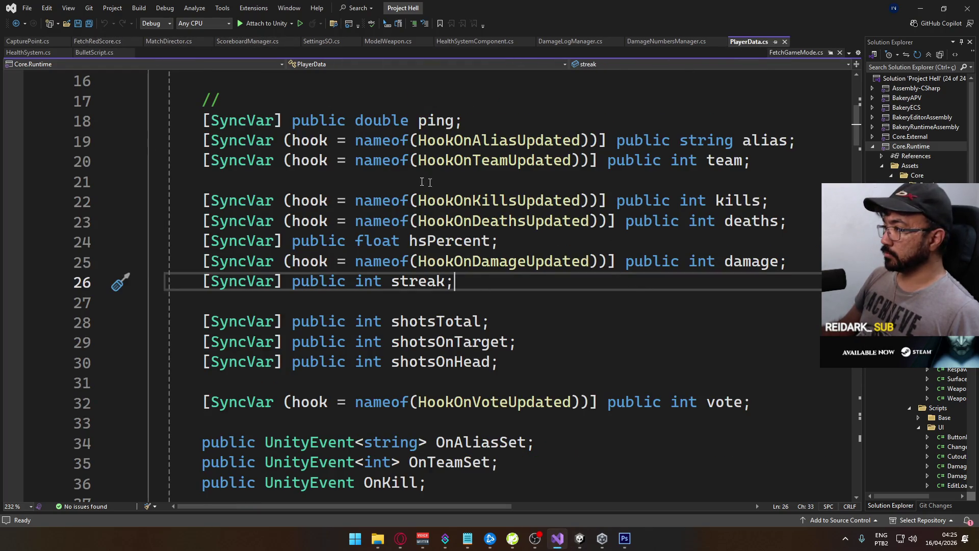
left_click(28, 52)
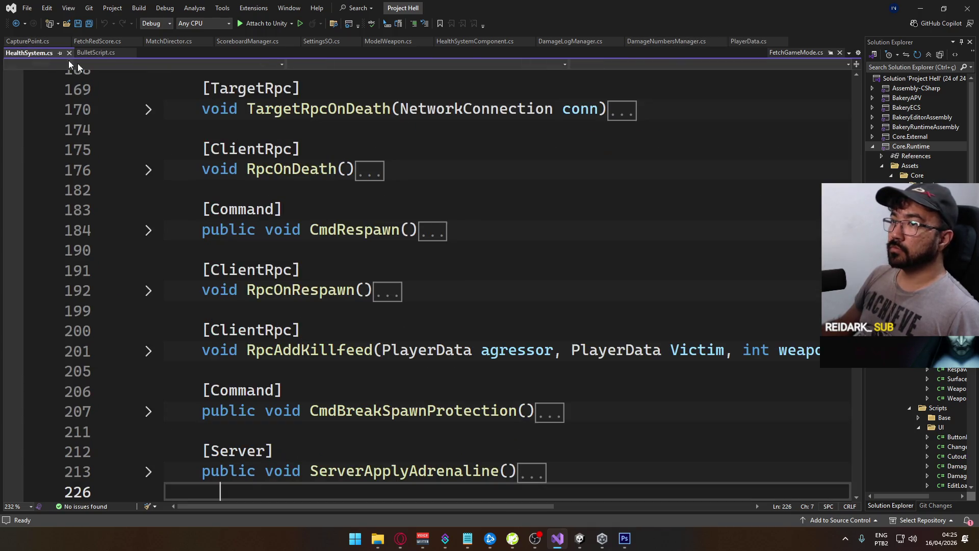
scroll(459, 275, "up", 15)
scroll(393, 248, "up", 1)
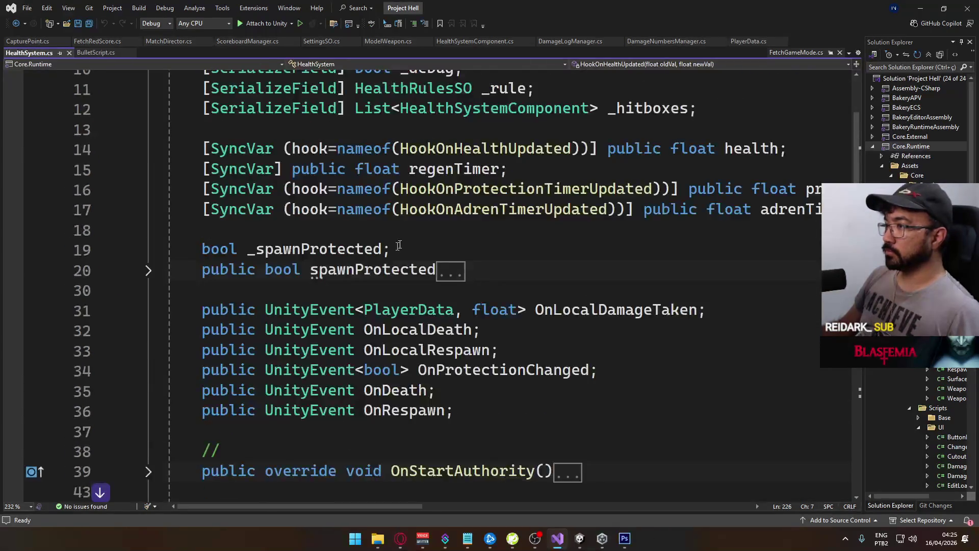
left_click(479, 202, "ctrl")
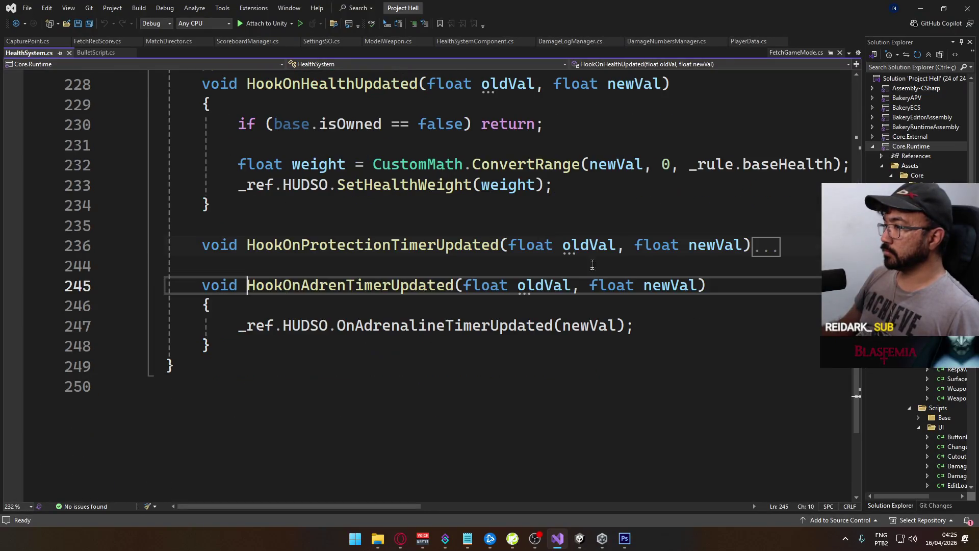
left_click(575, 303)
Step: Add an 'if (base.isOwned == false) return;' guard at its start and save
key("Return")
type("if")
key("Tab")
key("Tab")
type("(bna")
key("BackSpace")
key("BackSpace")
key("BackSpace")
key("BackSpace")
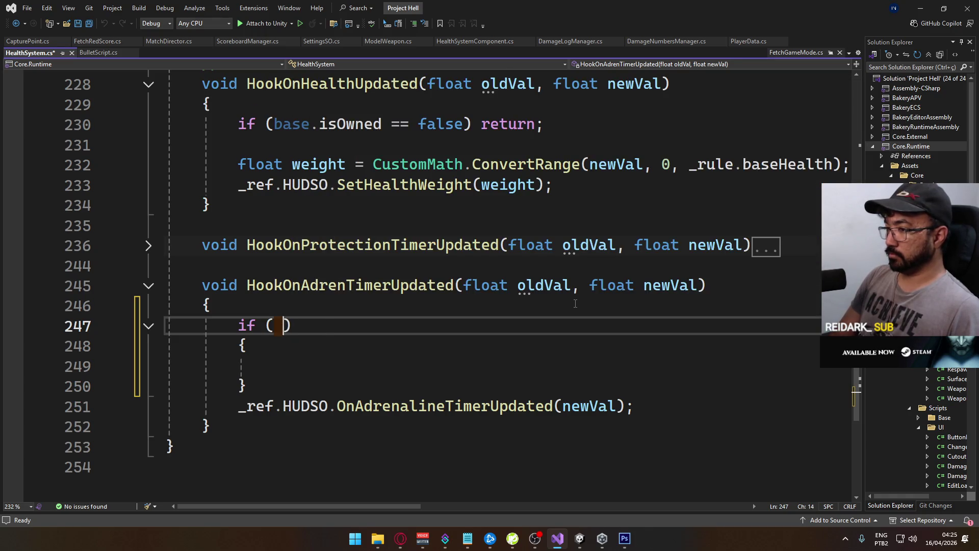
key("ctrl+z")
type("(base.isOwned")
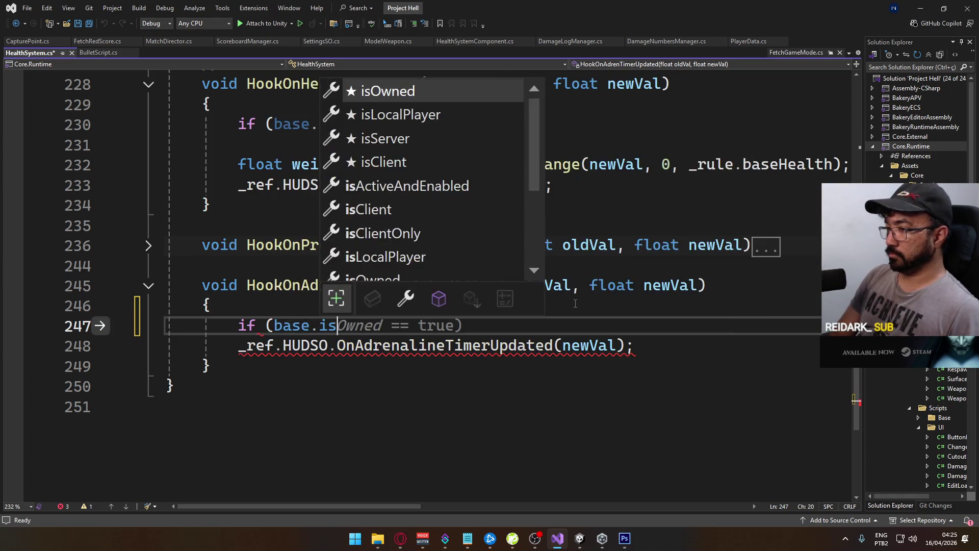
key("Tab")
type("== tr")
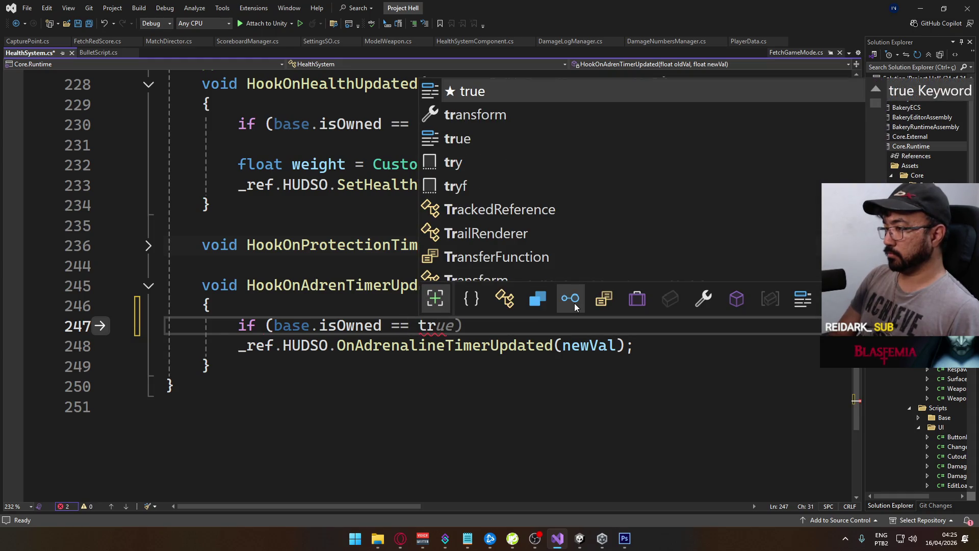
key("BackSpace")
key("BackSpace")
type("false) return")
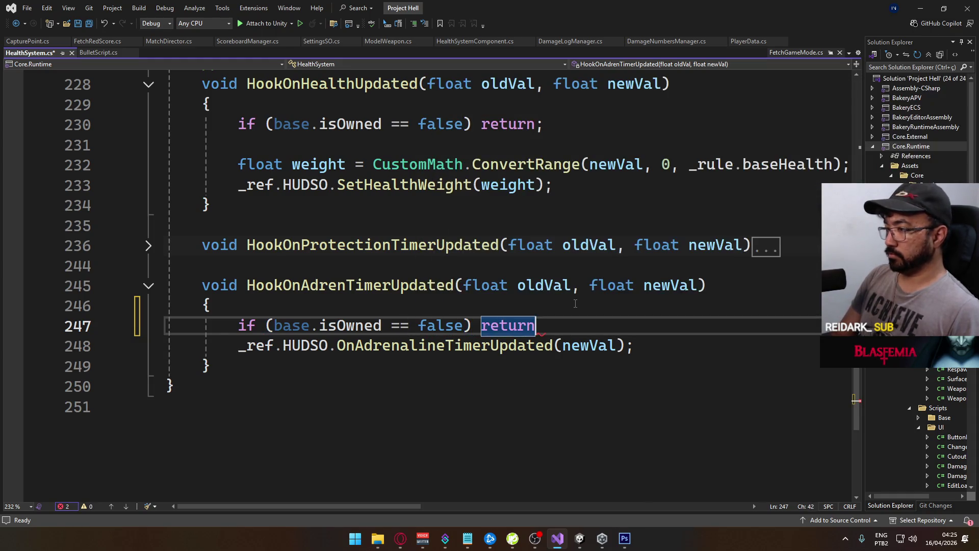
type(";")
key("Return")
key("ctrl+s")
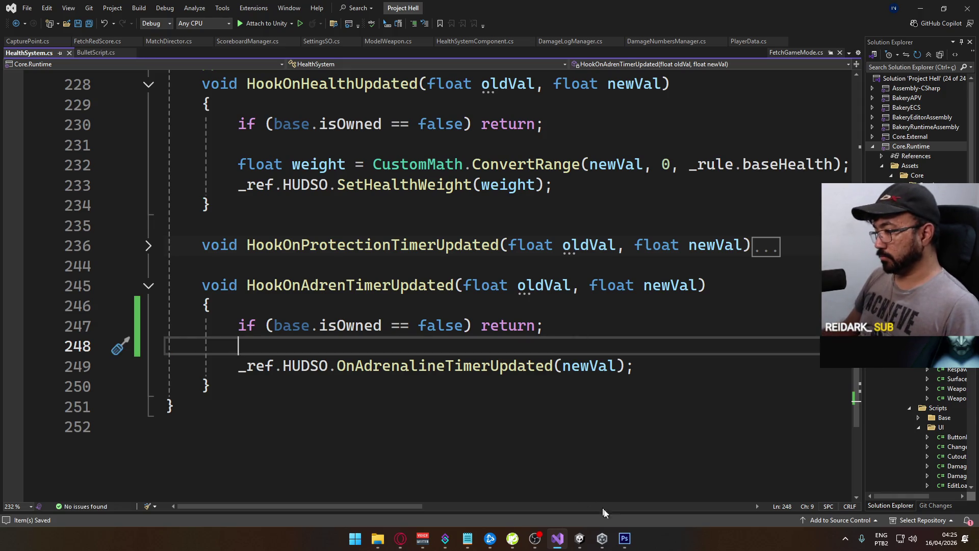
mouse_move(636, 544)
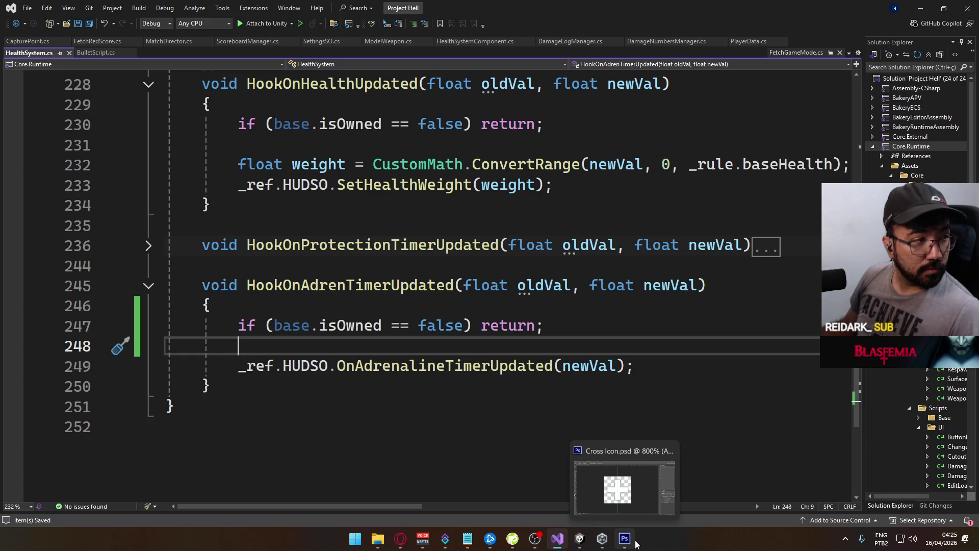
Step: View the Cross Icon artwork in Photoshop, then go through Visual Studio back to Unity
left_click(635, 542)
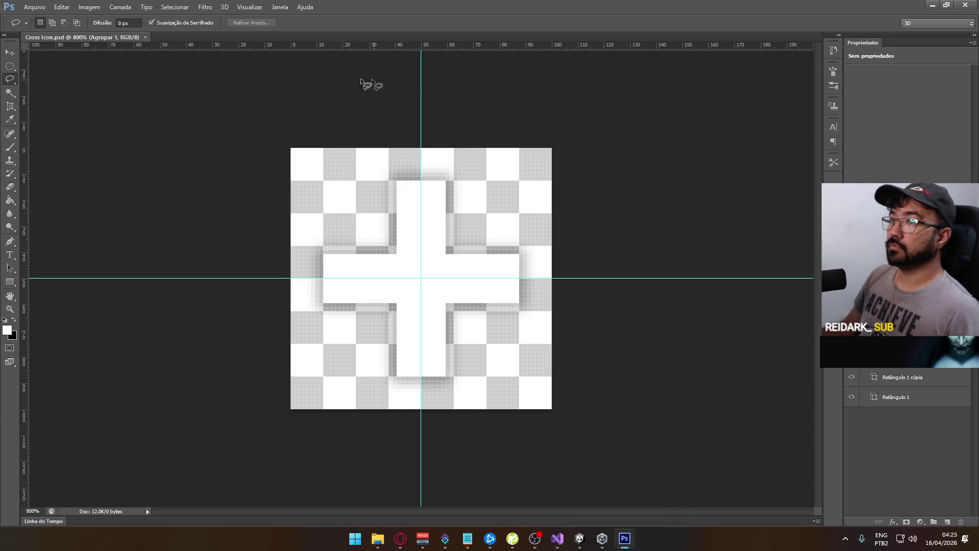
left_click(557, 538)
left_click(591, 538)
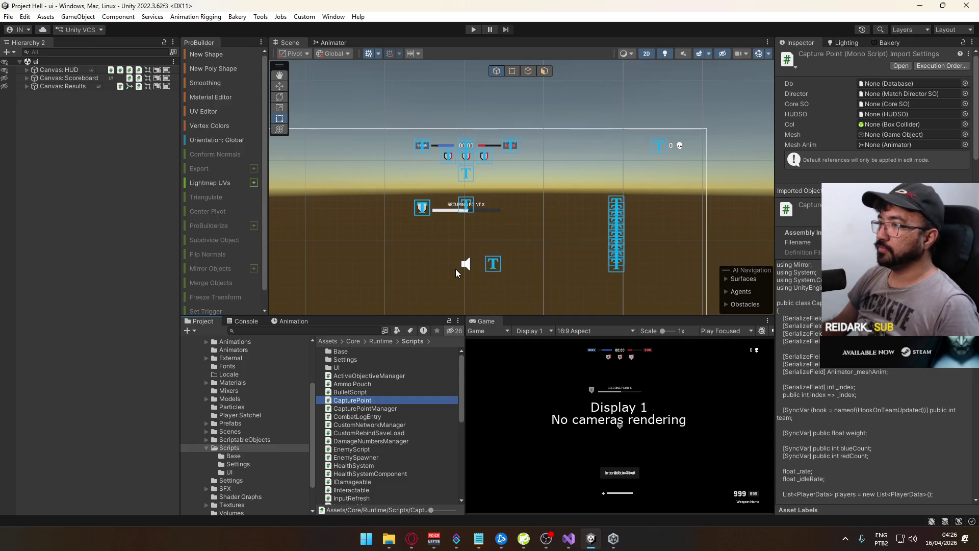
Step: Open the Scenes folder and select the ui scene asset
scroll(457, 270, "down", 2)
scroll(479, 255, "up", 2)
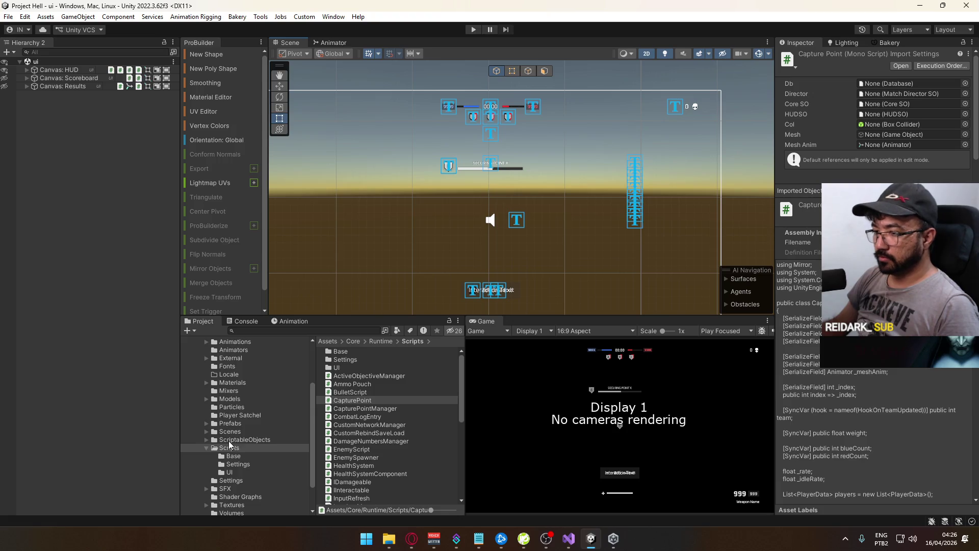
scroll(234, 449, "down", 3)
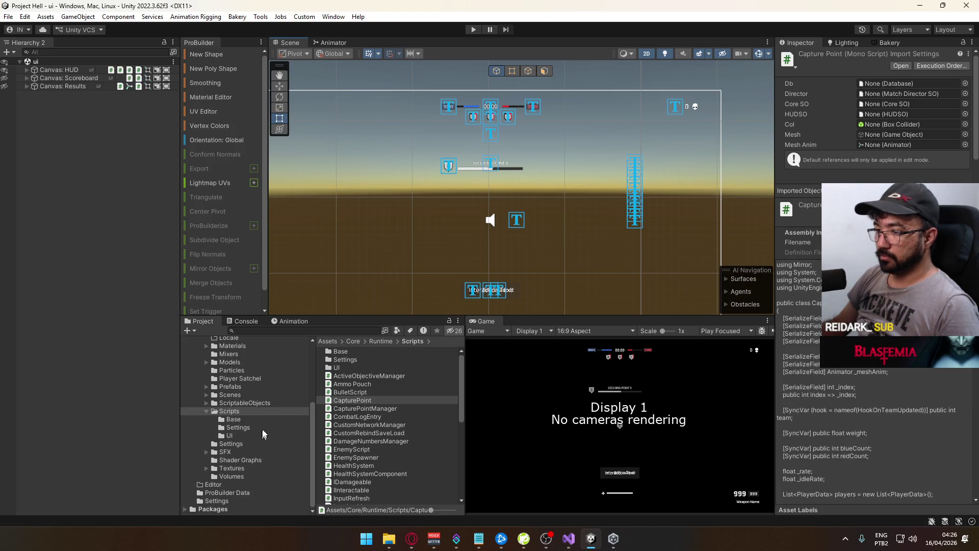
left_click(230, 395)
left_click(337, 457)
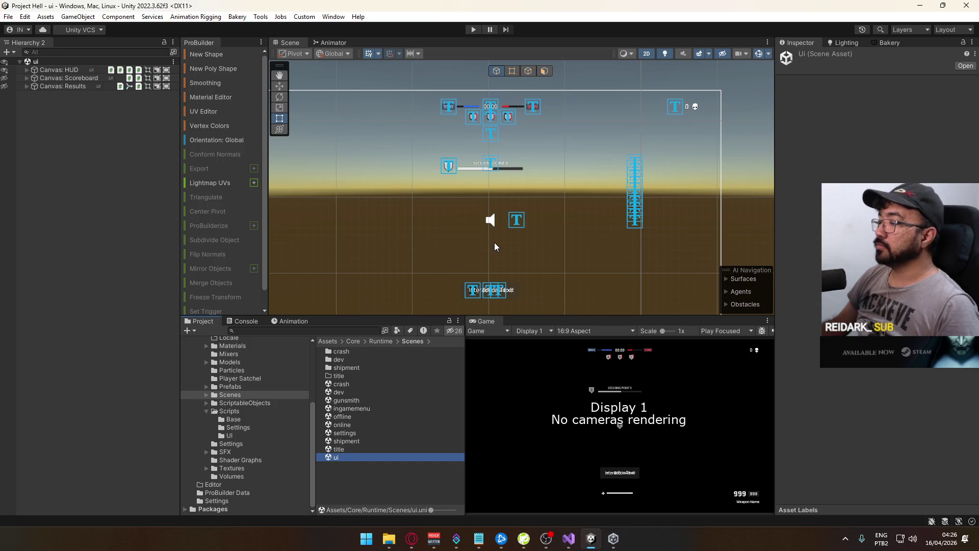
Step: Expand Canvas: HUD and Main Container in the Hierarchy, with the Rect tool active
scroll(493, 243, "up", 2)
left_click(26, 71)
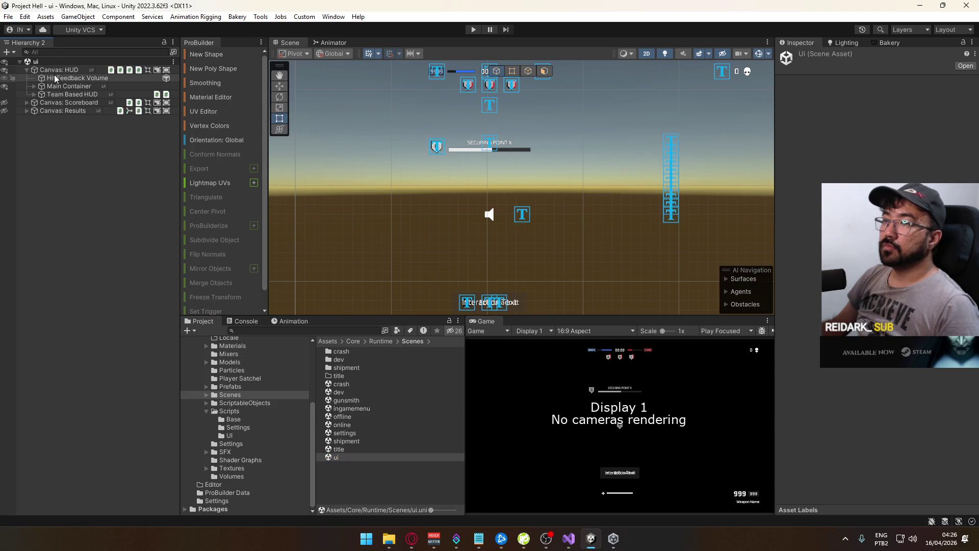
left_click(56, 72)
mouse_move(428, 181)
left_mouse_down()
mouse_move(529, 96)
mouse_move(447, 153)
mouse_move(448, 68)
mouse_move(429, 121)
mouse_move(444, 87)
mouse_move(386, 51)
mouse_move(402, 42)
mouse_move(395, 120)
mouse_move(415, 144)
mouse_move(451, 85)
mouse_move(421, 112)
mouse_move(426, 123)
left_mouse_up()
key("t")
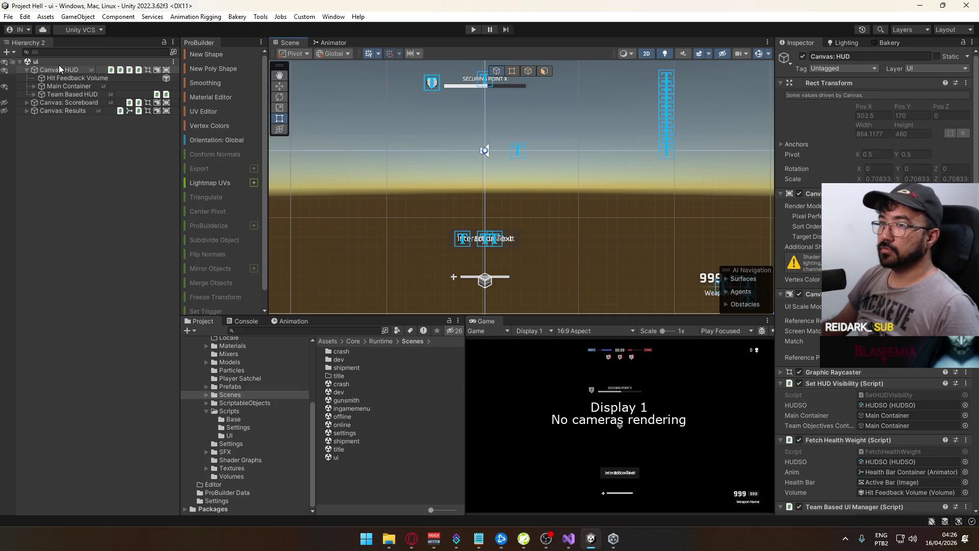
left_click(33, 86)
right_click(57, 87)
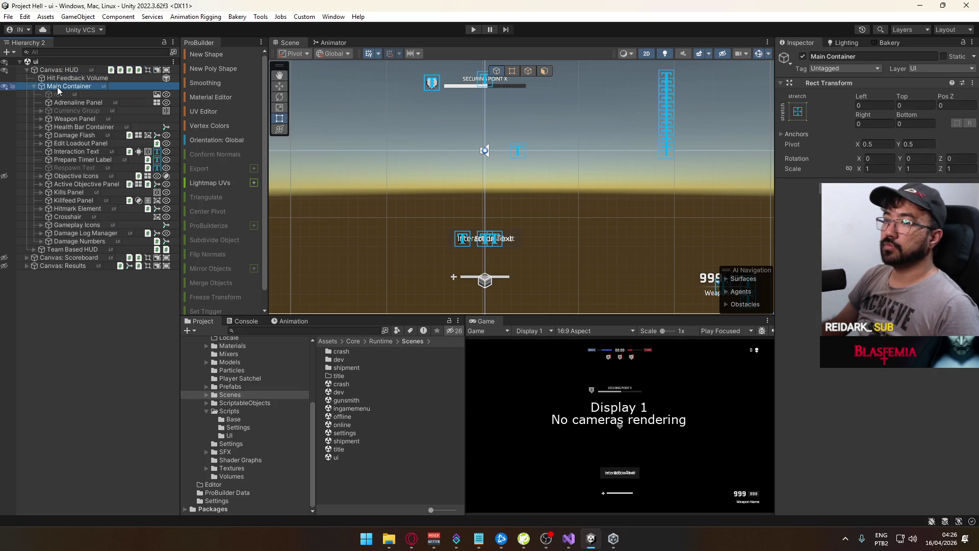
Step: Create an Image under Main Container and set its colour to FF008D
mouse_move(107, 330)
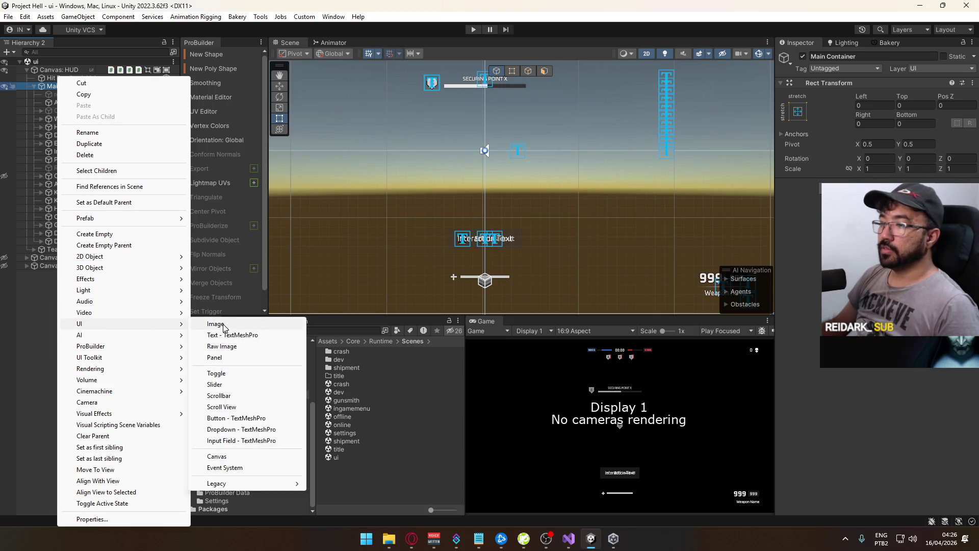
left_click(207, 320)
mouse_move(906, 97)
left_mouse_down()
mouse_move(867, 133)
mouse_move(732, 171)
mouse_move(31, 165)
left_mouse_up()
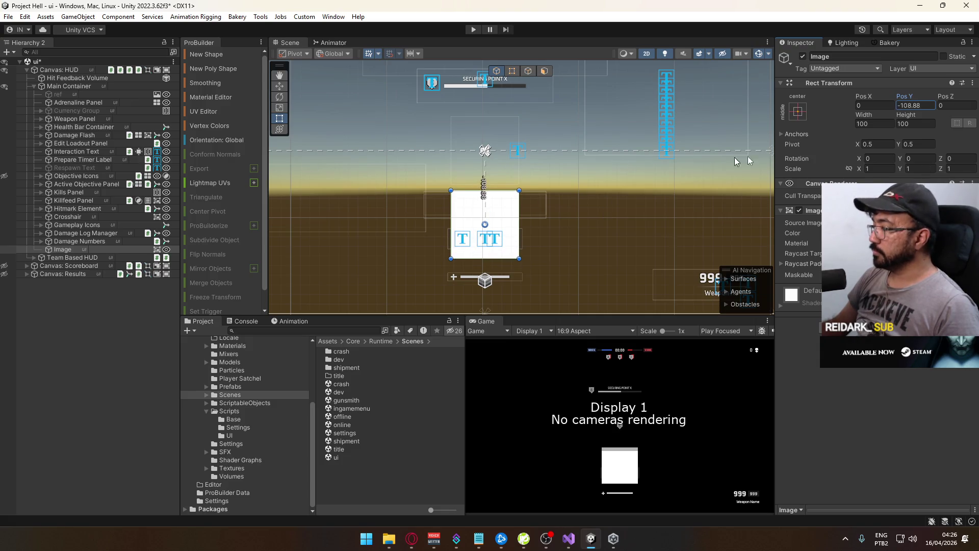
scroll(477, 232, "up", 1)
scroll(477, 232, "up", 2)
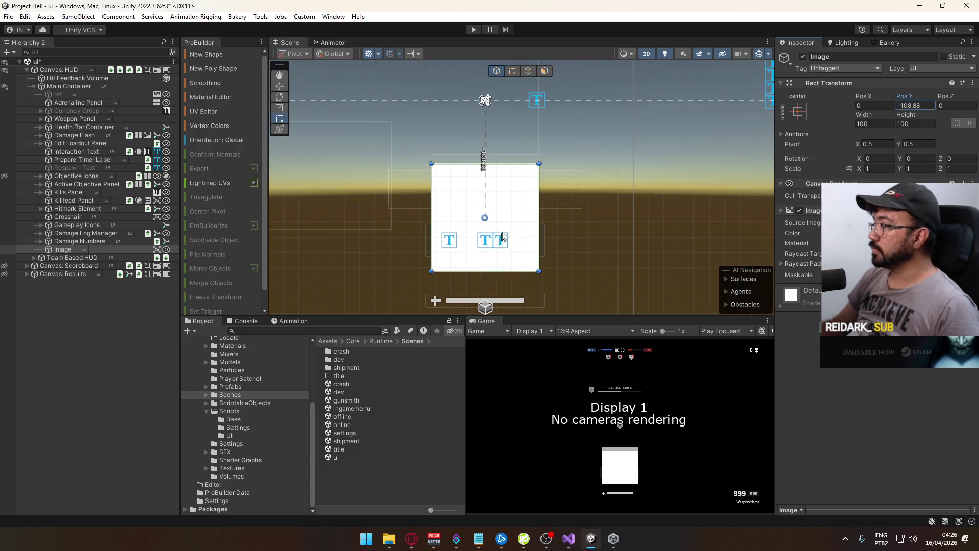
left_click(897, 233)
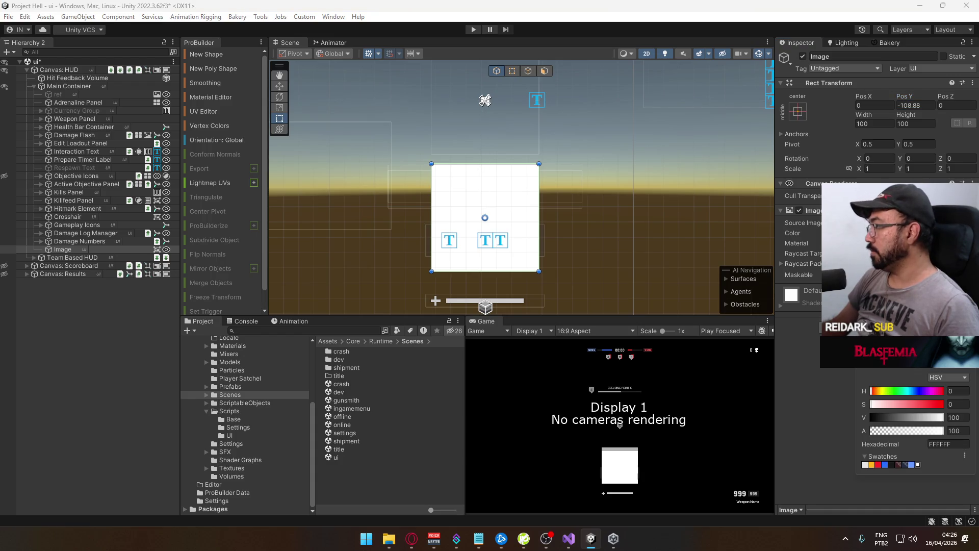
type("FF008D")
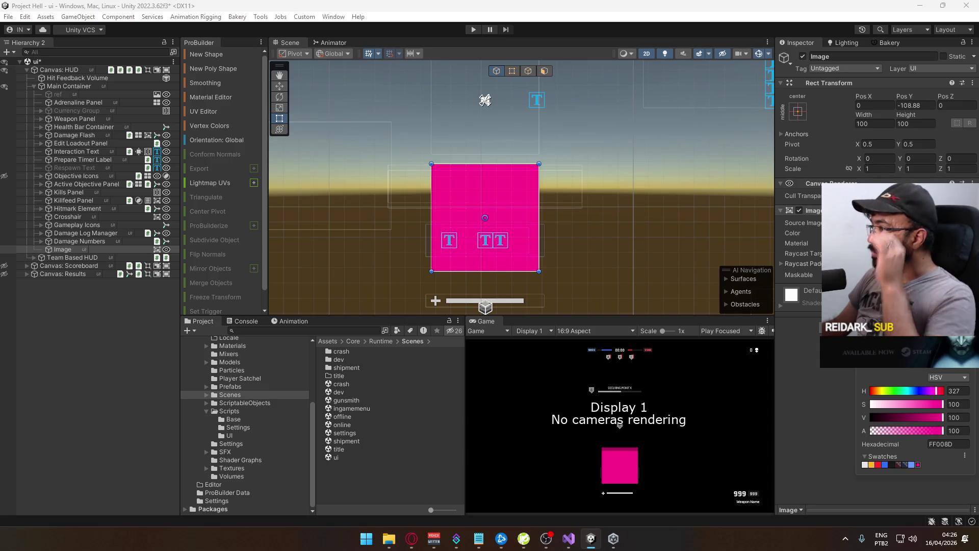
left_click(890, 188)
Step: Size the Image to 120 wide by 32 tall and place it at Pos Y -128
mouse_move(862, 118)
left_mouse_down()
mouse_move(959, 122)
mouse_move(268, 157)
left_mouse_up()
mouse_move(881, 128)
left_mouse_down()
mouse_move(861, 126)
mouse_move(905, 115)
mouse_move(799, 114)
left_mouse_up()
type("120")
key("Return")
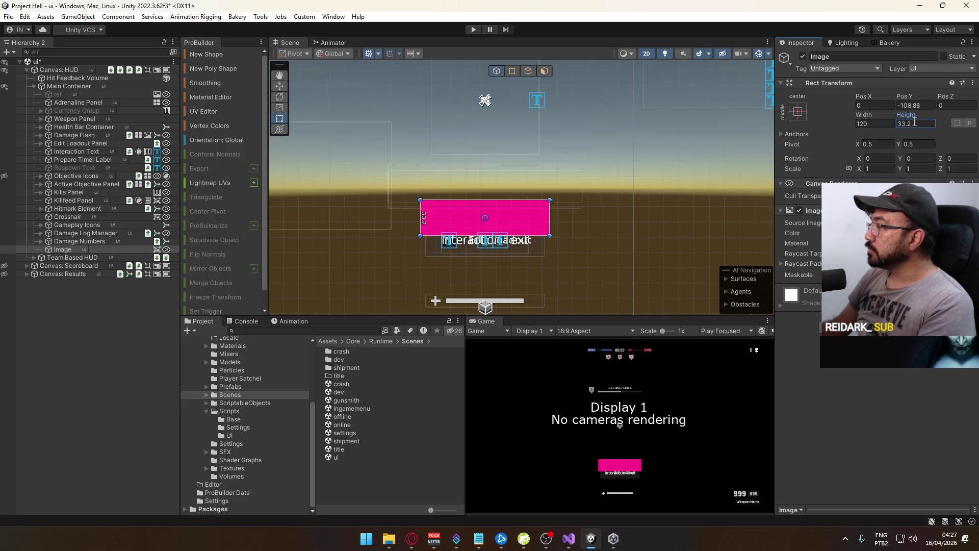
type("2")
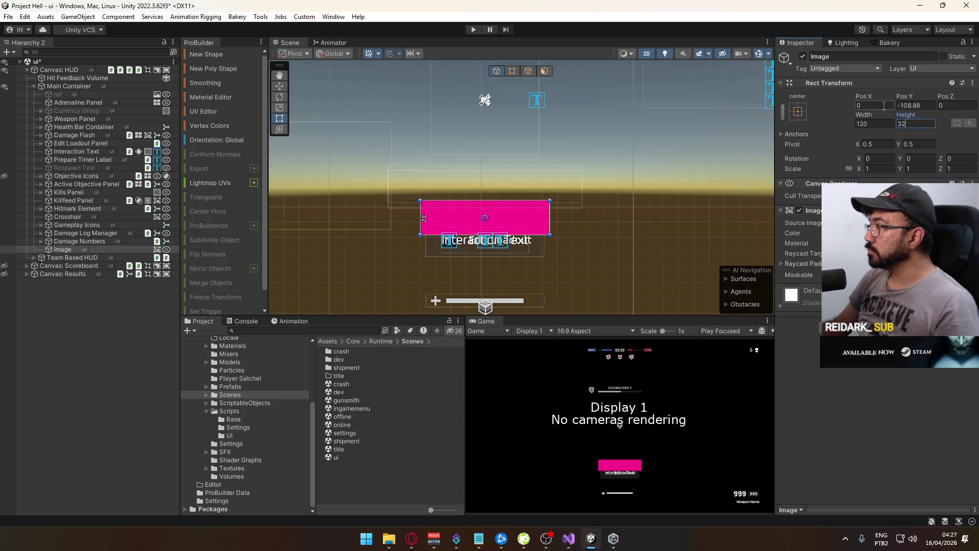
mouse_move(916, 96)
left_mouse_down()
mouse_move(795, 102)
mouse_move(872, 102)
left_mouse_up()
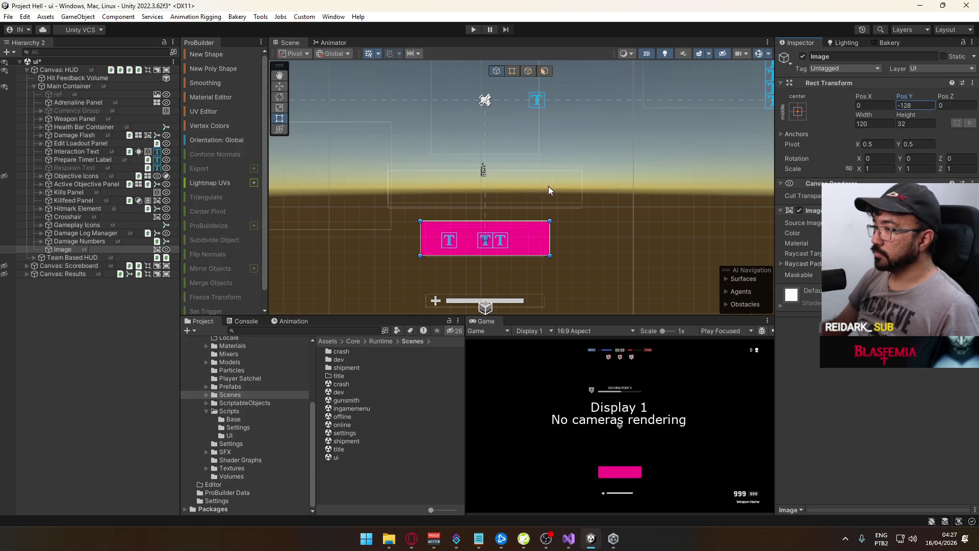
scroll(550, 188, "down", 2)
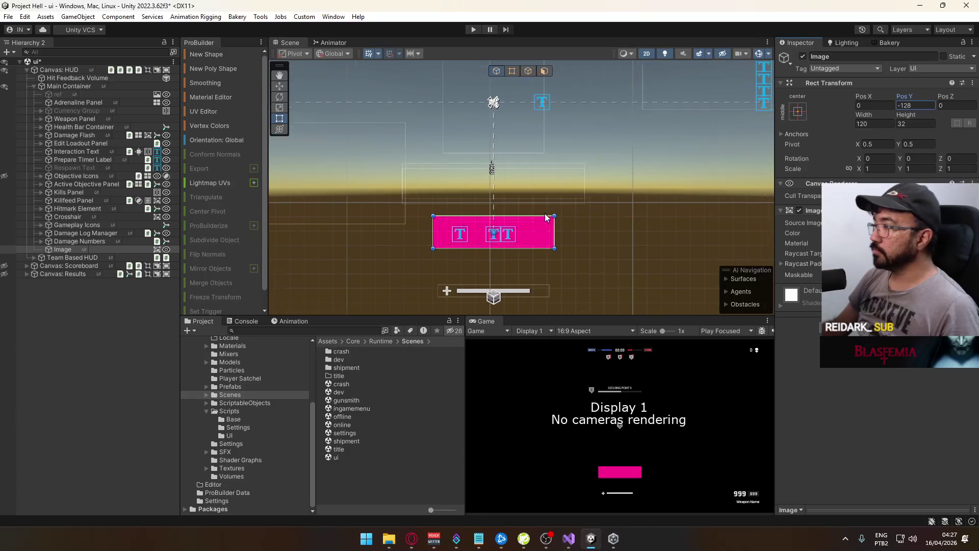
right_click(60, 250)
Step: Add a TextMeshPro text under the Image using the Oxanium-Medium SDF font
mouse_move(173, 335)
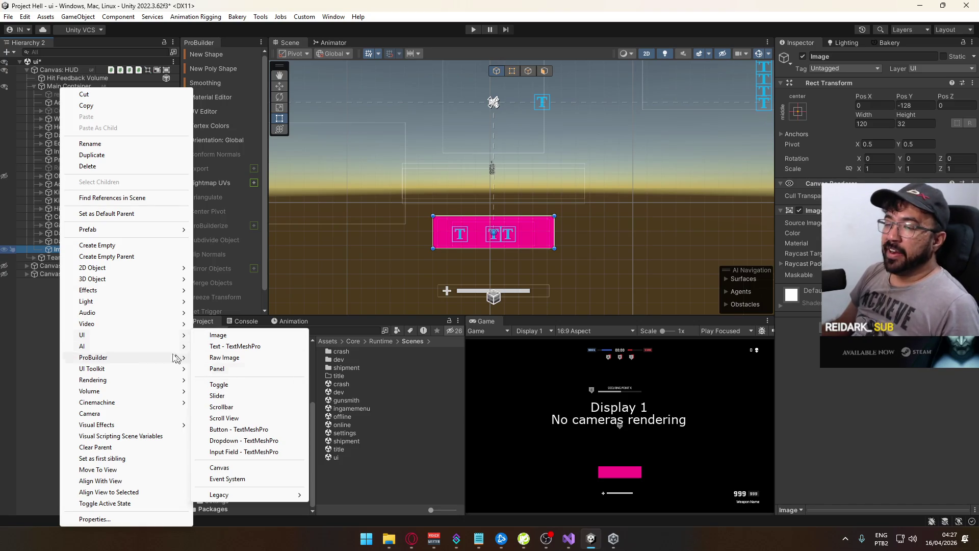
mouse_move(109, 341)
left_click(250, 348)
left_click(908, 311)
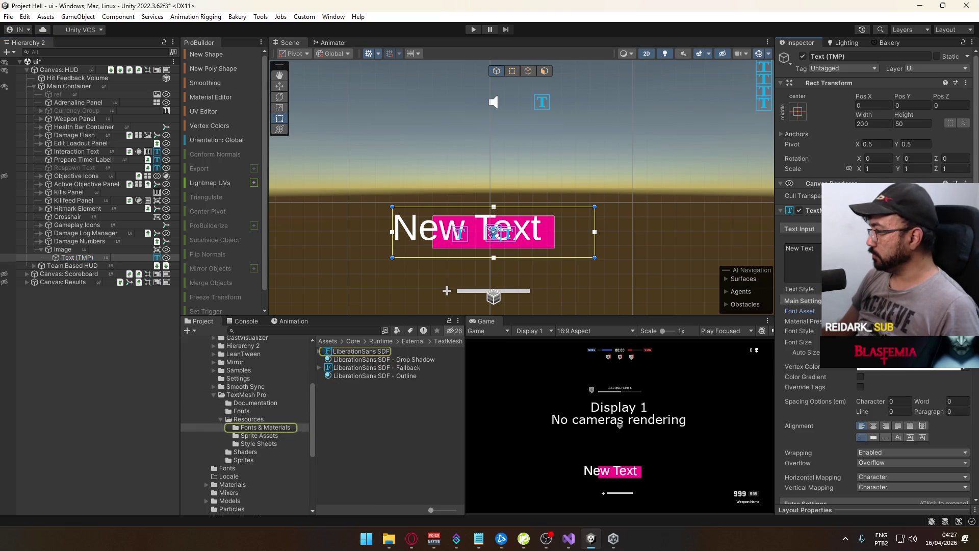
left_click(966, 311)
left_click(751, 397)
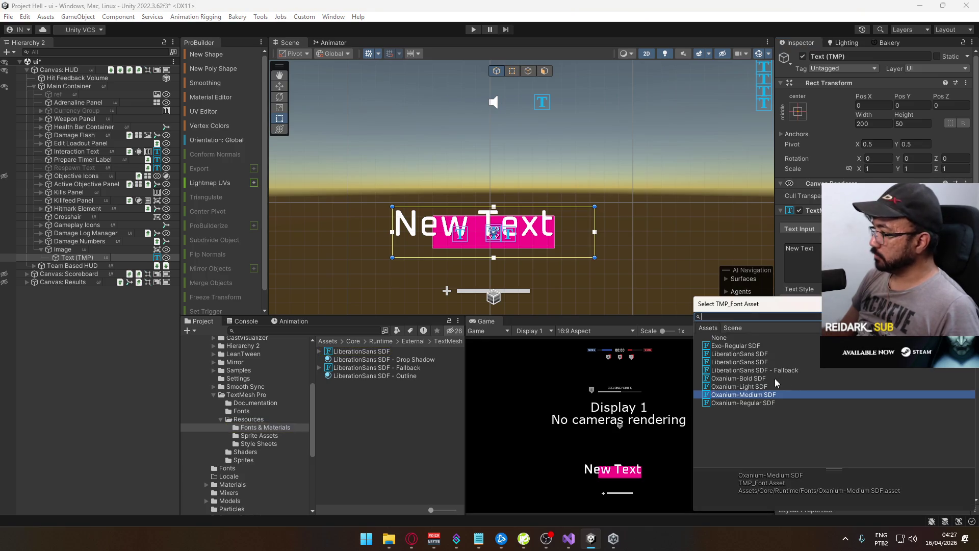
left_click(753, 388)
left_click(754, 379)
left_click(753, 386)
double_click(754, 394)
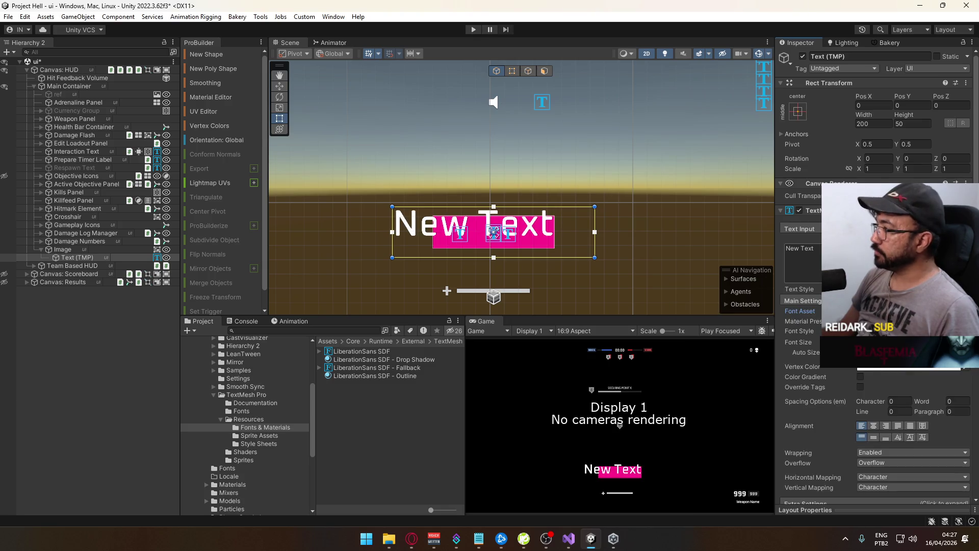
Step: Centre the text both ways and stretch it to fill the pink Image with zero offsets
left_click(873, 437)
left_click(873, 425)
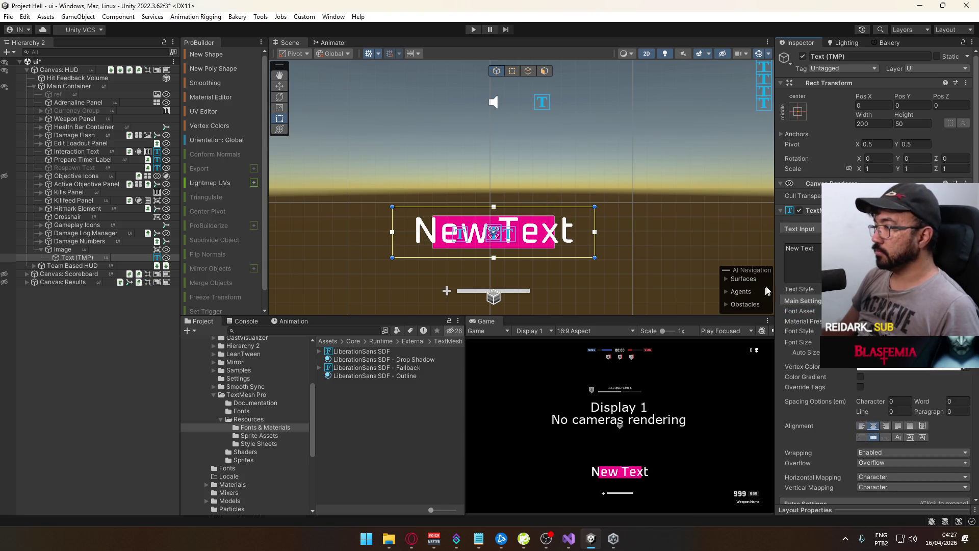
left_click(799, 111)
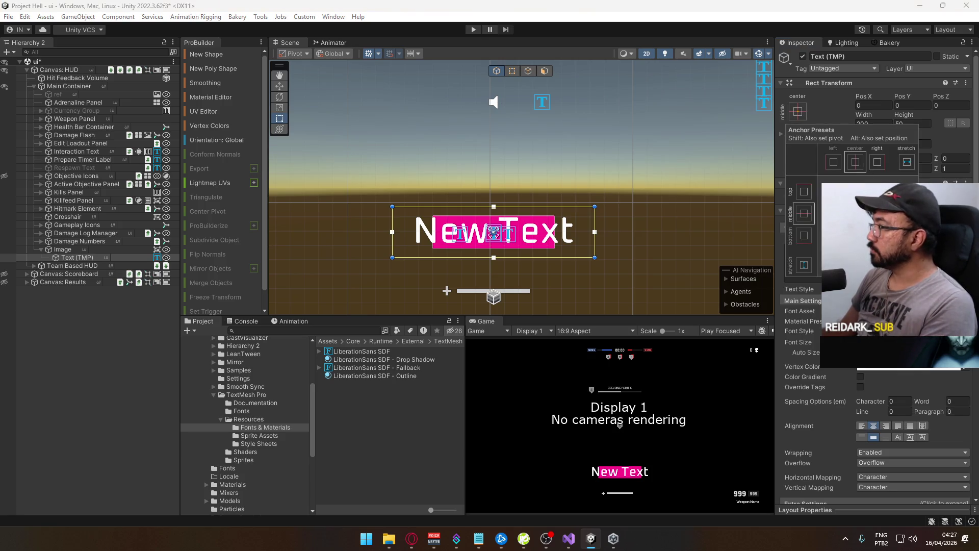
left_click(906, 264)
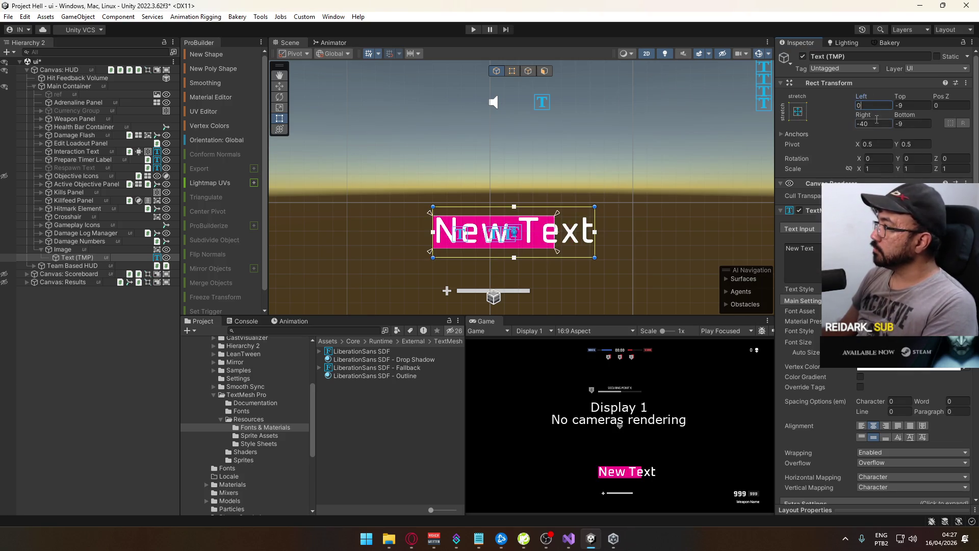
type("0")
left_click(911, 106)
type("0")
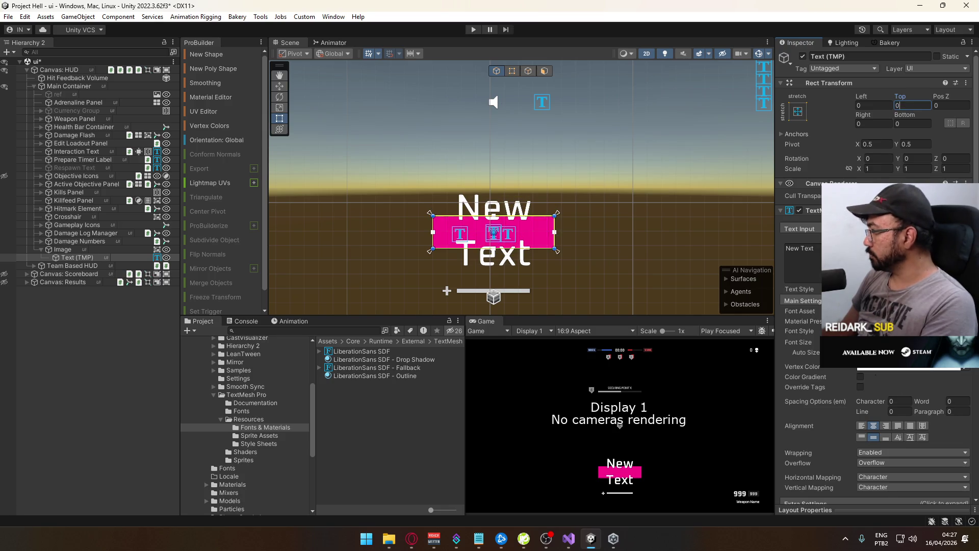
Step: Raise the New Text font size to suit the pink bar, then fine-tune it slightly smaller
key("Return")
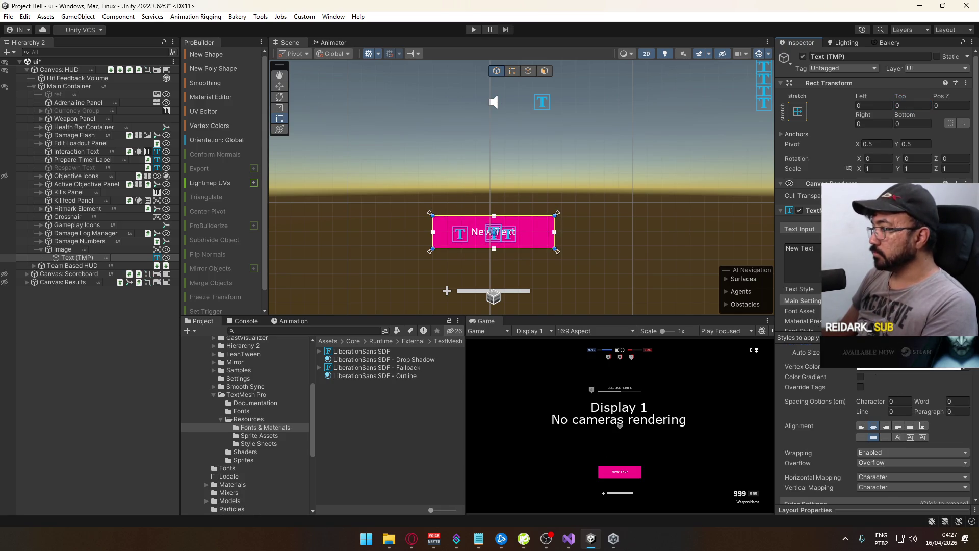
type("2")
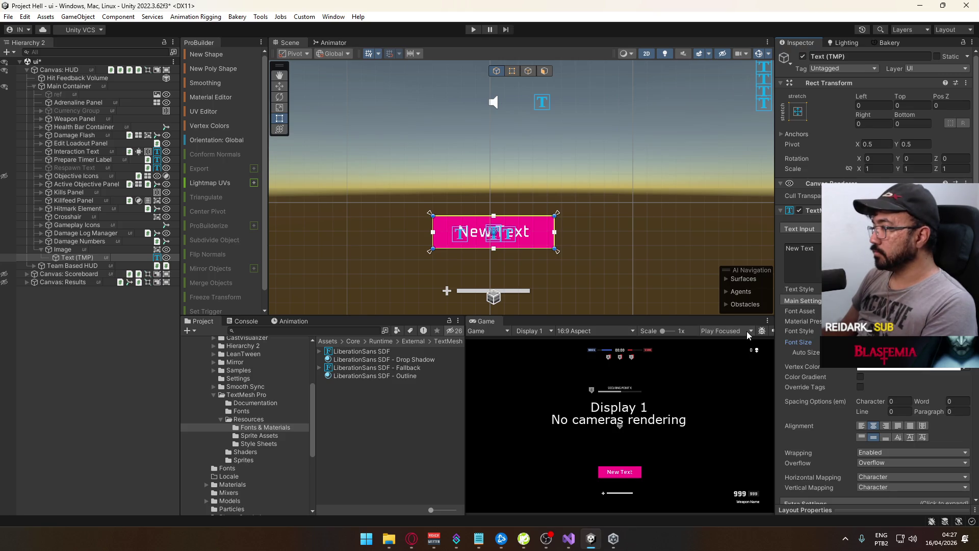
left_click_drag(818, 342, 808, 342)
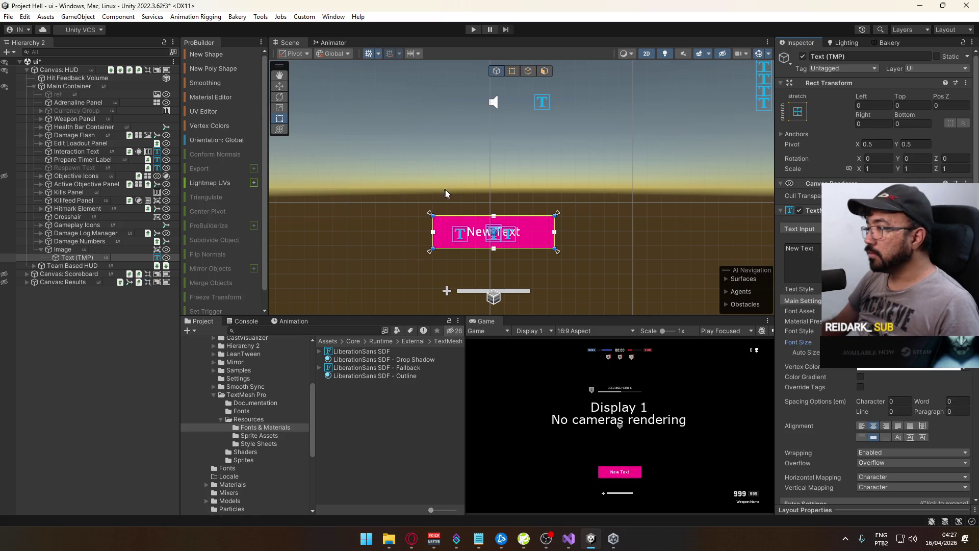
left_click_drag(443, 193, 405, 239)
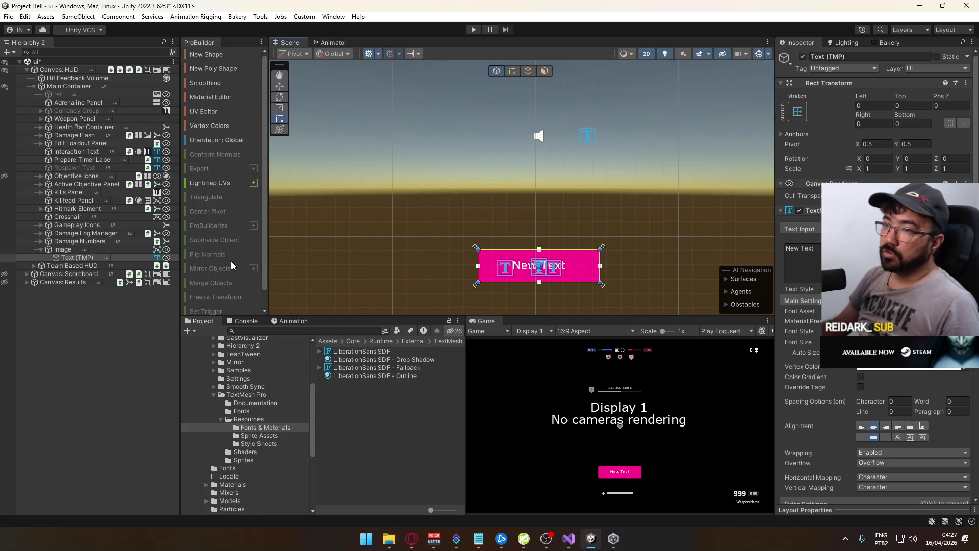
left_click(77, 240)
Step: Preview the 88888 Damage Number Label by setting its Canvas Group Alpha to 1, then undo
left_click(41, 241)
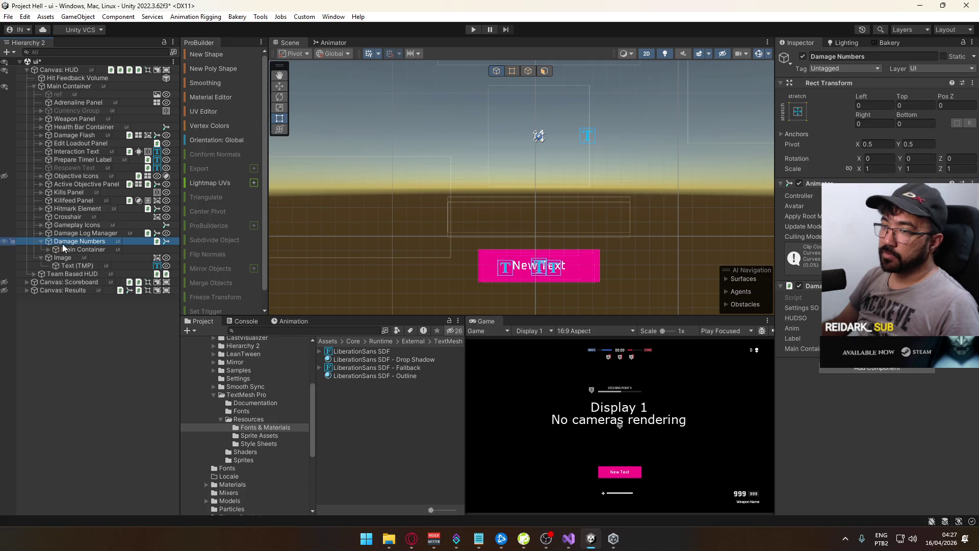
left_click(60, 250)
left_click(48, 250)
key("Down")
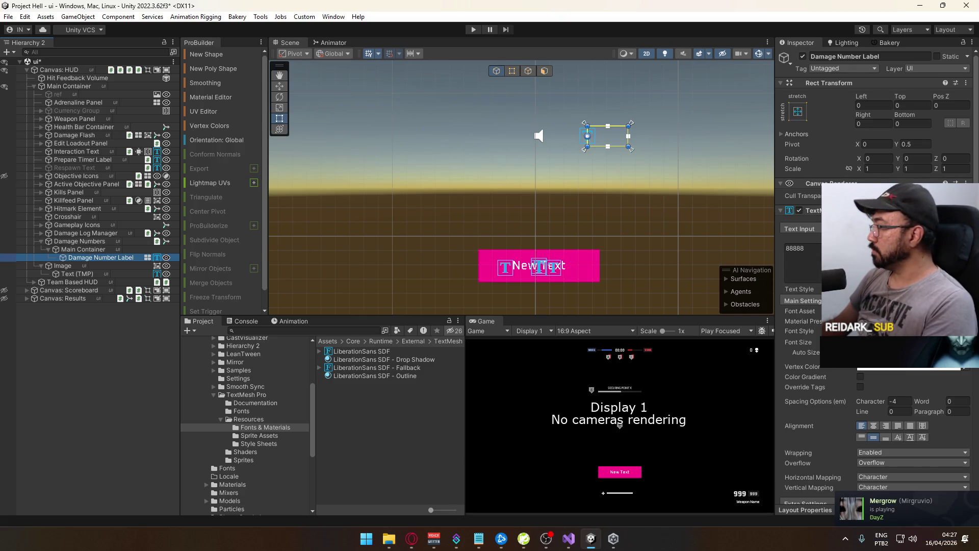
scroll(795, 408, "down", 3)
left_click(793, 423)
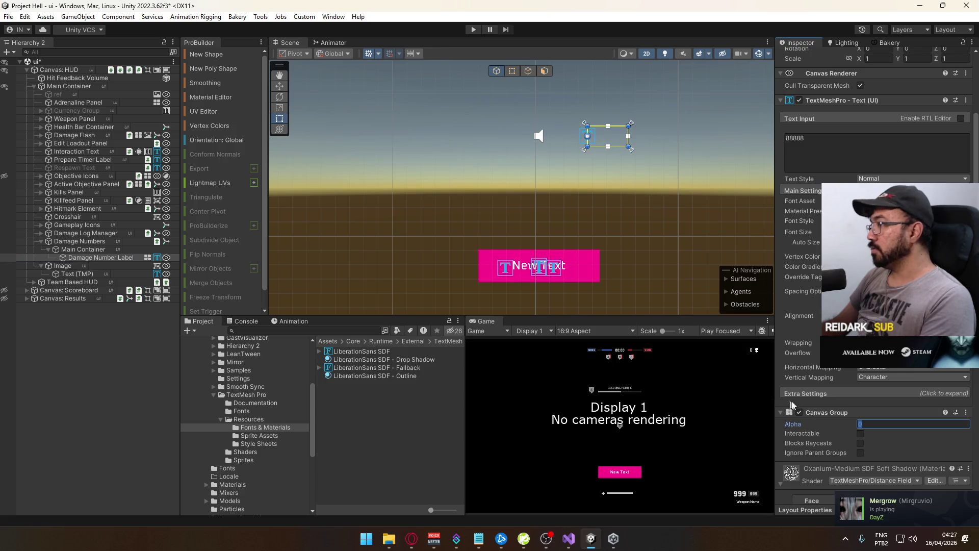
type("1")
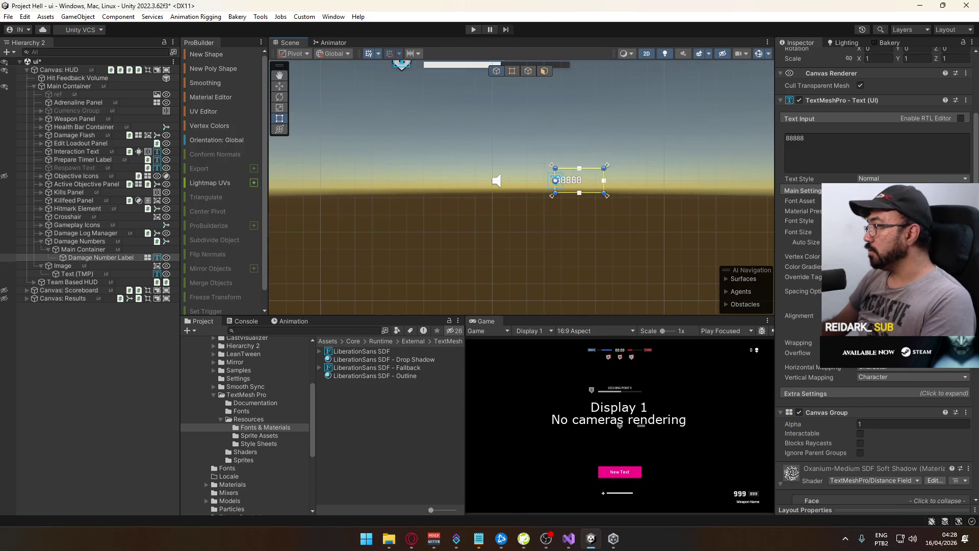
mouse_move(640, 204)
left_mouse_down()
mouse_move(579, 258)
mouse_move(582, 241)
mouse_move(448, 226)
mouse_move(190, 246)
left_mouse_up()
key("ctrl+z")
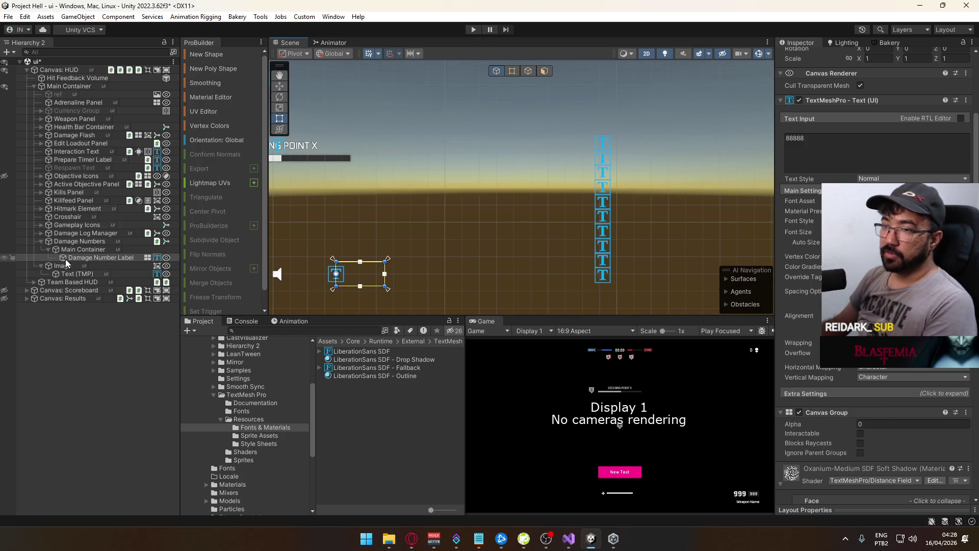
Step: Select the Damage Log Line objects, then show Damage Log Manager's DamageLog@Visible animation clip
left_click(65, 274)
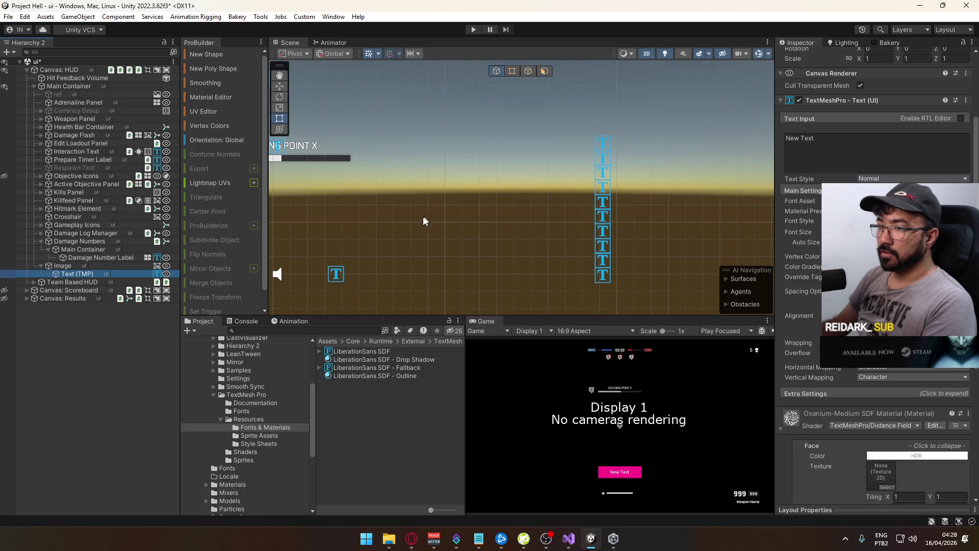
left_click(602, 145)
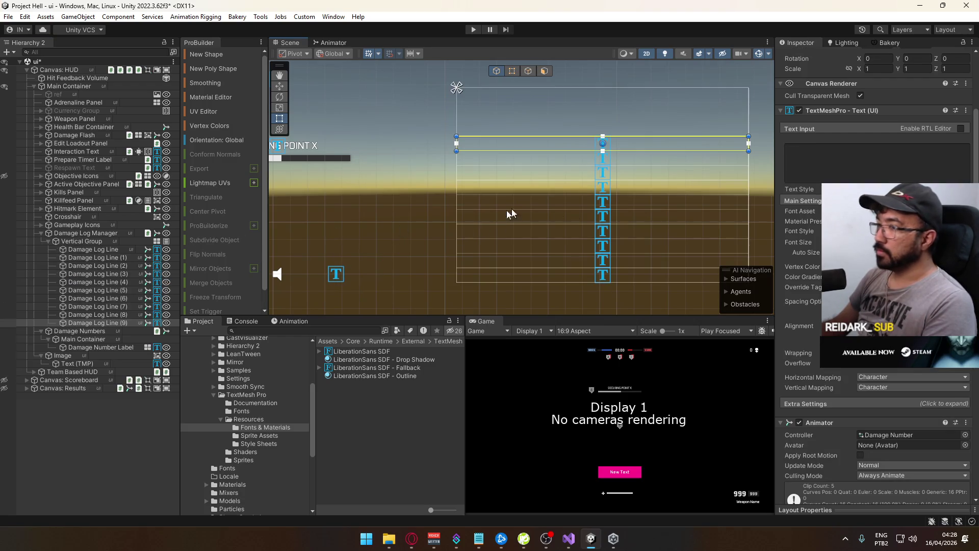
left_click(103, 250, "shift")
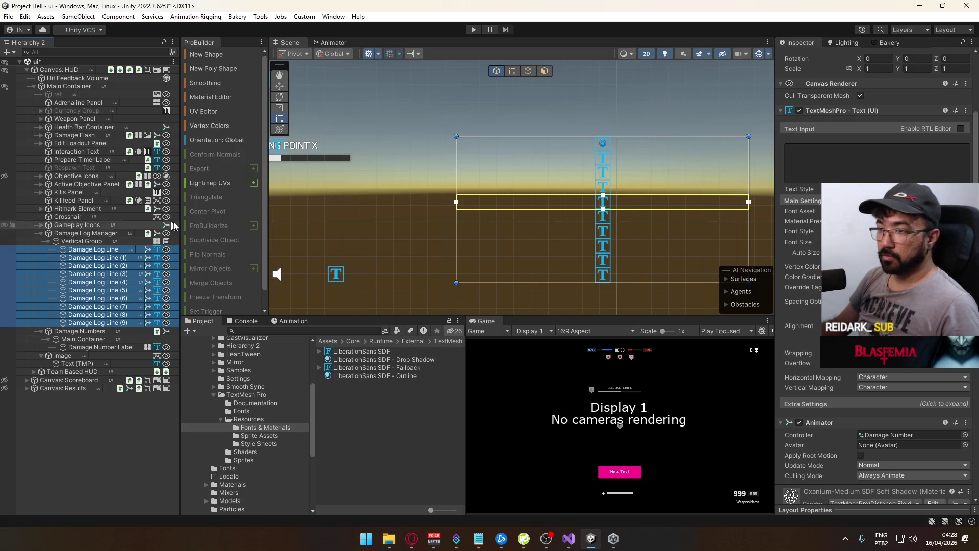
left_click(255, 331)
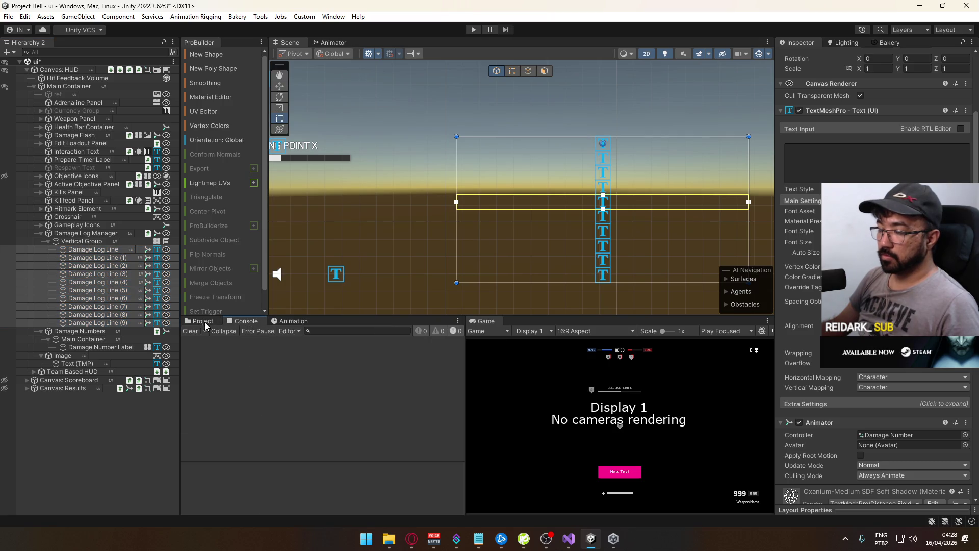
left_click(245, 418)
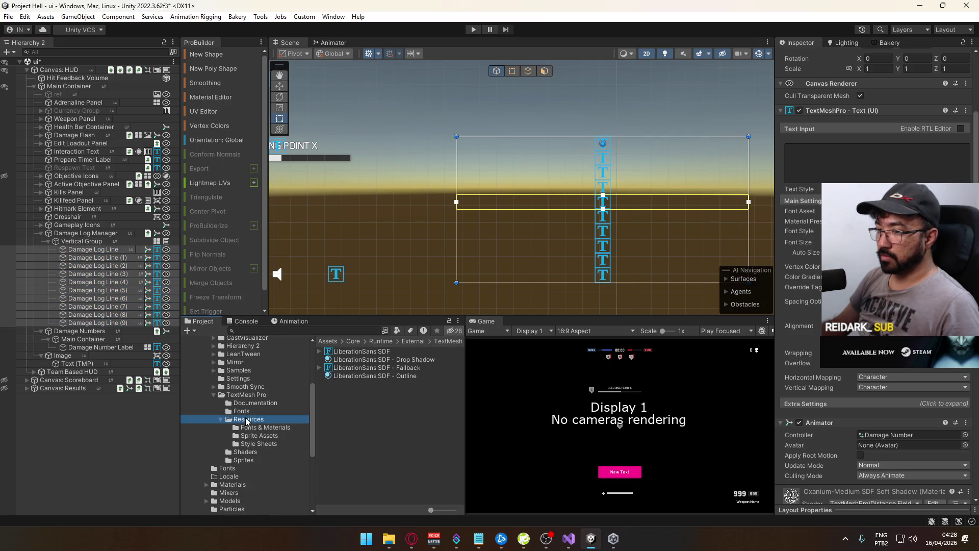
left_click(86, 233)
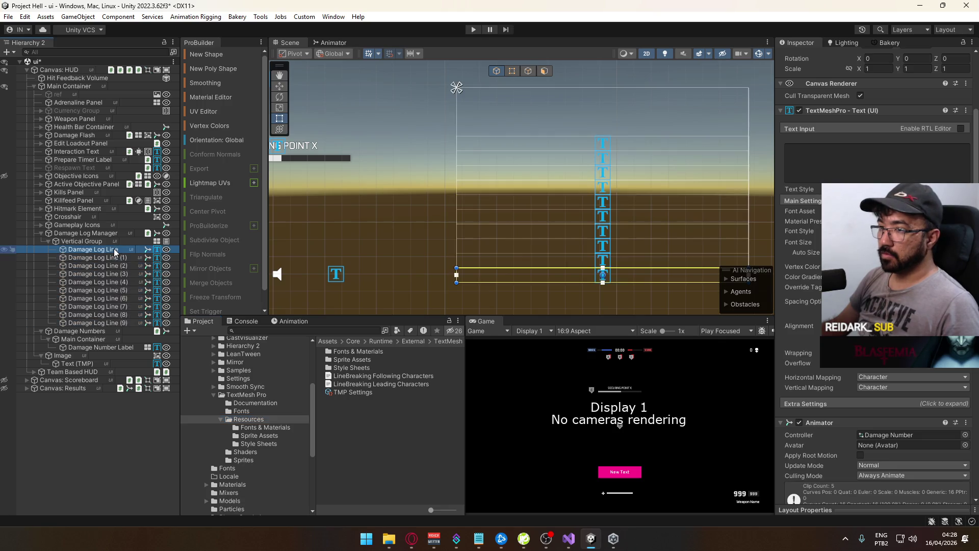
left_click(290, 321)
scroll(427, 369, "down", 5)
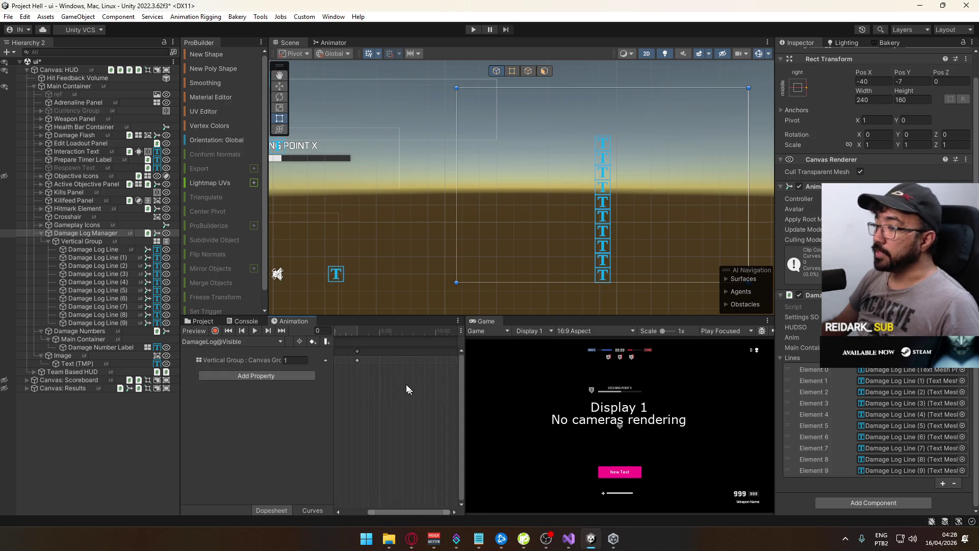
Step: Drag the DamageLog@Visible end keyframe later, to about 9:58
left_click(357, 351)
left_click_drag(357, 351, 412, 360)
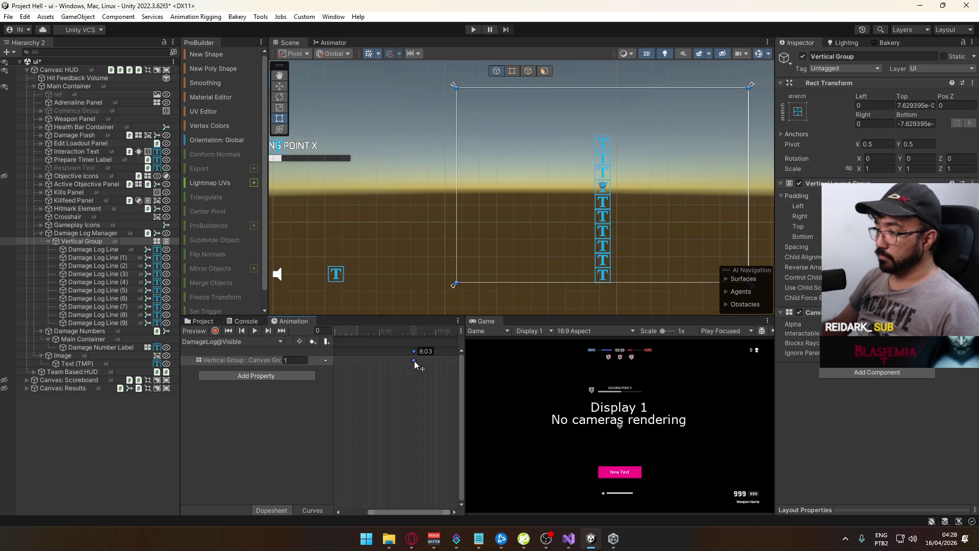
left_click_drag(434, 359, 436, 359)
scroll(433, 375, "up", 5)
scroll(429, 378, "up", 5)
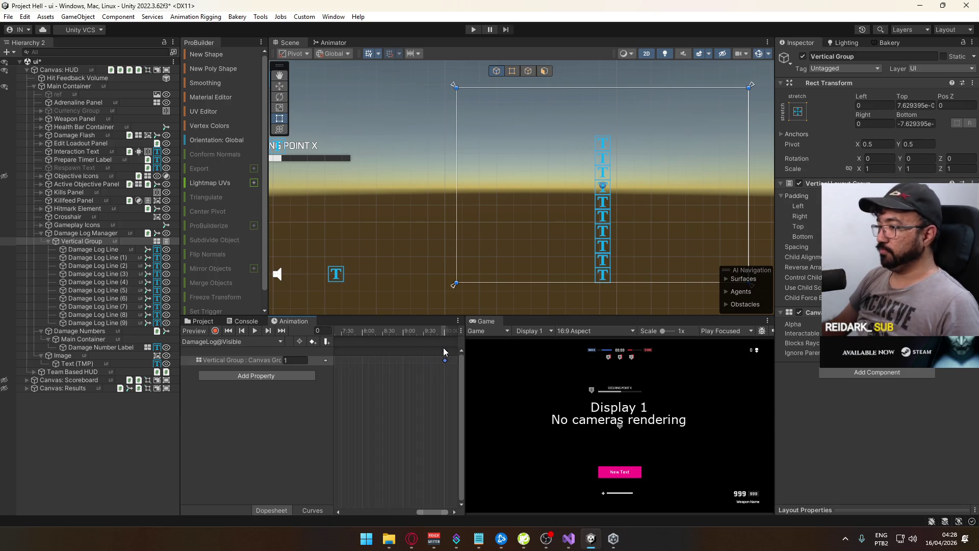
mouse_move(447, 352)
left_mouse_down()
mouse_move(421, 362)
mouse_move(380, 350)
left_mouse_up()
scroll(394, 383, "down", 2)
Step: Reselect Damage Log Manager and check its clip list without changing clips
left_click_drag(414, 512, 264, 480)
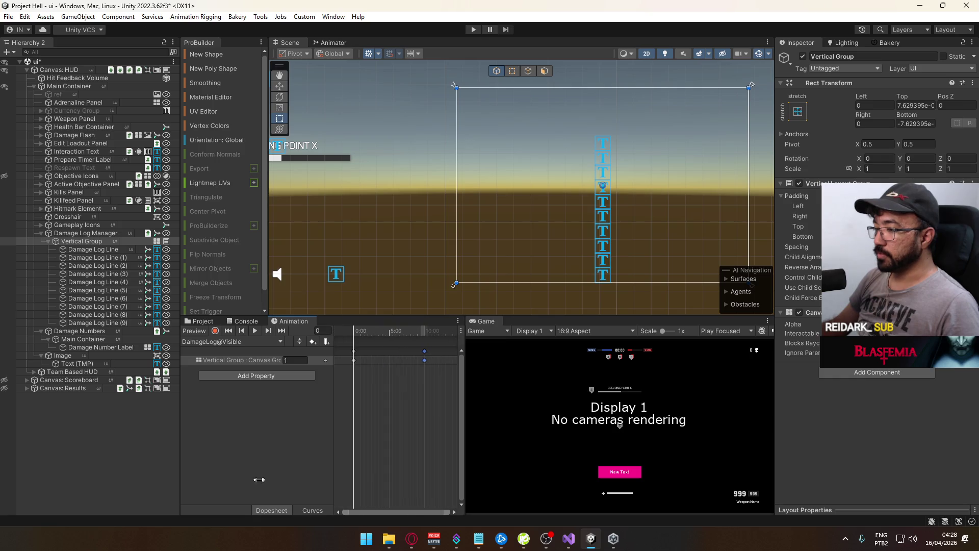
left_click(245, 411)
left_click(230, 342)
left_click(311, 460)
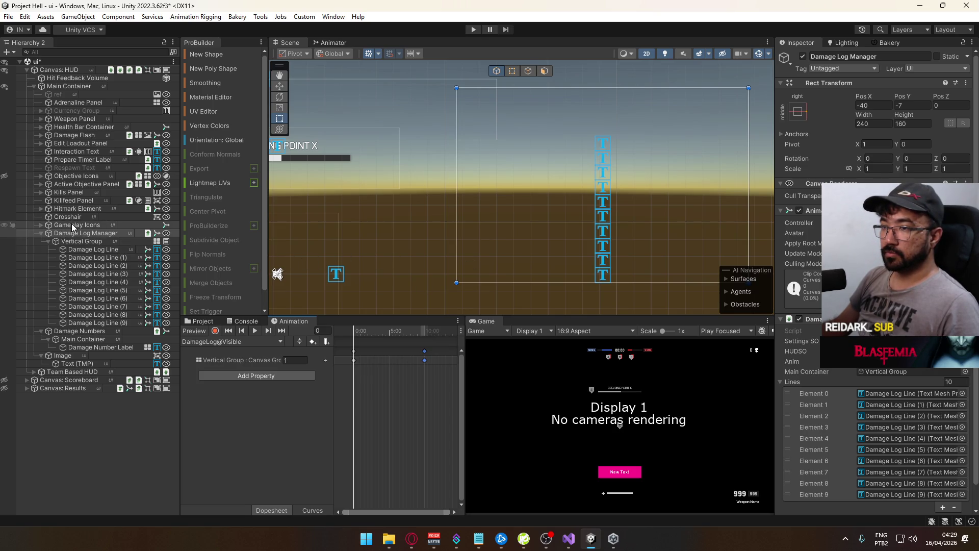
Step: Select Damage Numbers and switch to its Damage Number@Visibile clip
left_click(41, 233)
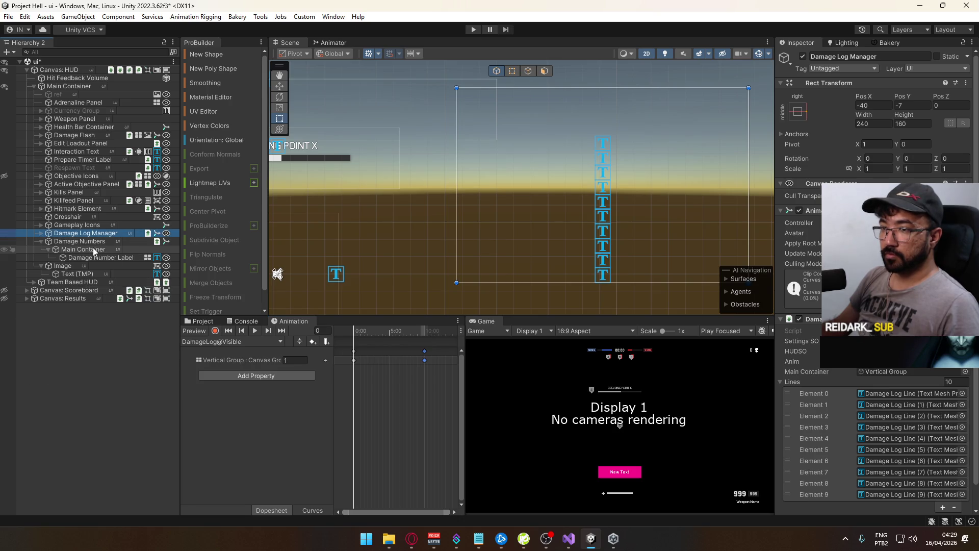
left_click(92, 242)
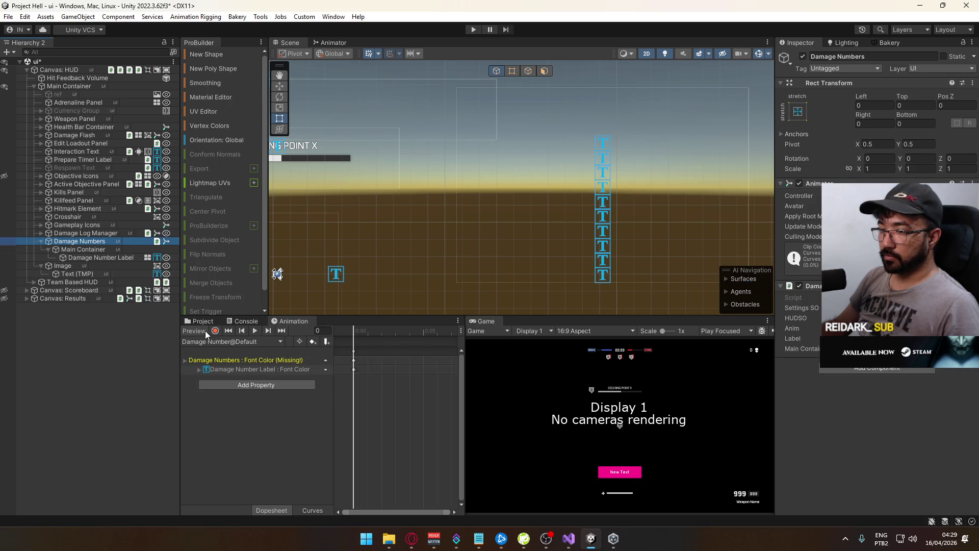
left_click(224, 341)
left_click(273, 397)
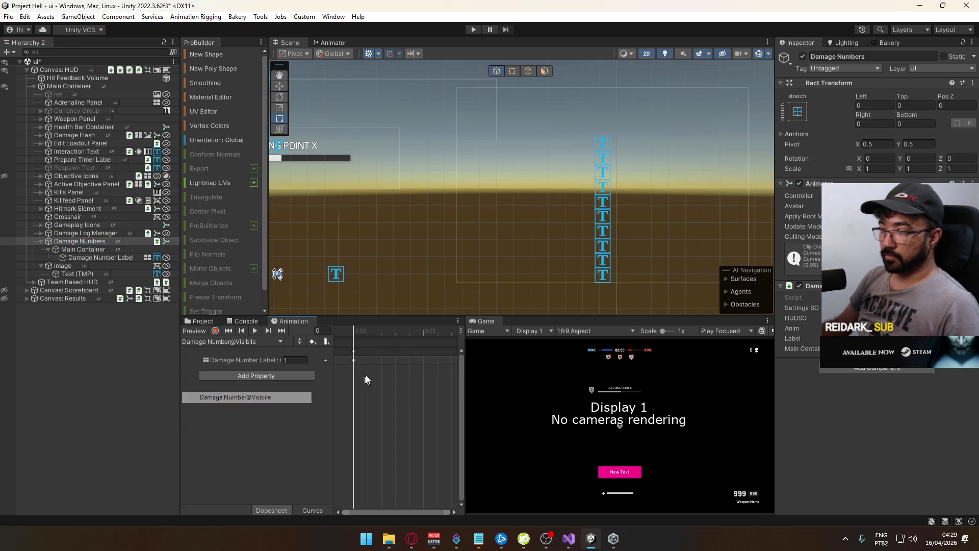
scroll(387, 389, "right", 5)
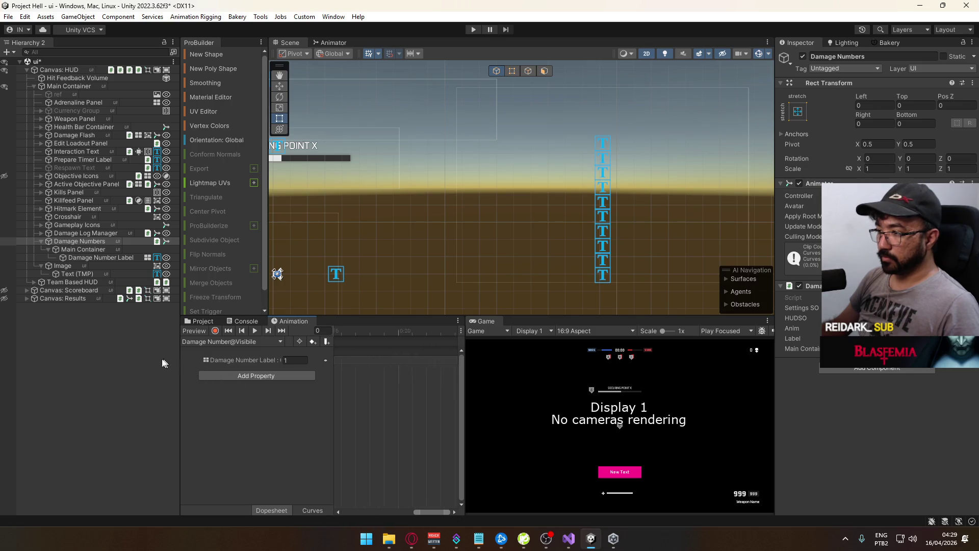
scroll(383, 398, "left", 5)
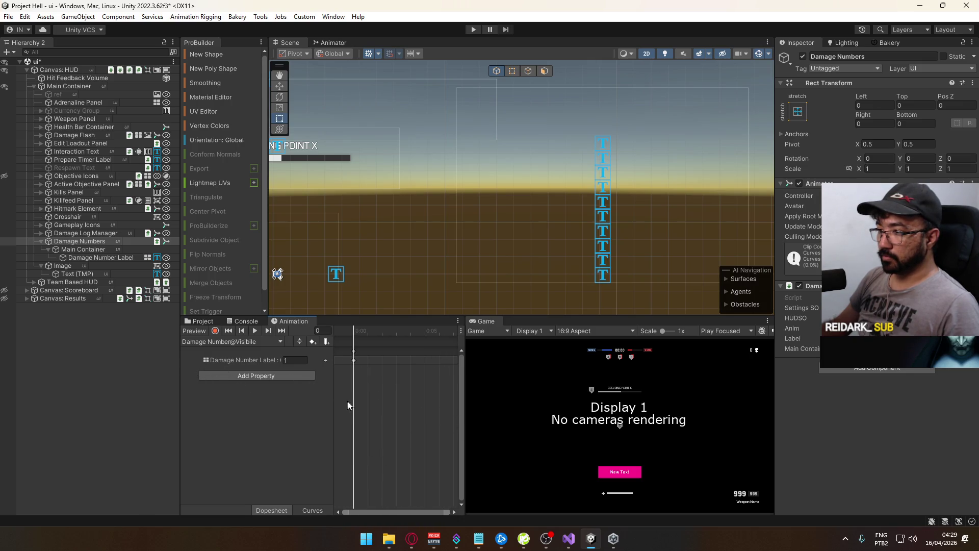
scroll(360, 396, "down", 2)
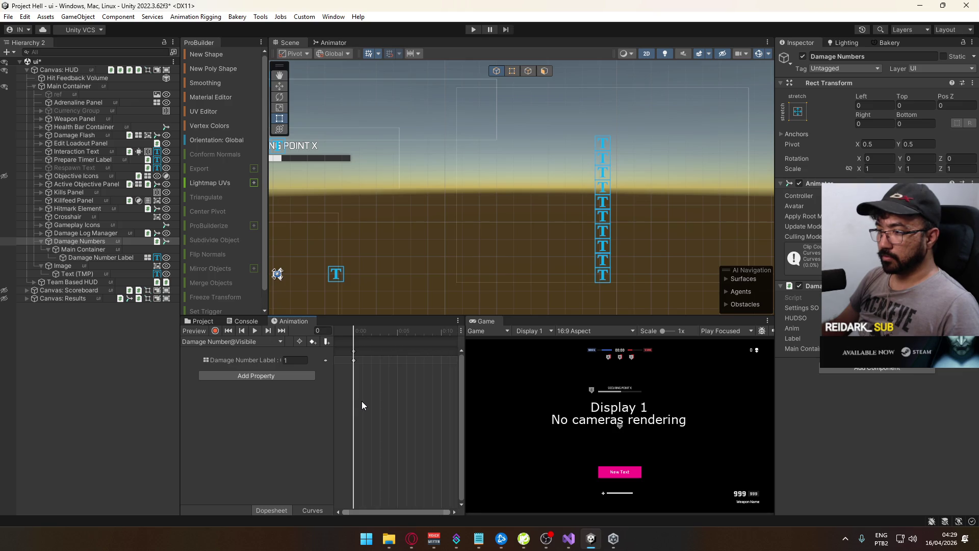
Step: Select the Damage Number Label keyframes and scroll through the clip's tracks
left_click_drag(357, 393, 347, 347)
scroll(359, 373, "up", 2)
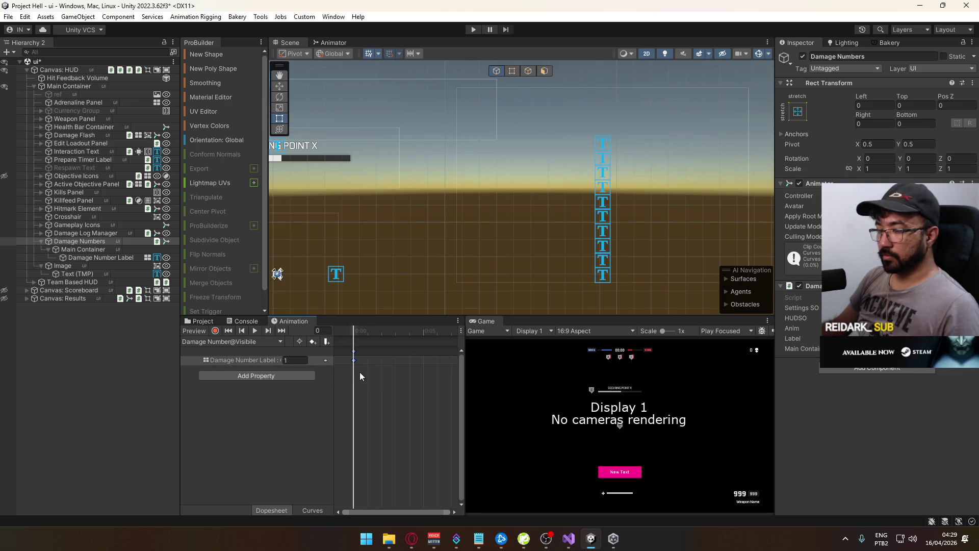
scroll(416, 426, "down", 1)
scroll(416, 421, "down", 3)
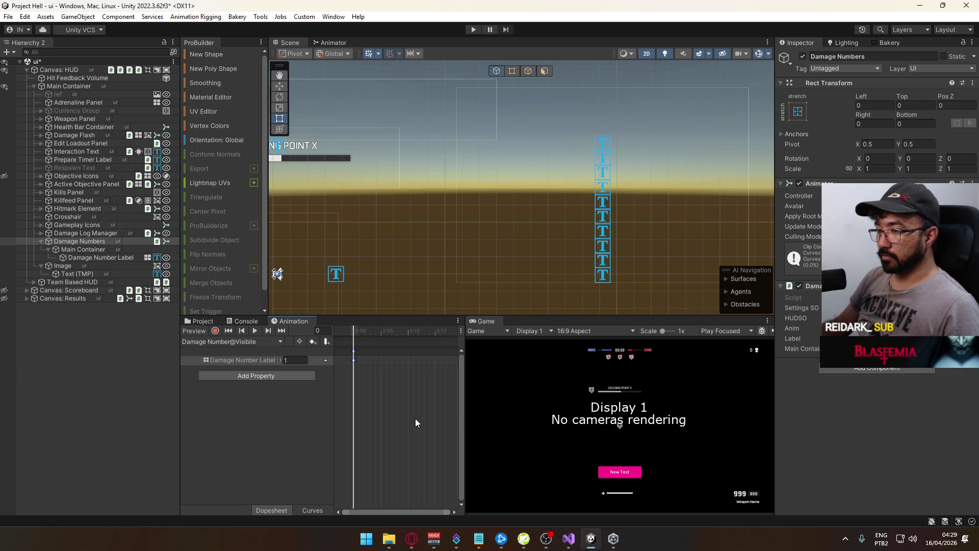
scroll(415, 423, "down", 5)
scroll(413, 424, "down", 3)
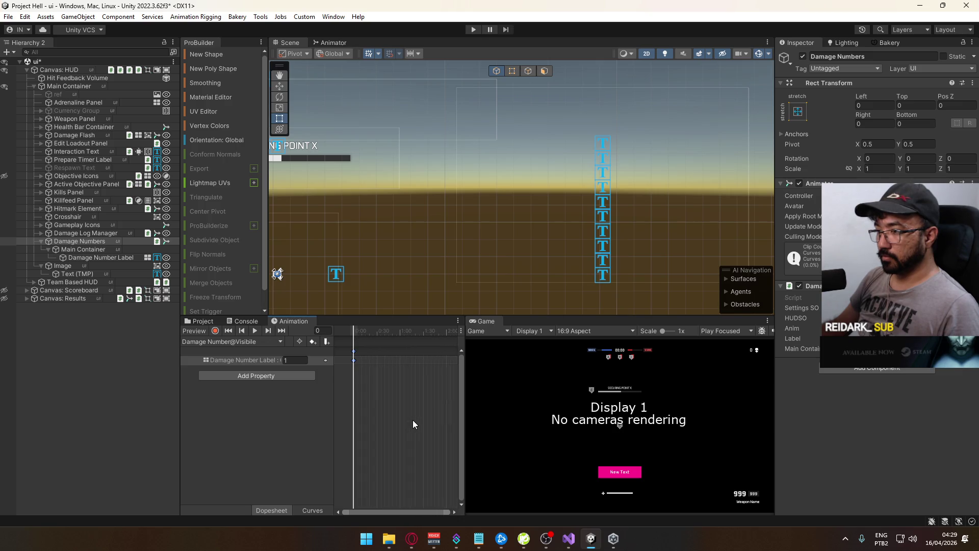
scroll(412, 421, "down", 2)
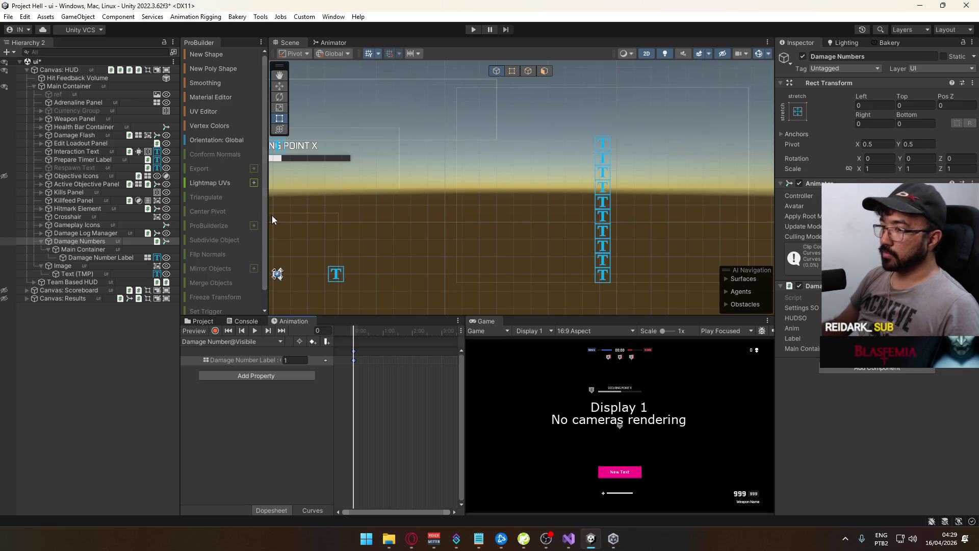
Step: Open the animator's Visibility Layer and select the Visibile state's Motion clip
left_click(334, 41)
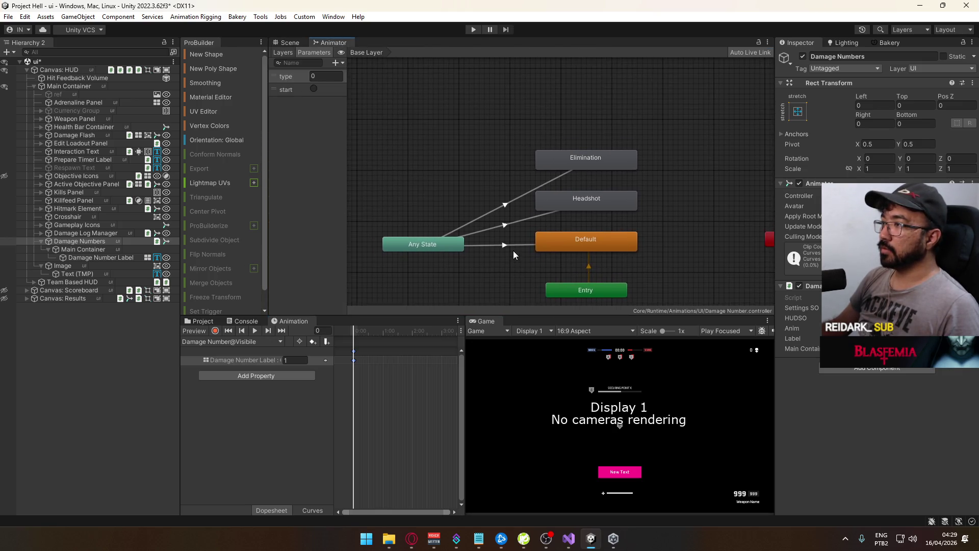
left_click(283, 53)
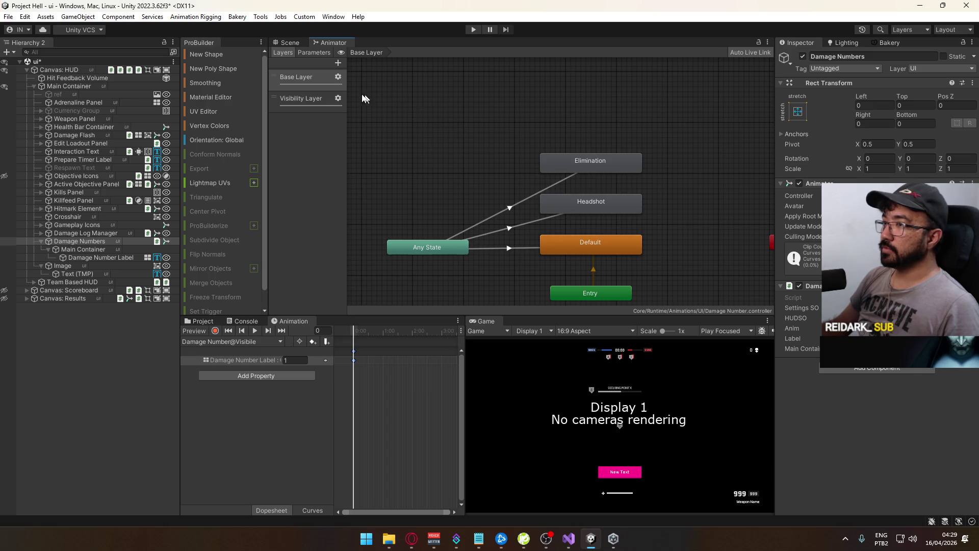
left_click(303, 98)
left_click(567, 188)
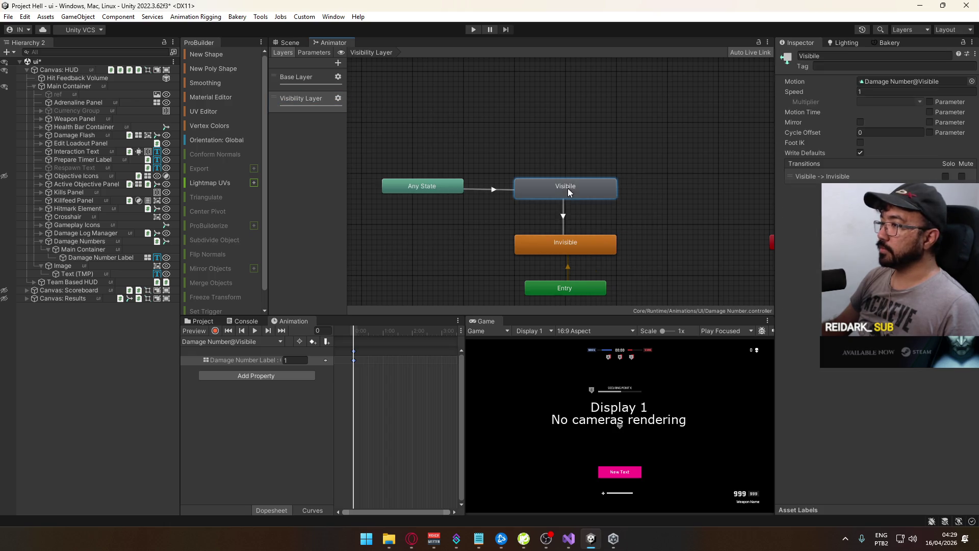
left_click(886, 82)
Step: Find the Damage Number@Visibile clip in the Project's Animations/UI folder
scroll(384, 351, "up", 1)
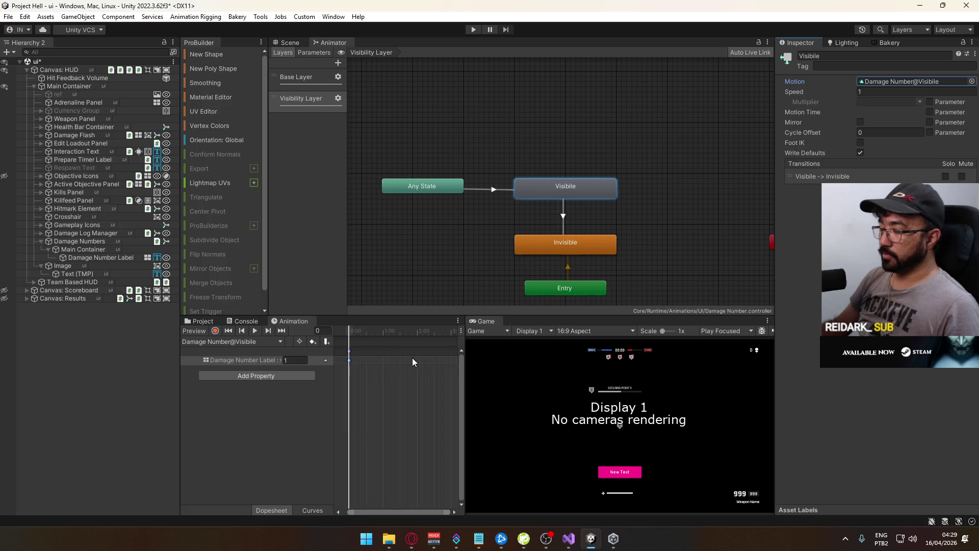
left_click_drag(384, 384, 336, 368)
scroll(401, 360, "up", 2)
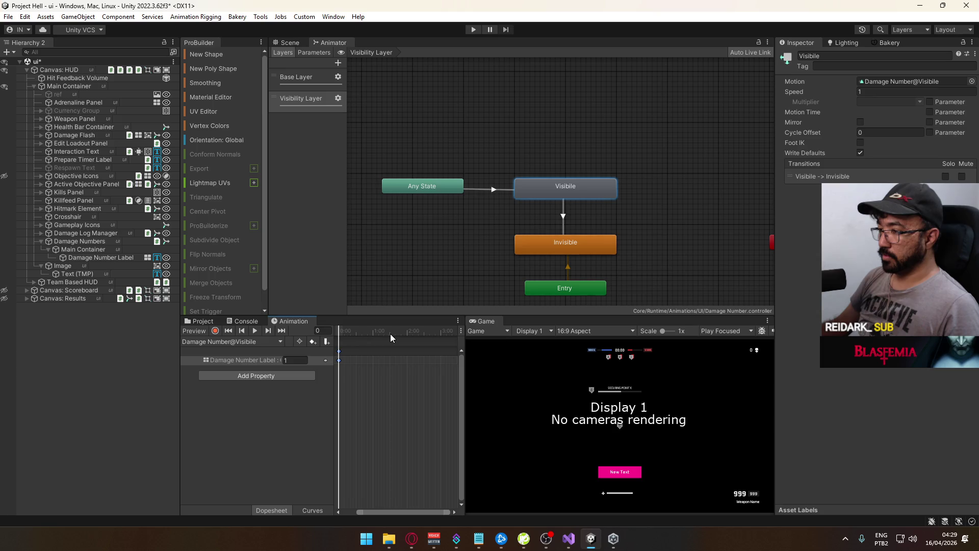
left_click(203, 321)
scroll(252, 420, "down", 3)
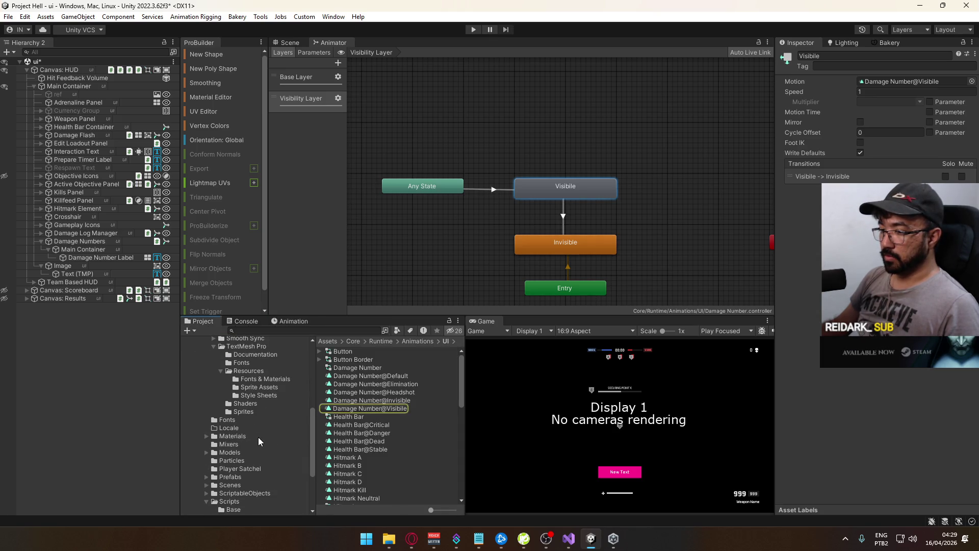
Step: Set the Database asset's HUD Combat Log Duration to 2
left_click(259, 494)
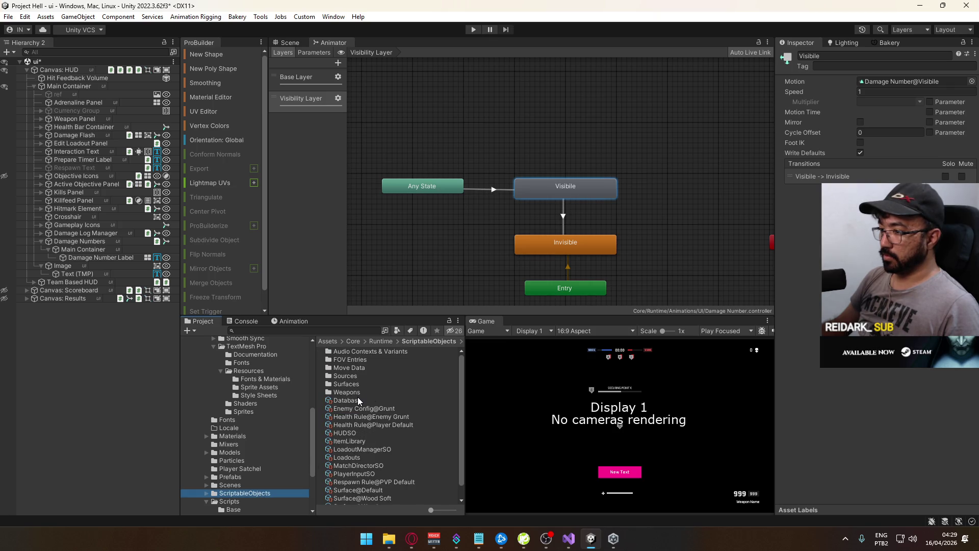
left_click(358, 399)
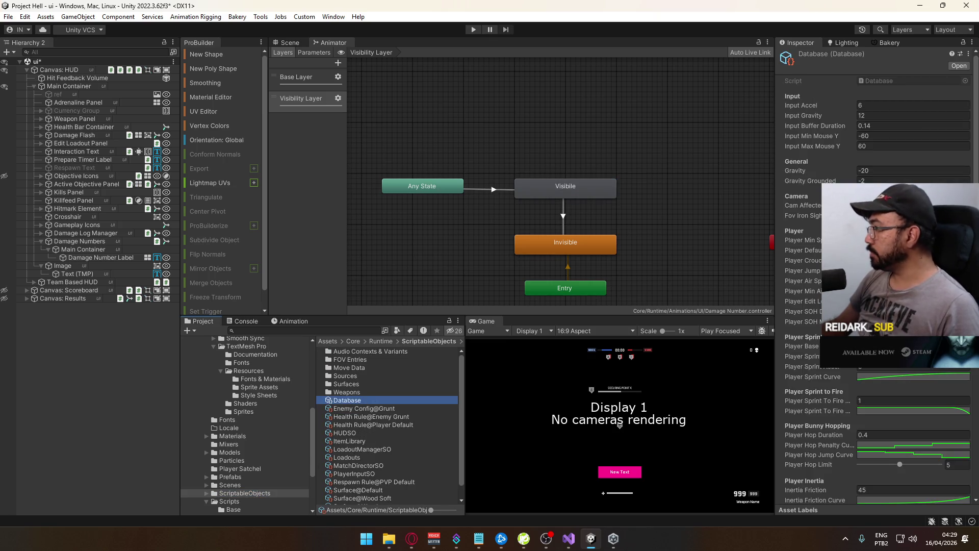
scroll(874, 275, "down", 15)
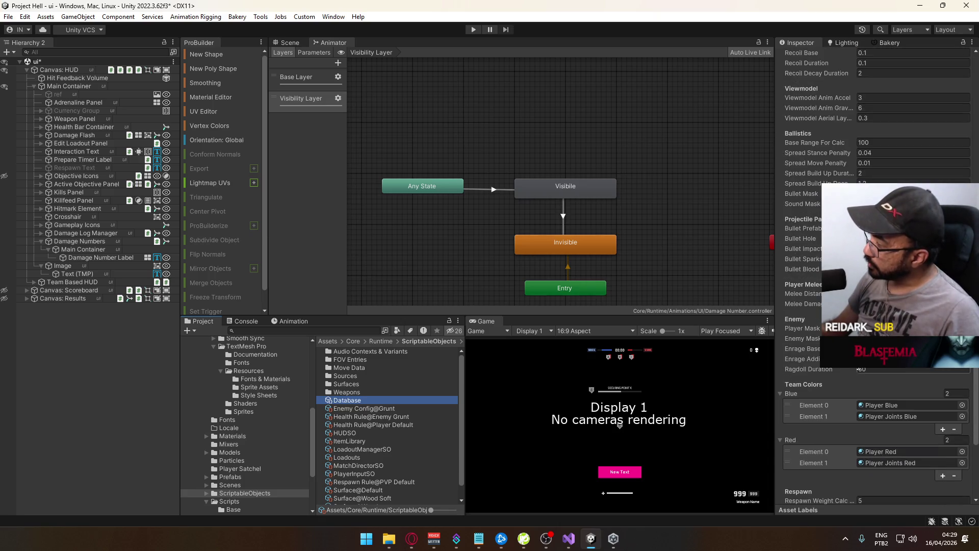
scroll(874, 275, "down", 5)
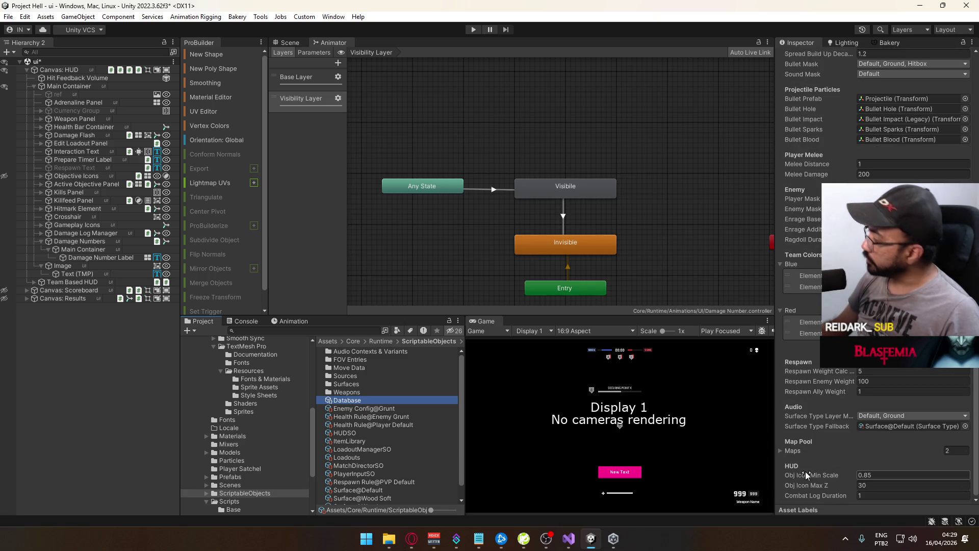
left_click(868, 496)
type("2")
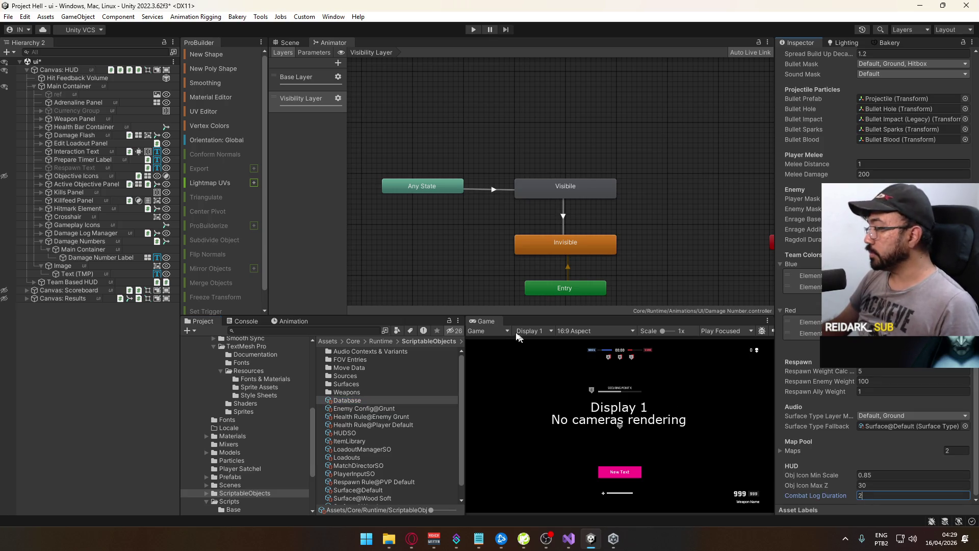
Step: Check the console, then inspect the Visible state and its Visible-to-Invisible transition
left_click(240, 323)
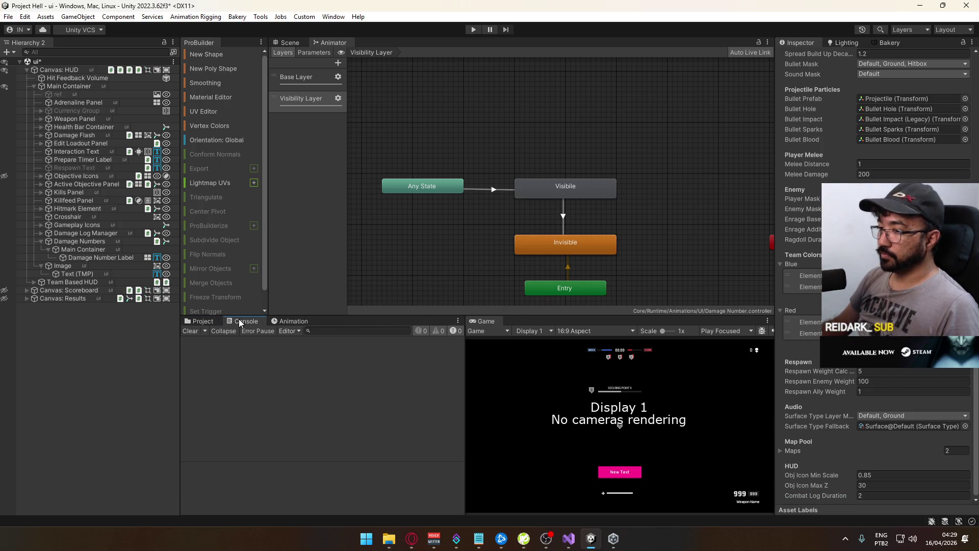
left_click(564, 192)
left_click(563, 214)
left_click(565, 191)
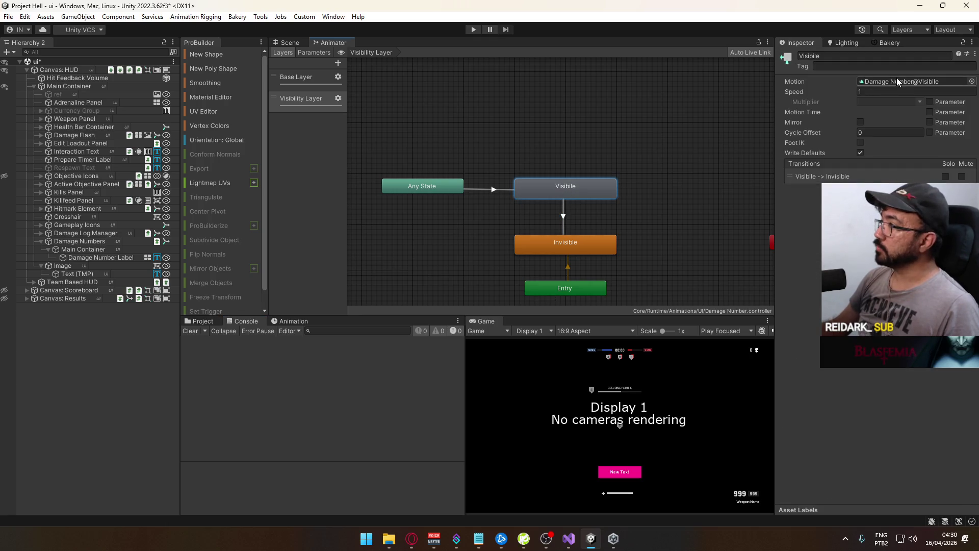
Step: Select the Damage Number@Visibile clip asset and list Damage Log Manager's animation clips
left_click(203, 321)
left_click(360, 408)
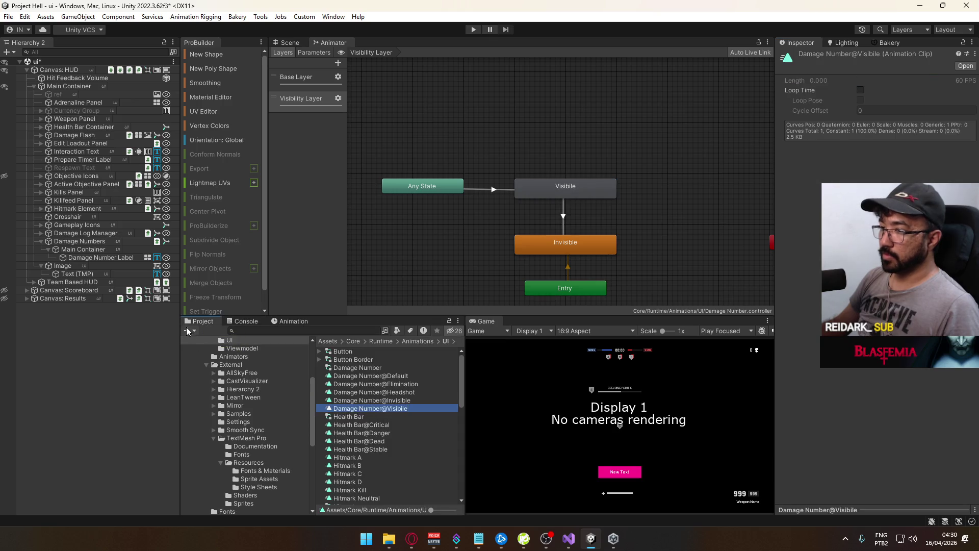
left_click(81, 234)
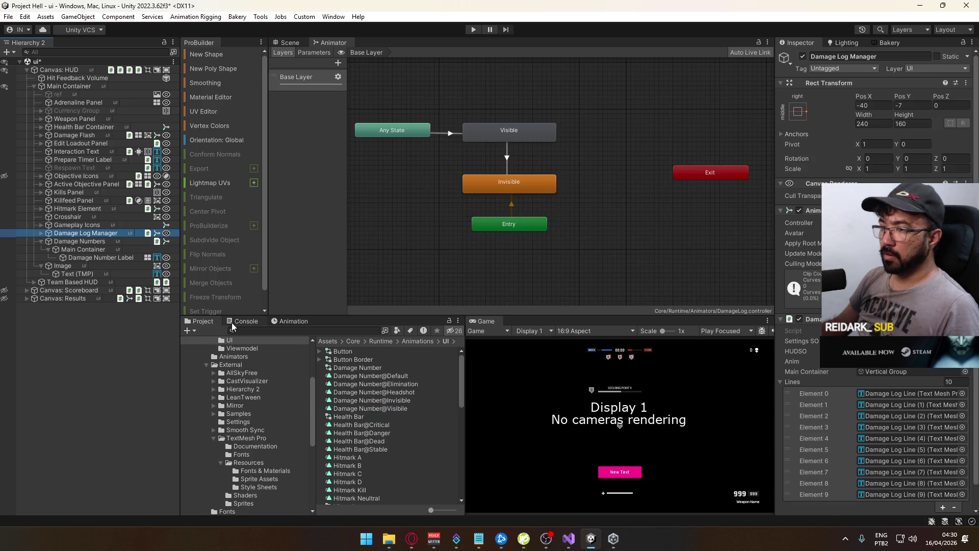
left_click(290, 321)
left_click(233, 341)
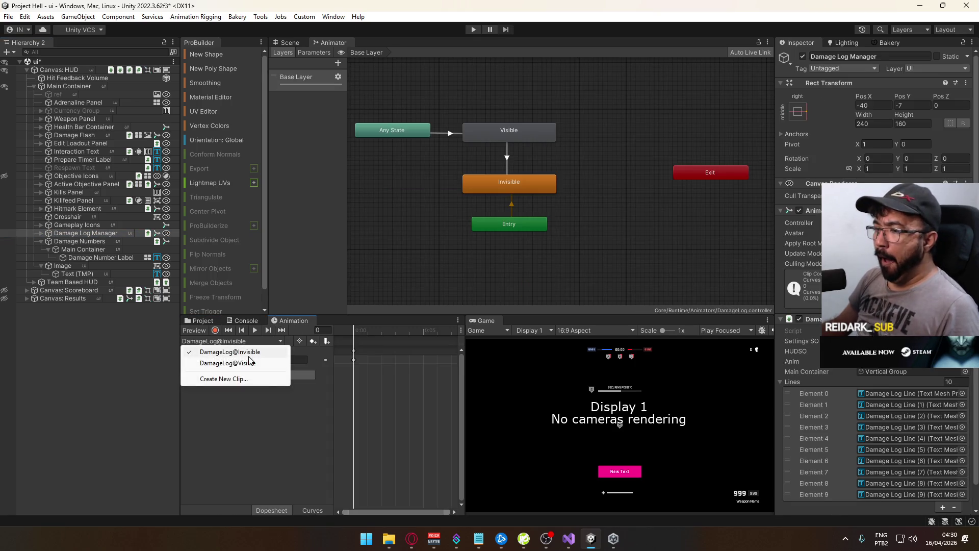
Step: Select Damage Numbers and open its Damage Number@Visibile clip in the Animation window
left_click(88, 241)
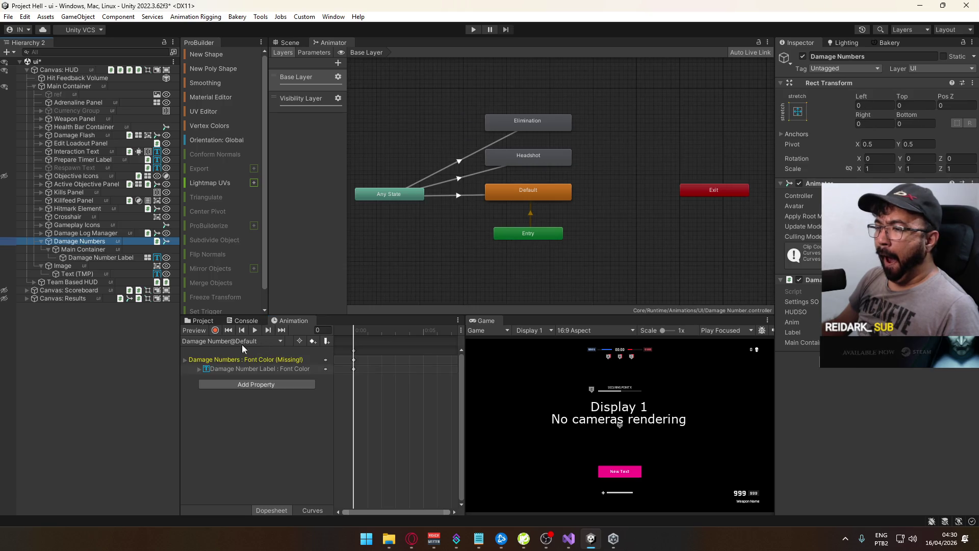
left_click(232, 340)
left_click(236, 397)
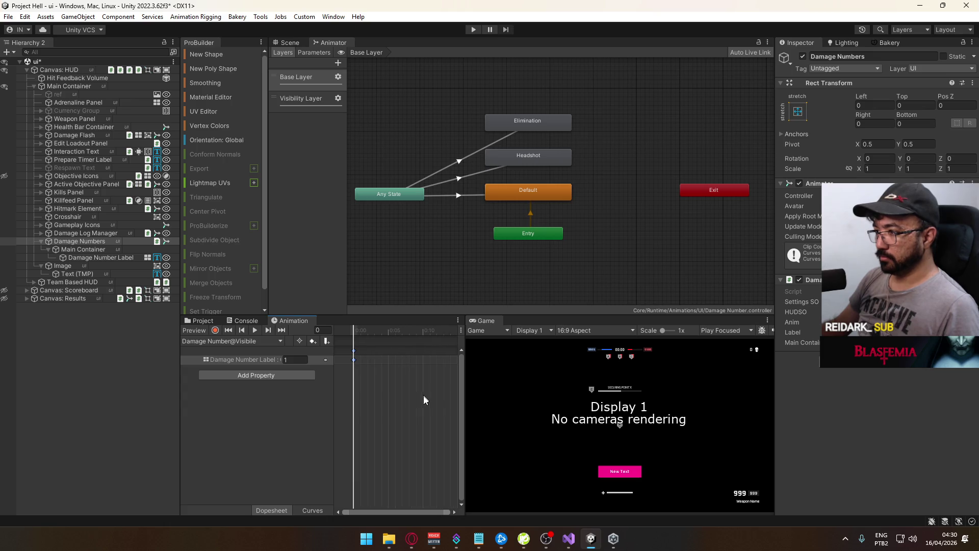
scroll(422, 408, "down", 5)
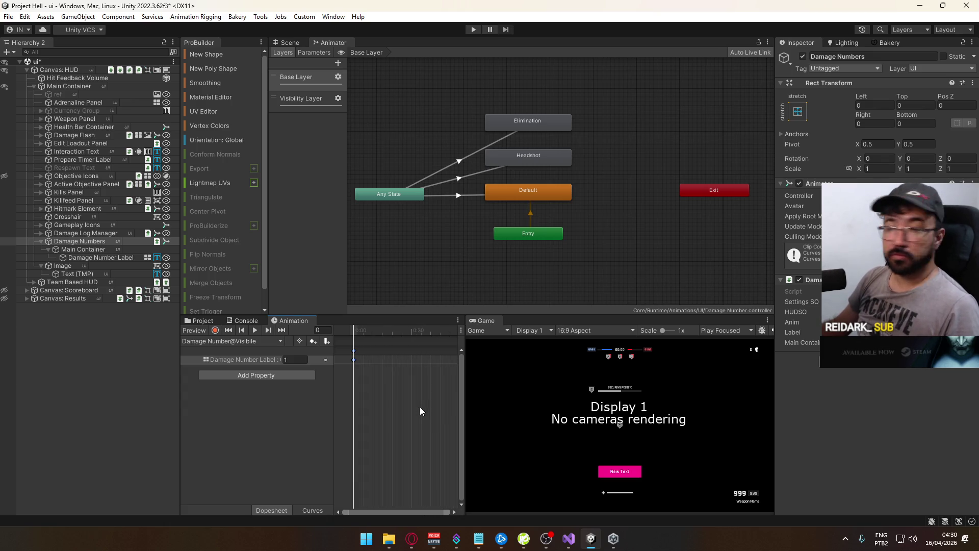
scroll(411, 399, "down", 5)
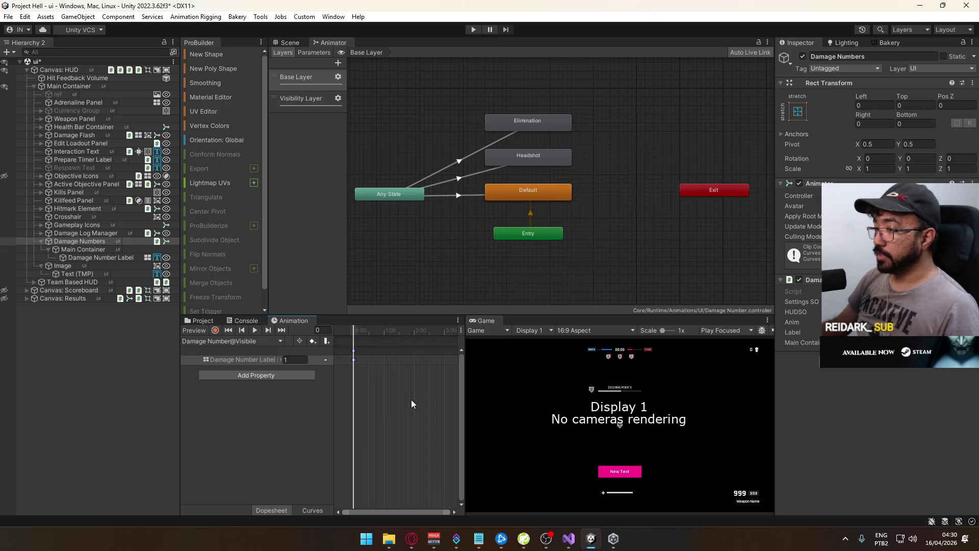
Step: Move the playhead to frame 120 and add keyframes there with K
left_click(413, 330)
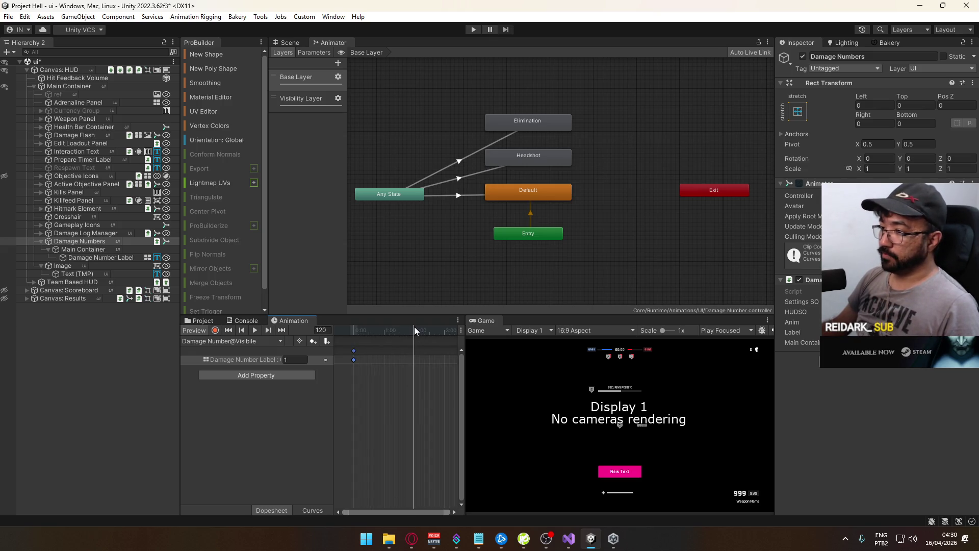
left_click(413, 329)
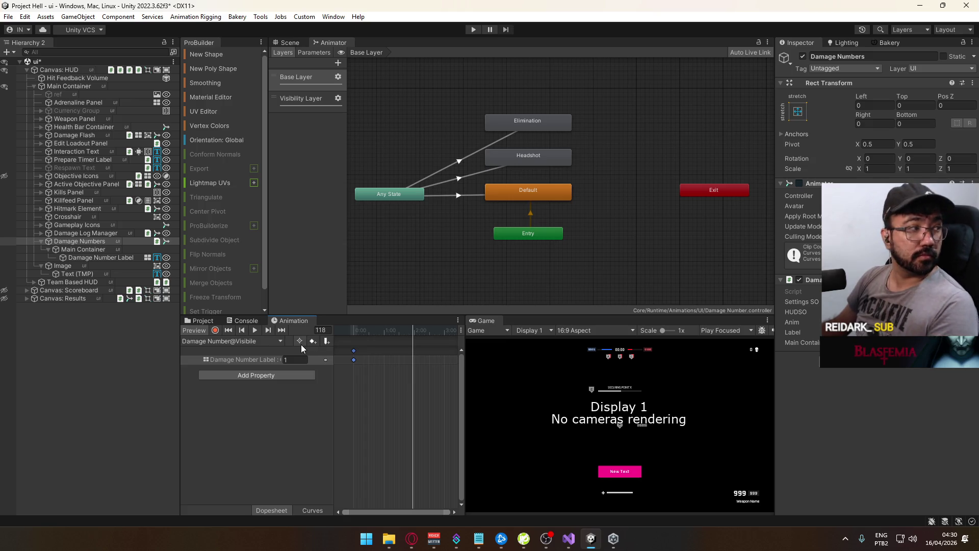
left_click(321, 330)
type("120")
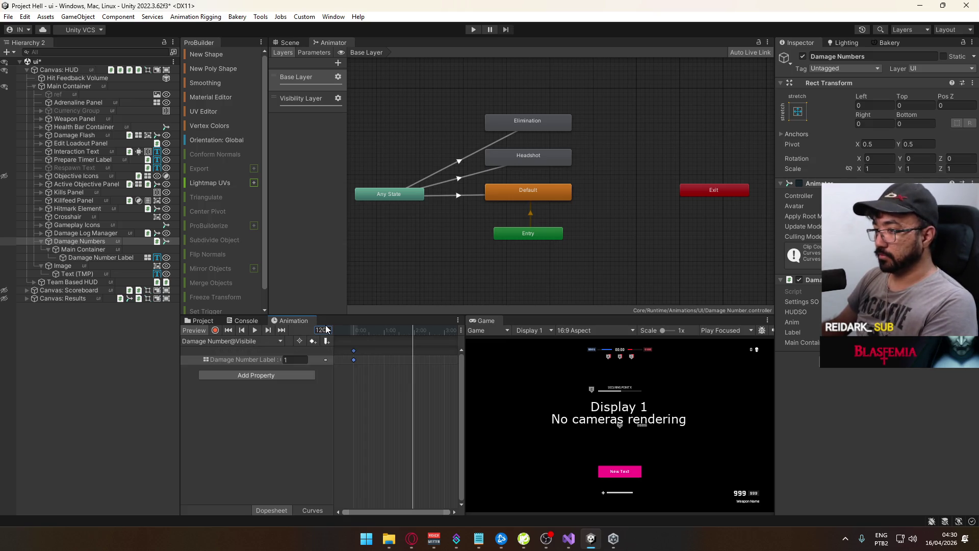
left_click(415, 388)
key("k")
Step: Scrub frames 100–120 to check, stop previewing, and select Damage Number Label
mouse_move(414, 339)
left_mouse_down()
mouse_move(357, 340)
mouse_move(430, 339)
mouse_move(353, 339)
left_mouse_up()
left_click(193, 331)
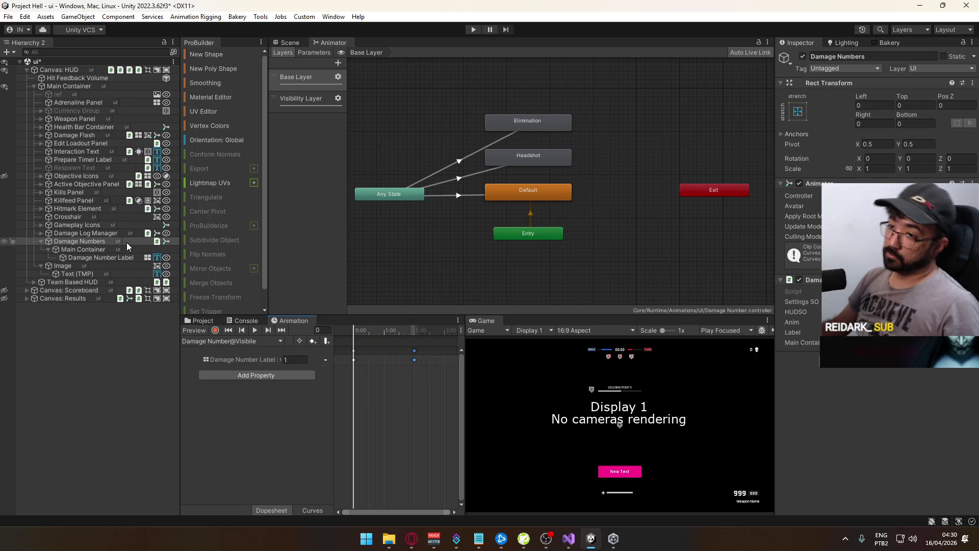
left_click(85, 258)
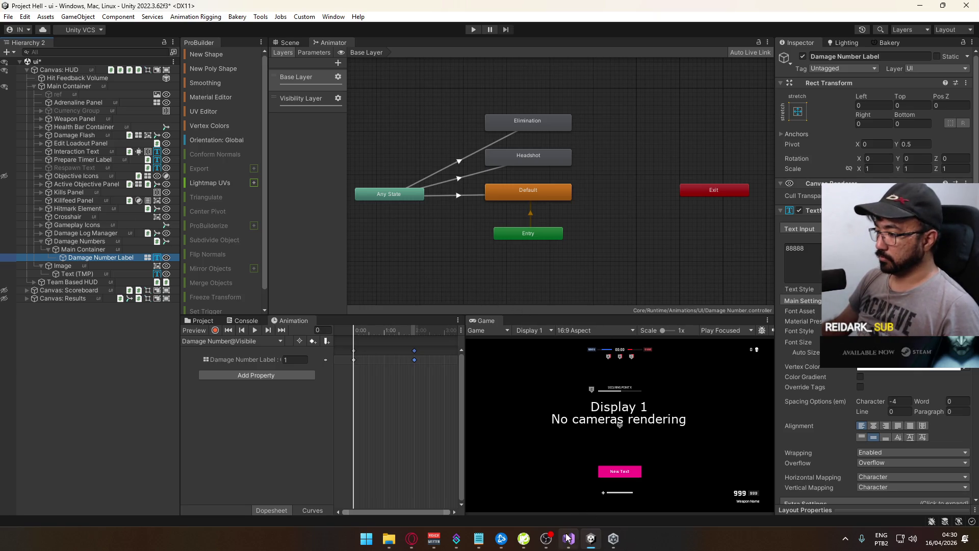
left_click(613, 540)
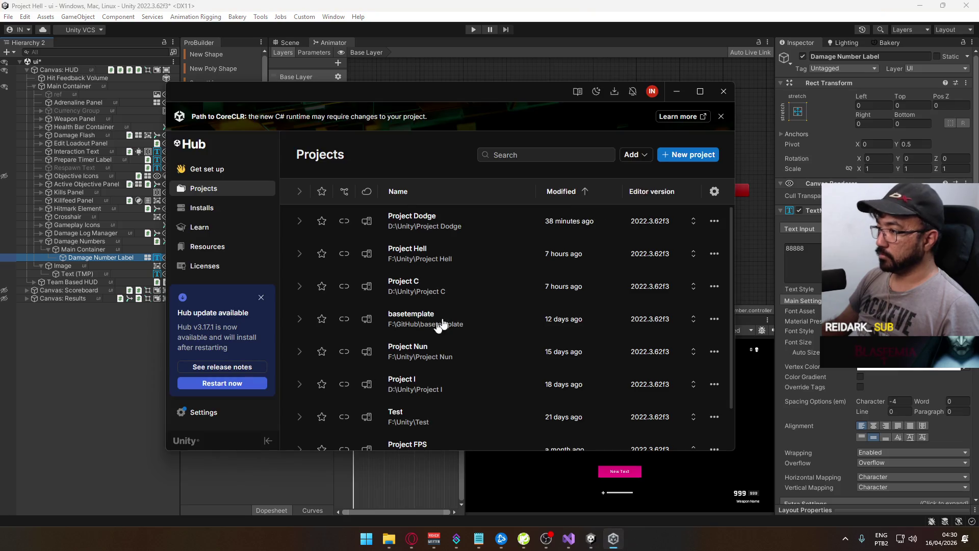
Step: Launch Project C from the Unity Hub projects list, then switch to the browser
left_click(407, 287)
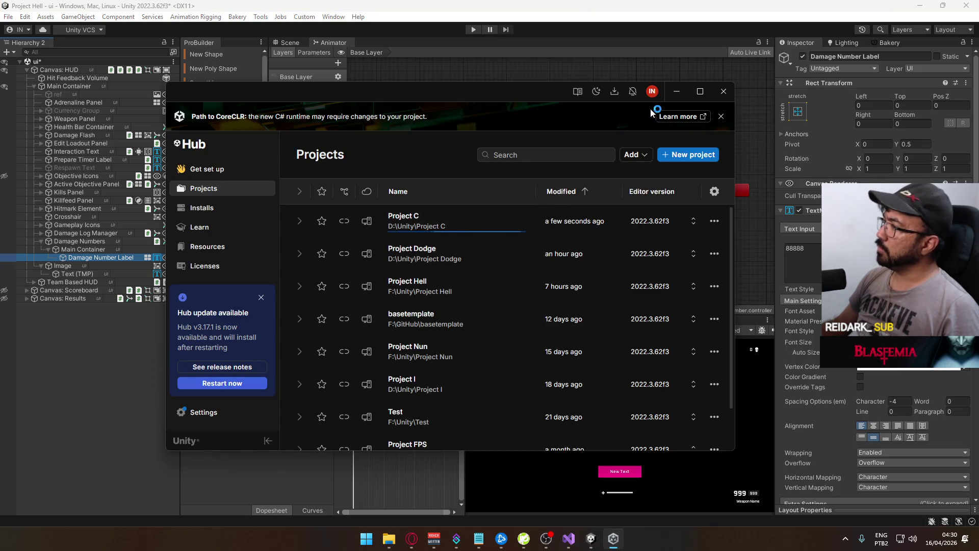
left_click(676, 92)
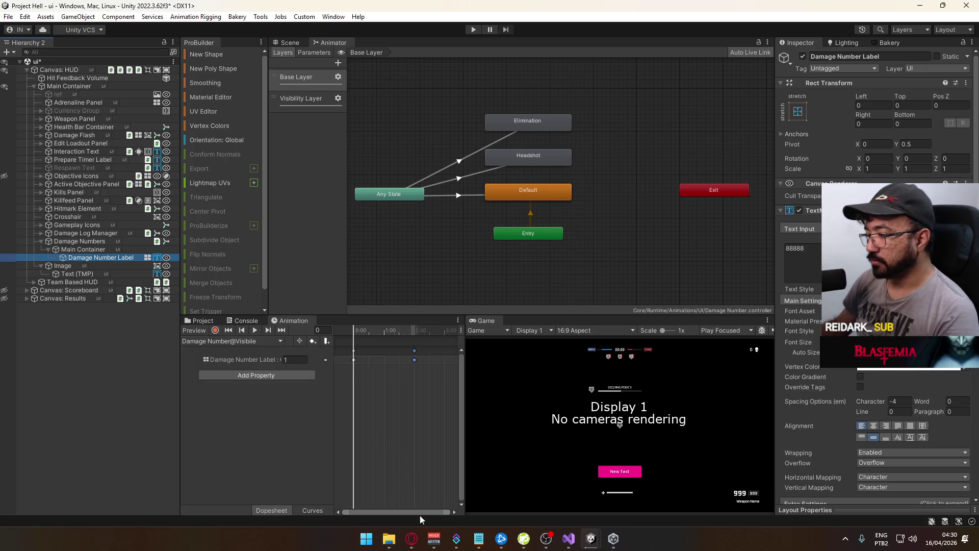
left_click(411, 539)
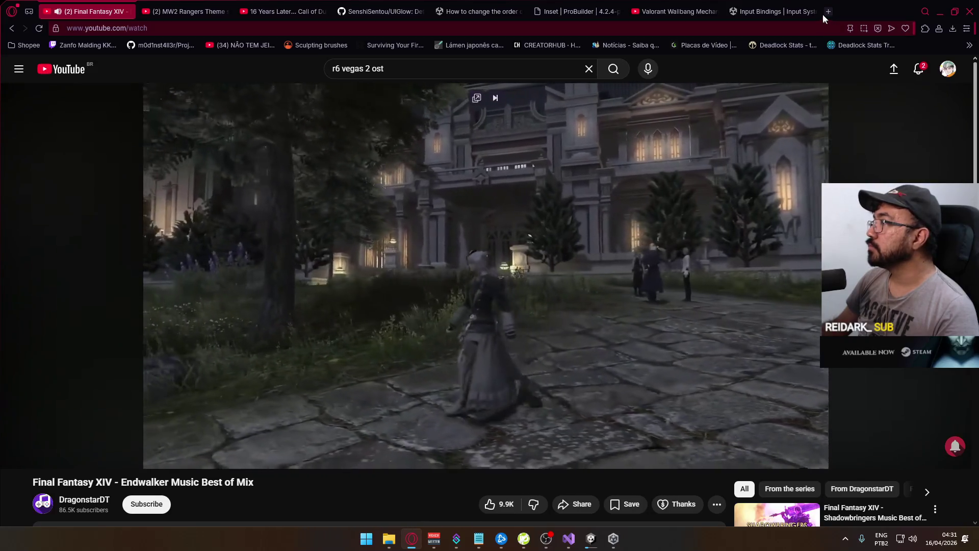
Step: Close the 'Input Bindings' and 'How to change the order' tabs and minimise the browser
left_click(818, 13)
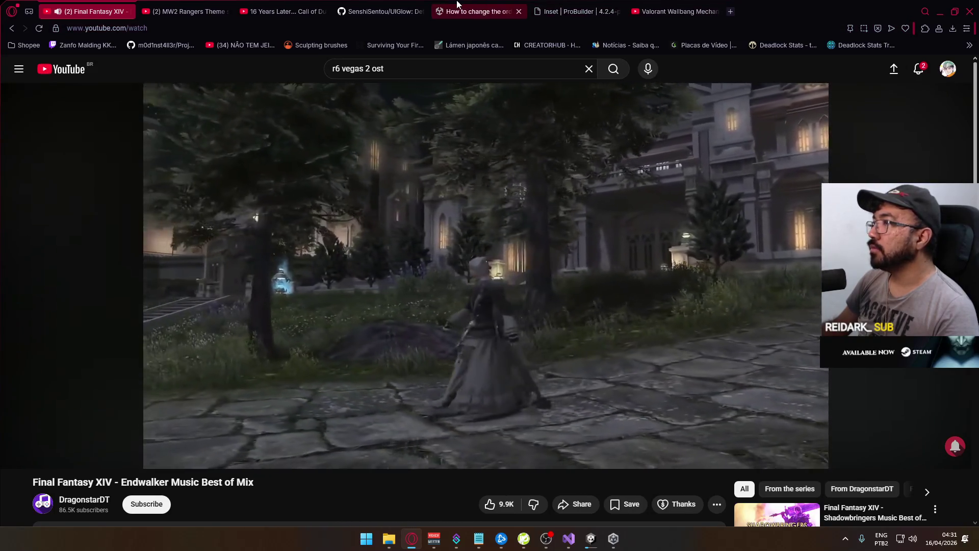
left_click(519, 12)
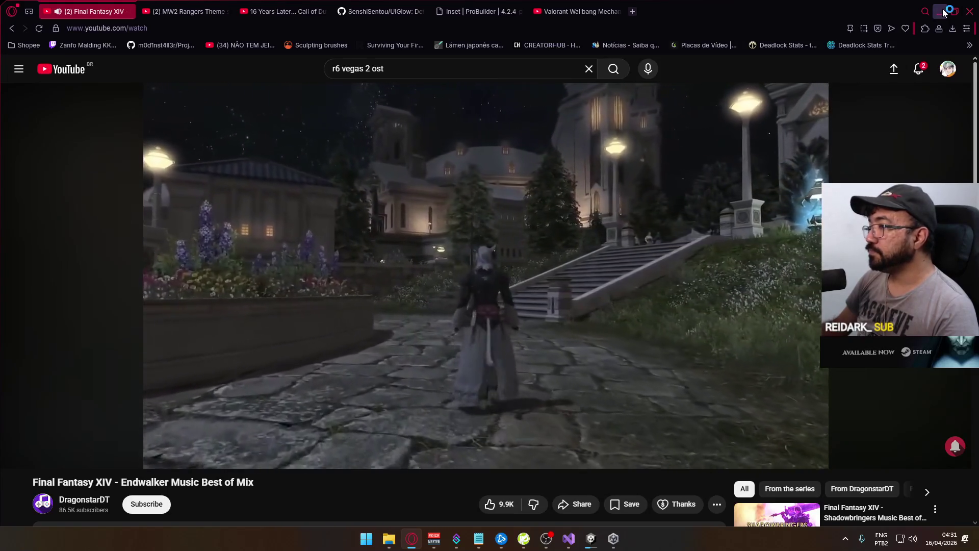
left_click(944, 13)
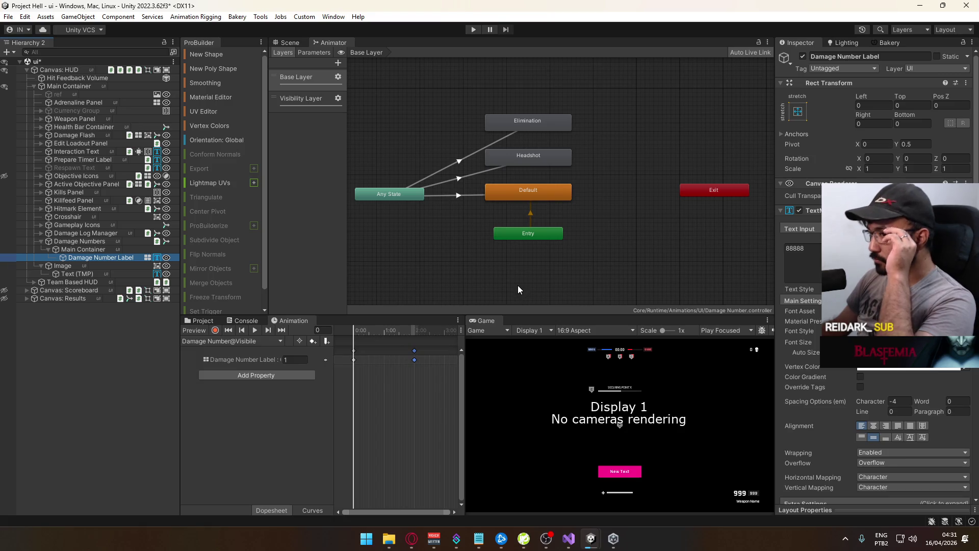
Step: Check the loading project's splash window, then bring the Final Fantasy XIV YouTube mix forward
mouse_move(587, 536)
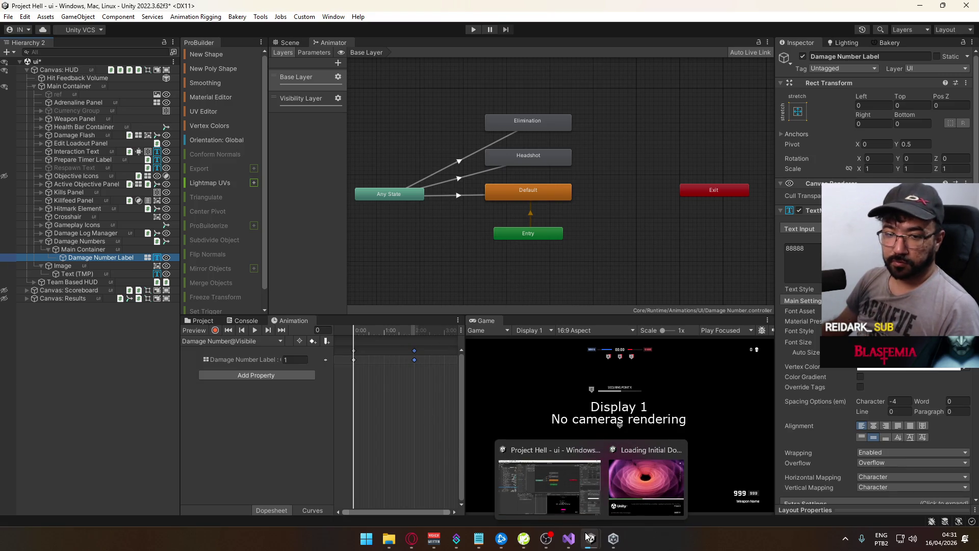
left_click(650, 501)
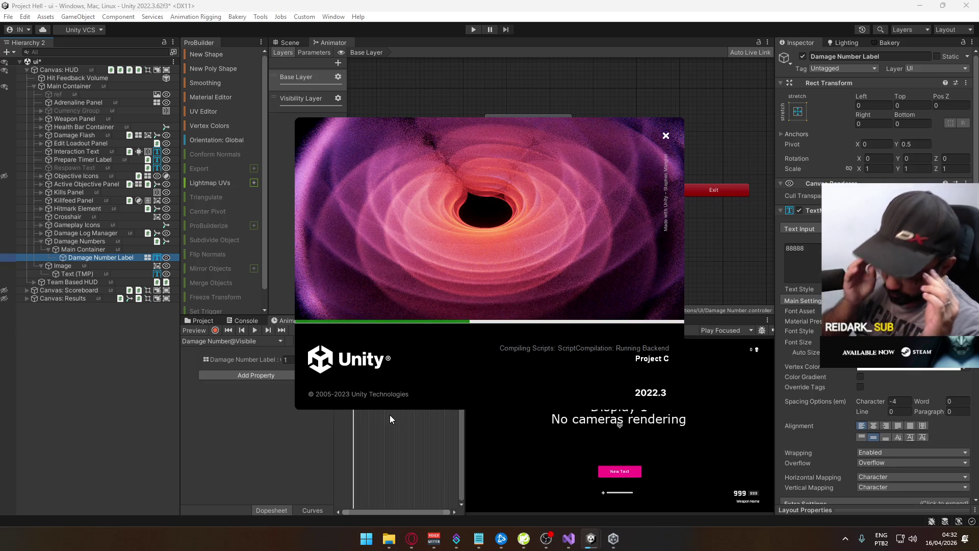
left_click(414, 540)
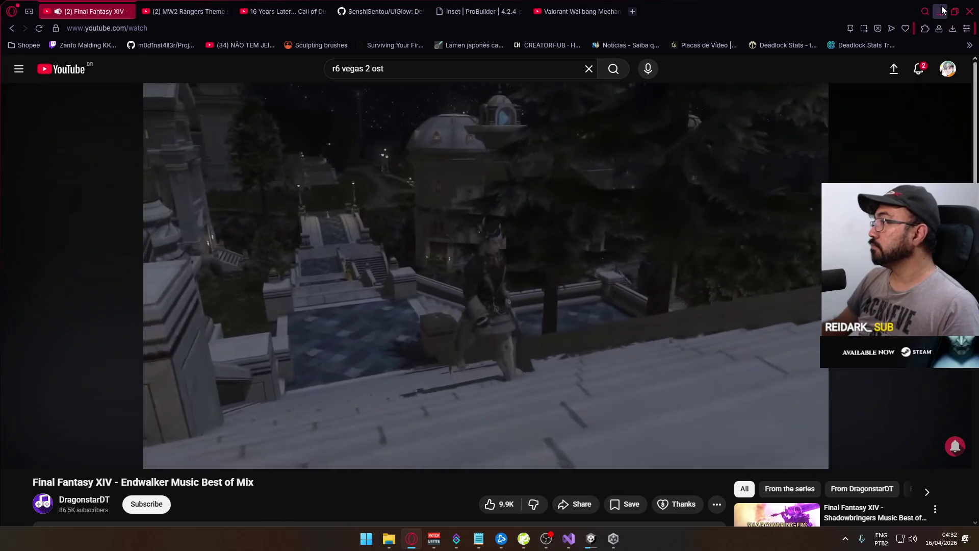
Step: Return to the Project Hell editor and select Image under Damage Numbers
key("alt+Tab")
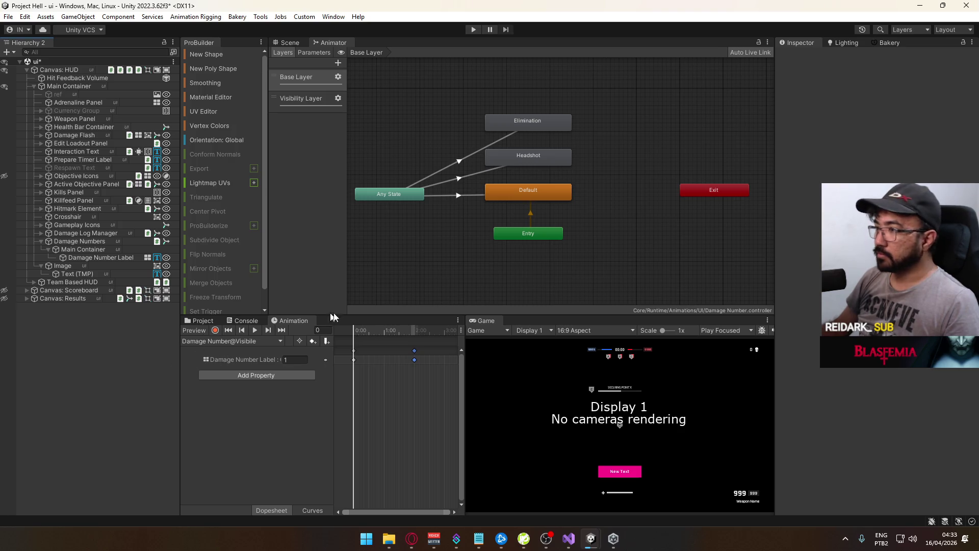
left_click(93, 266)
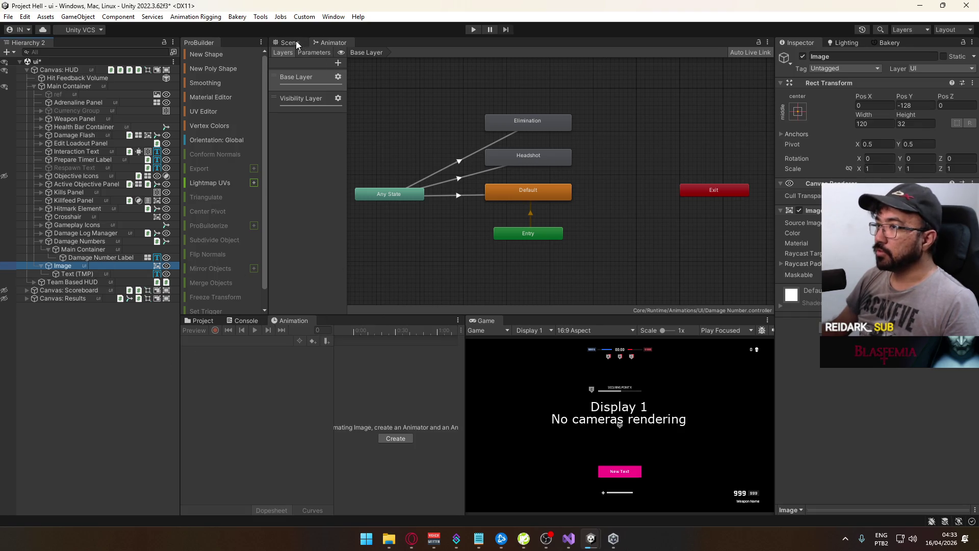
Step: Add a Background image child under Image, placed above the Text (TMP) child
left_click(298, 45)
left_click(337, 270)
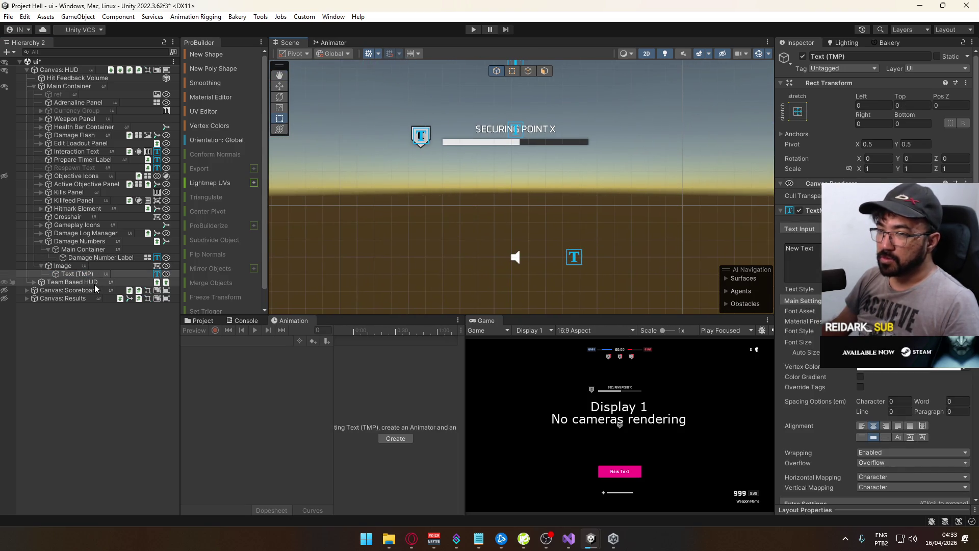
key("f")
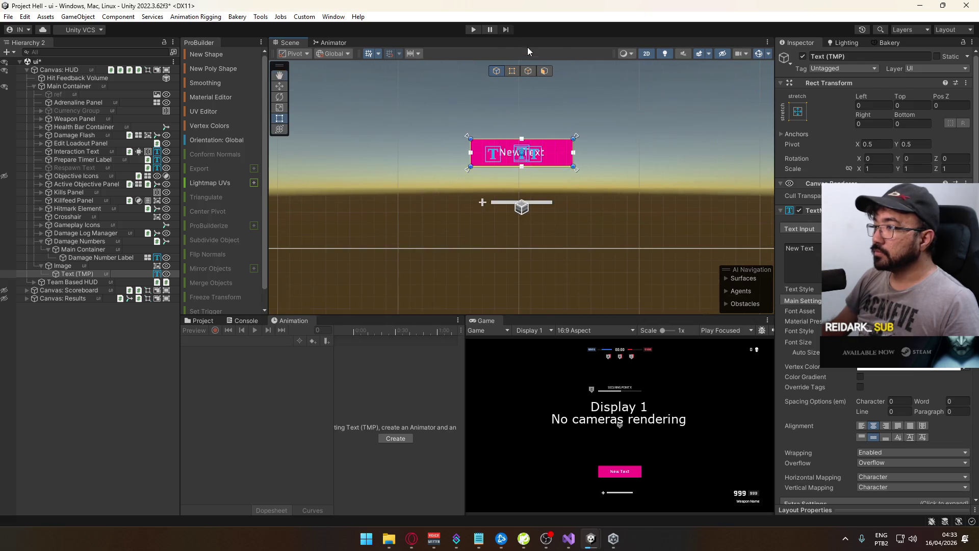
scroll(504, 223, "up", 3)
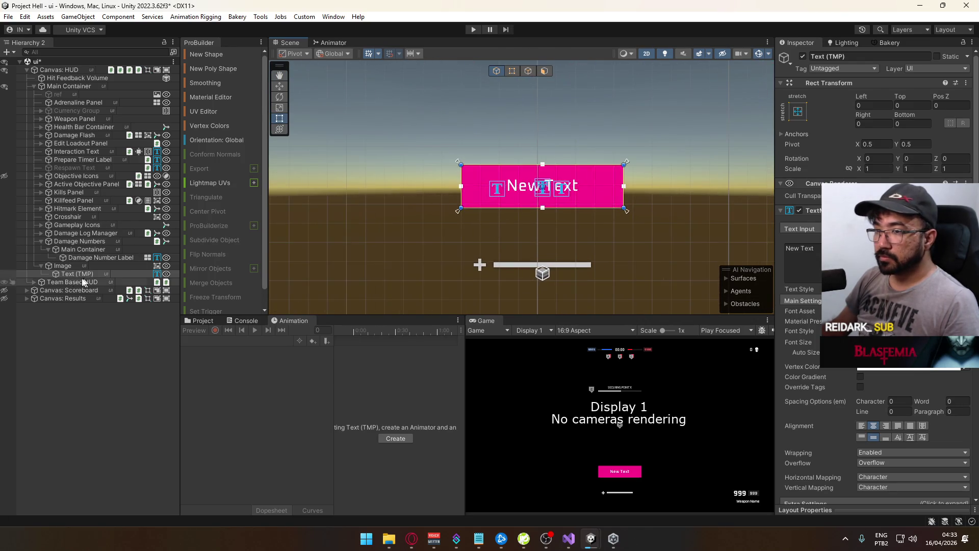
left_click(61, 267)
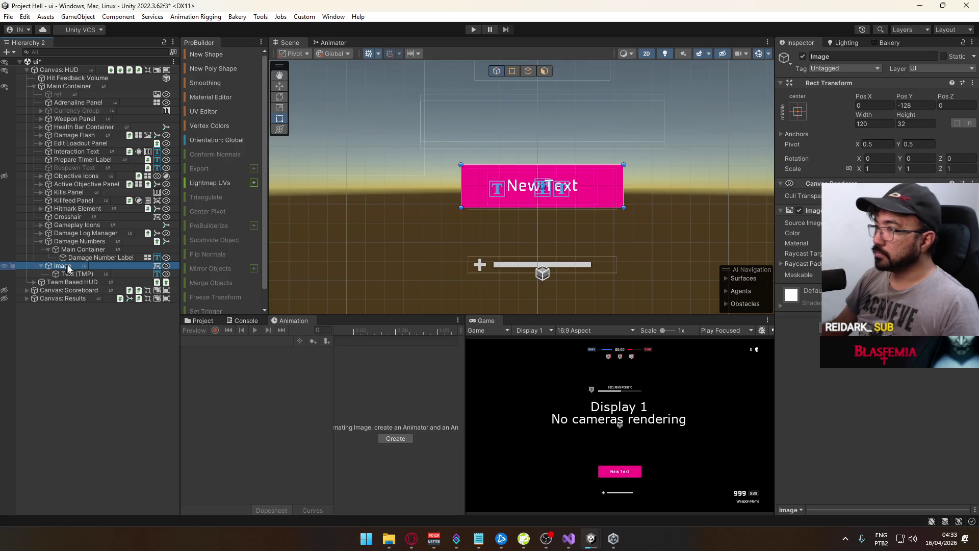
right_click(74, 268)
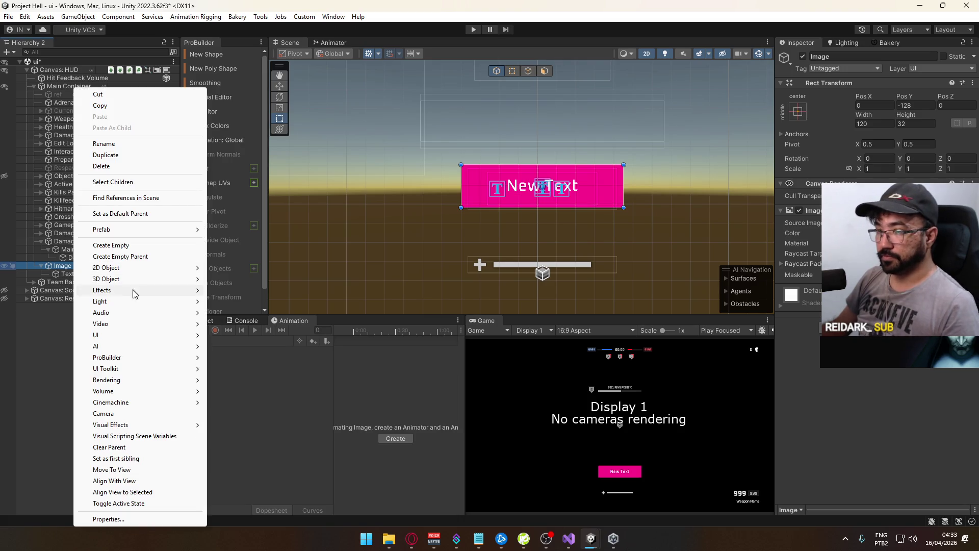
mouse_move(198, 341)
left_click(231, 335)
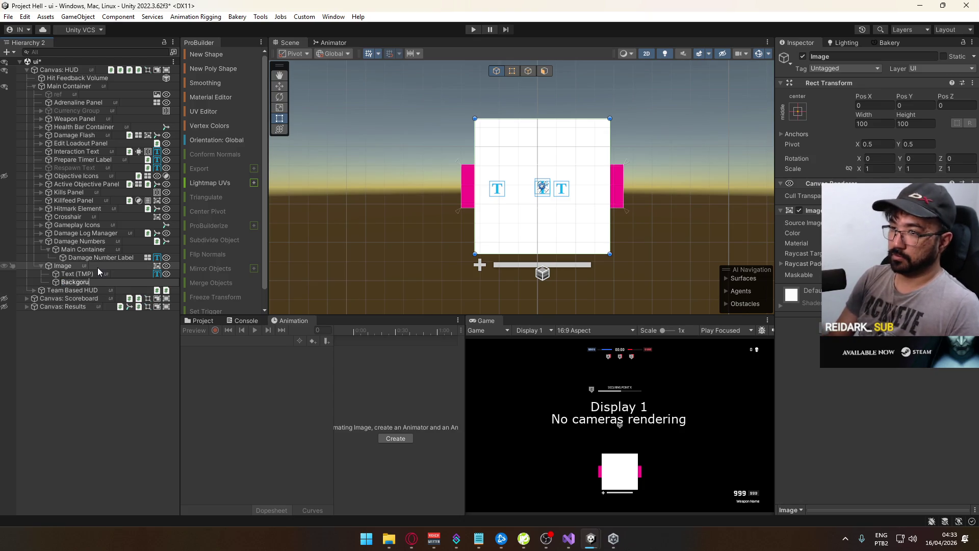
type("round")
key("Return")
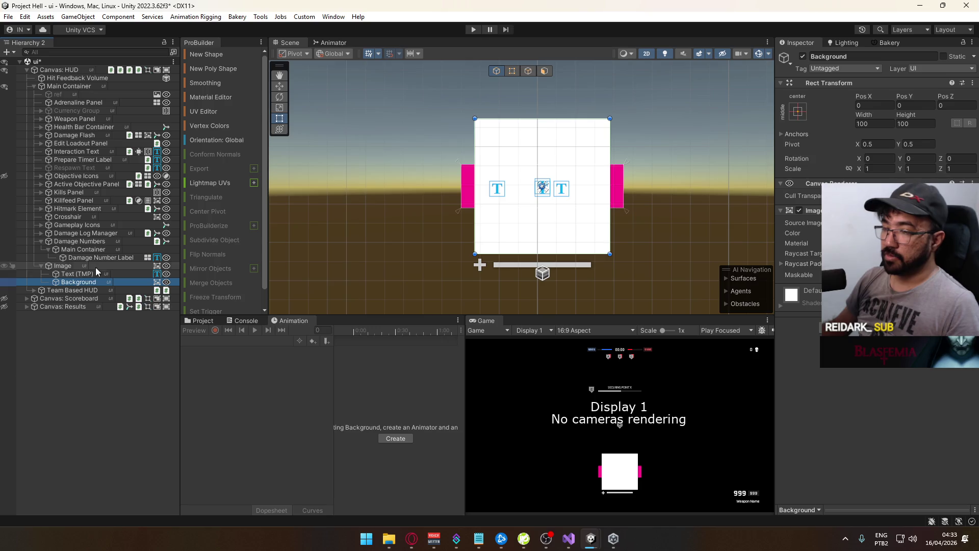
left_click_drag(78, 283, 76, 270)
Step: Rename the Text (TMP) child to Label
left_click(88, 283)
left_click(87, 284)
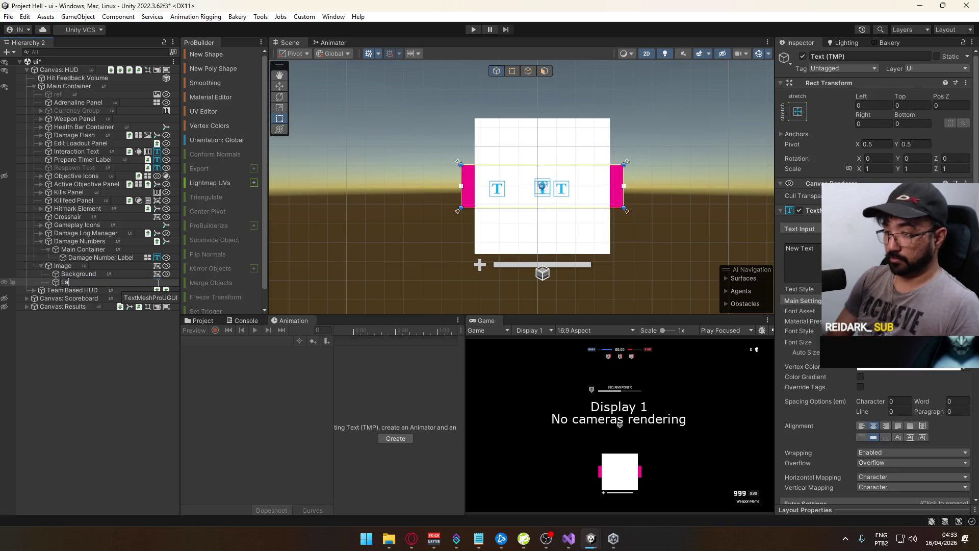
type("bel")
key("Return")
Step: Add a Border image child under Image and move it between Background and Label
right_click(65, 266)
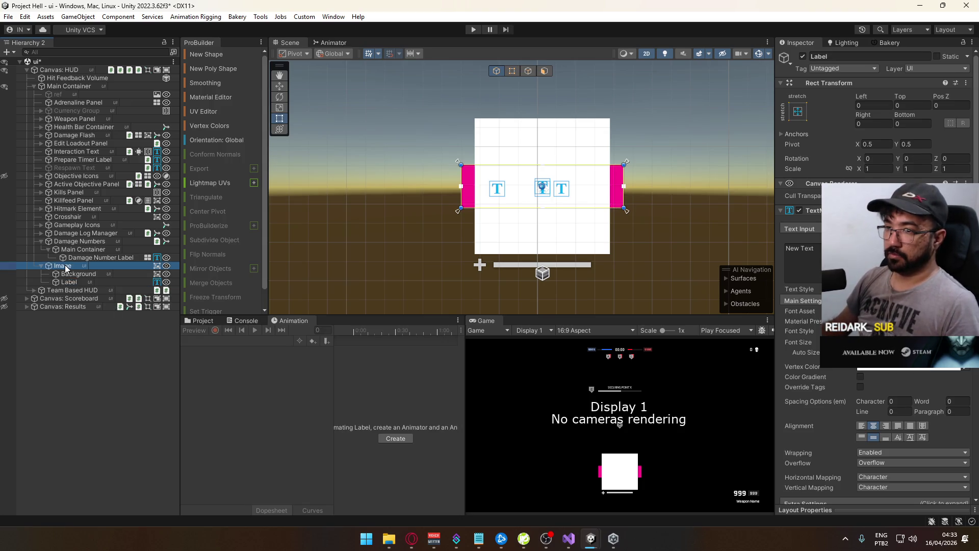
mouse_move(128, 345)
mouse_move(153, 335)
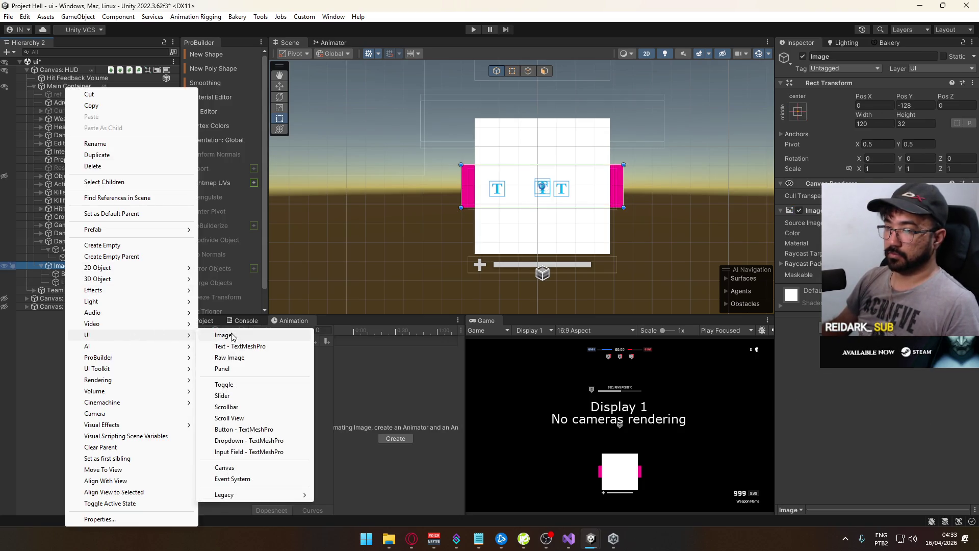
left_click(231, 335)
type("B")
key("BackSpace")
type("der")
key("Return")
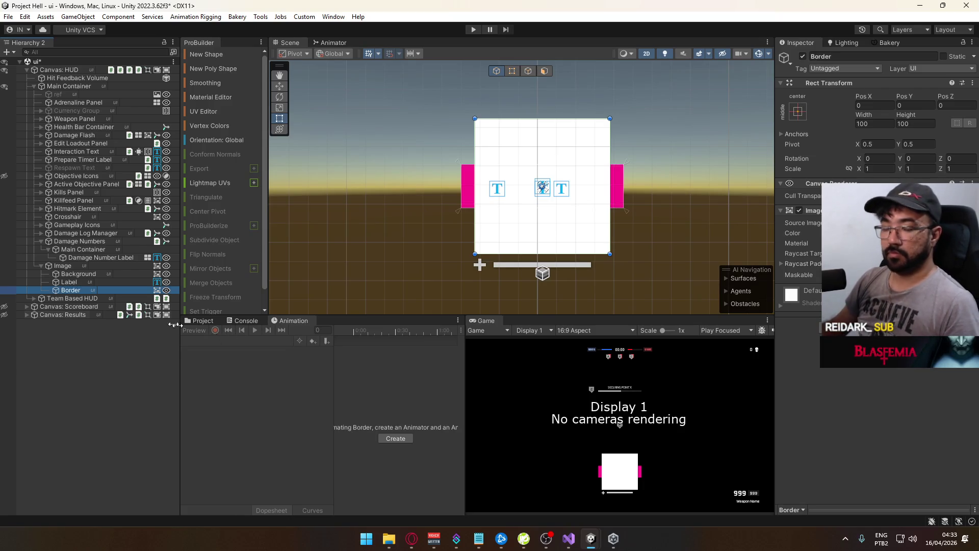
mouse_move(84, 286)
left_mouse_down()
mouse_move(76, 269)
mouse_move(76, 278)
left_mouse_up()
left_click(74, 268)
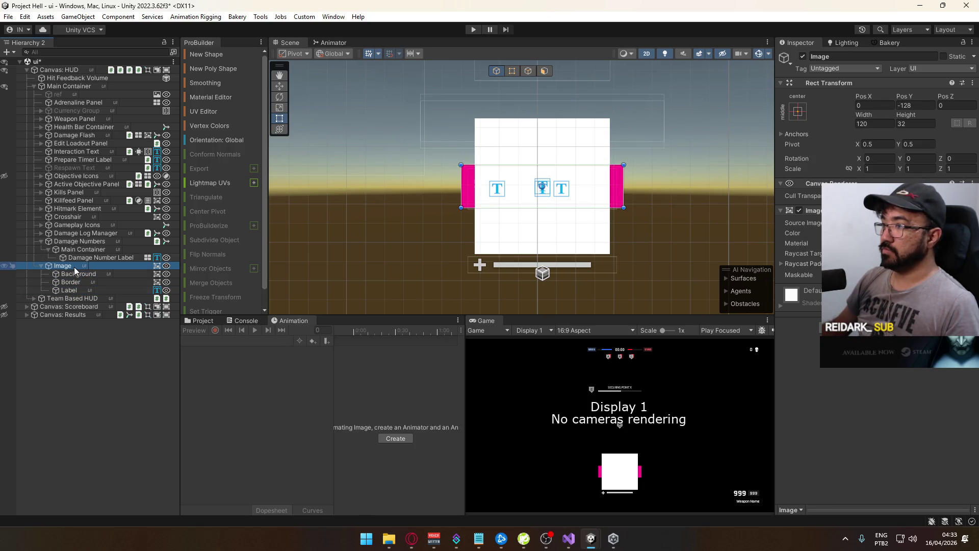
Step: Stretch Background, Border and Label to fill their parent with all edge offsets at 0
left_click(108, 273)
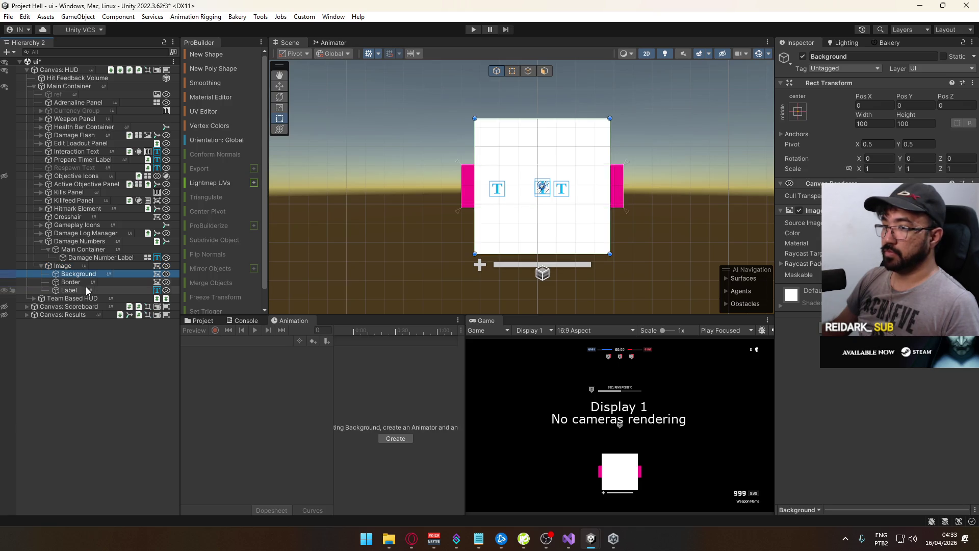
left_click(86, 290, "shift")
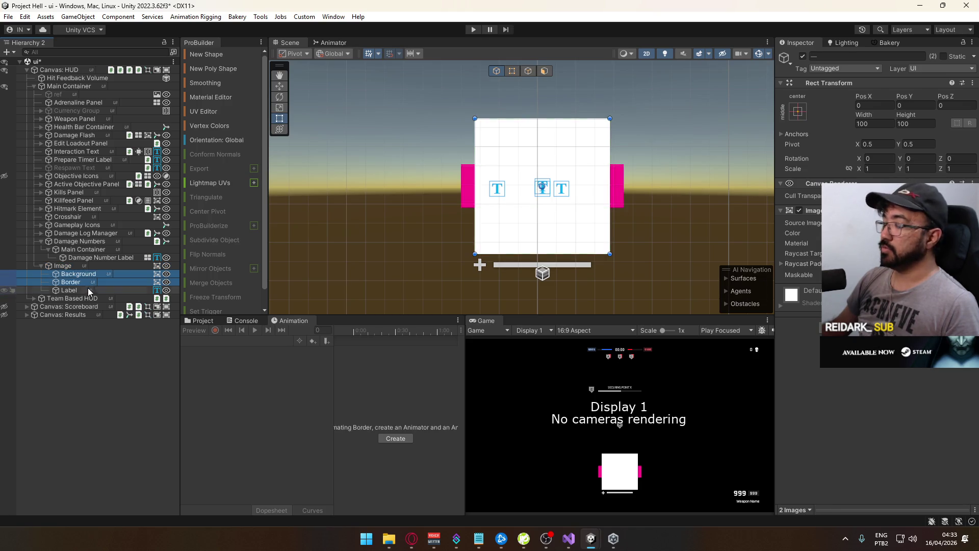
left_click(798, 111)
left_click(898, 258, "alt")
left_click(880, 129)
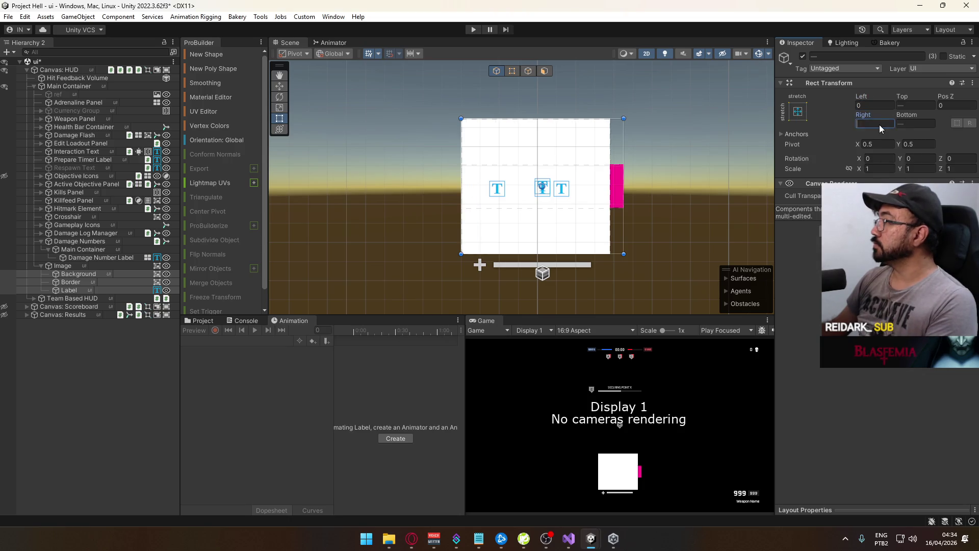
type("0")
key("Tab")
type("0")
key("shift+Tab")
key("shift+Tab")
key("shift+Tab")
type("0")
Step: Inspect each Image child in turn and check Background's colour
left_click(112, 265)
left_click(97, 274)
left_click(88, 282)
left_click(84, 289)
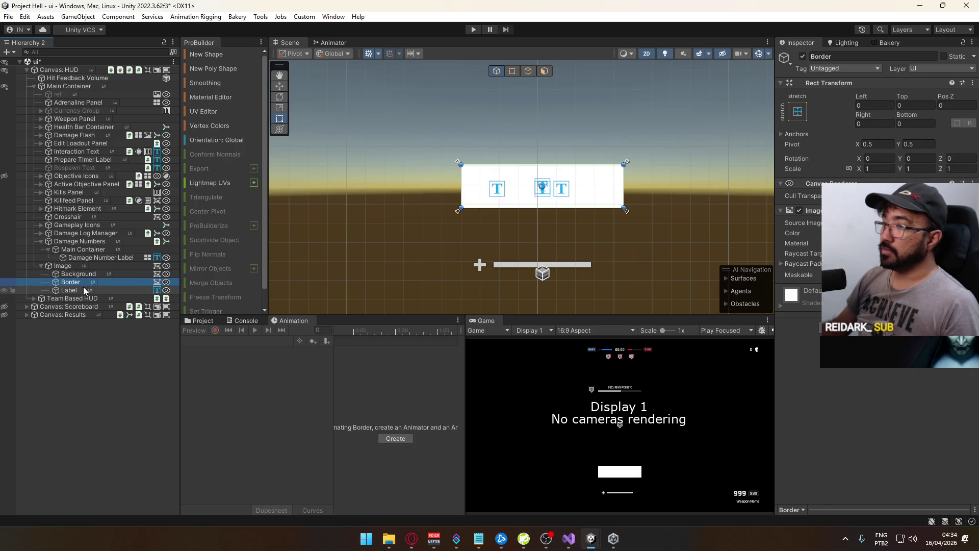
left_click(82, 281)
left_click(83, 275)
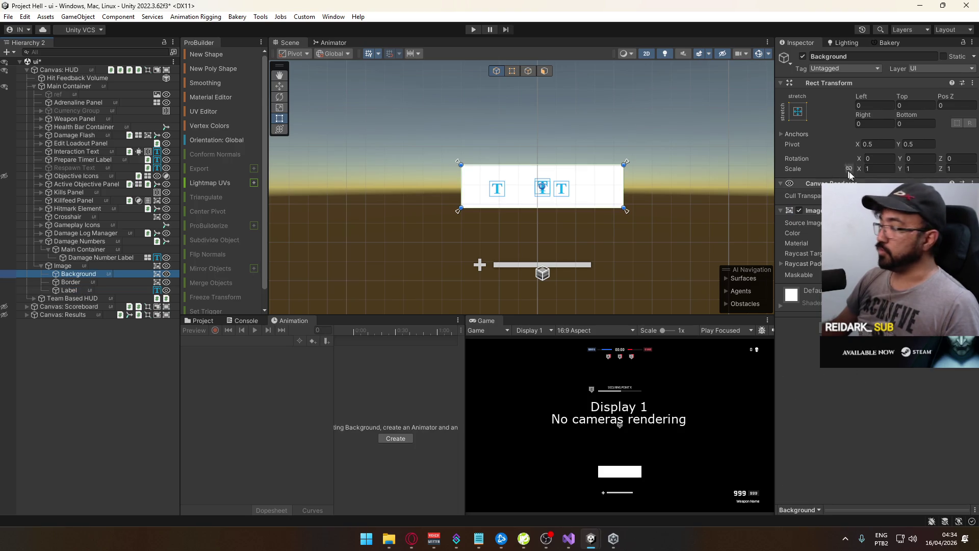
left_click(908, 233)
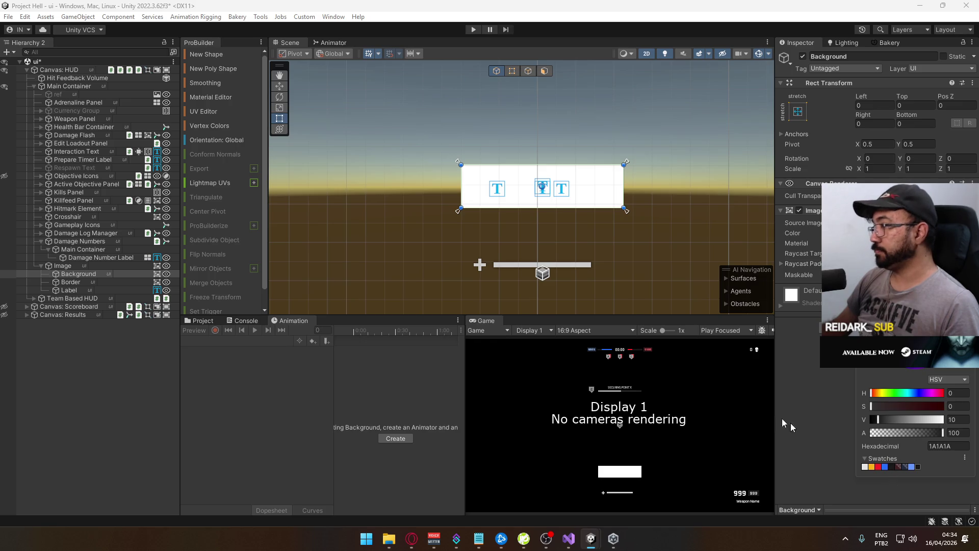
left_click(221, 283)
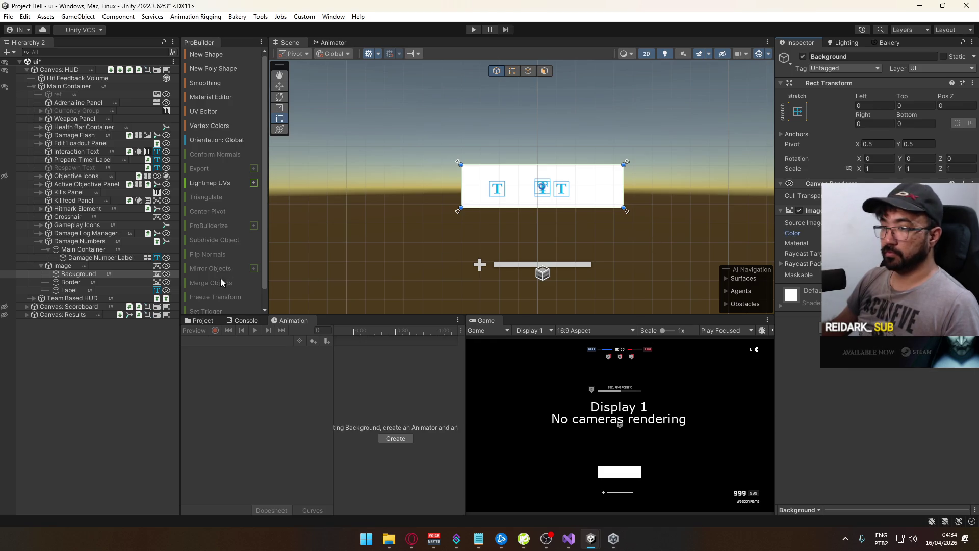
Step: Remove the parent Image's own image component and bring up Border's sprite selector
right_click(156, 266)
left_click(214, 306)
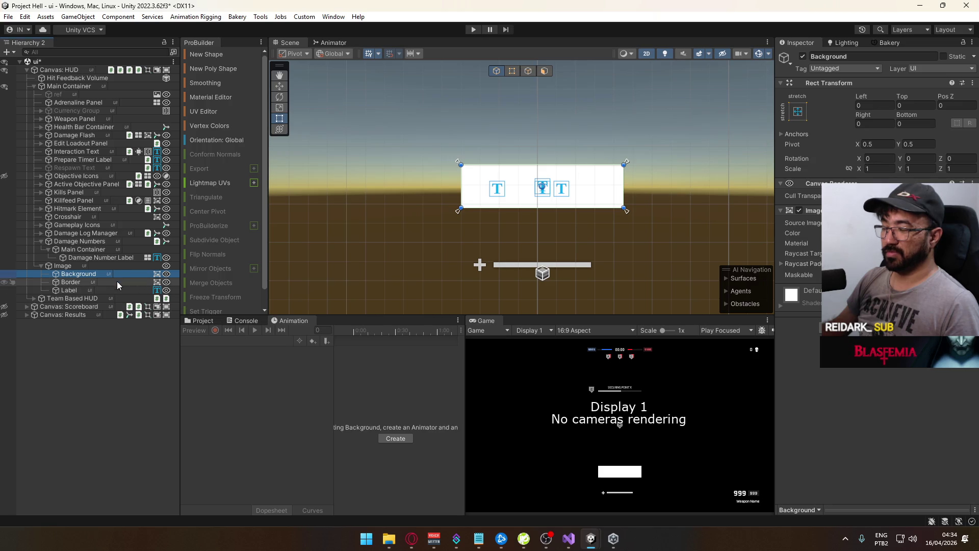
left_click(136, 283)
left_click(972, 223)
Step: Give Border the Simple Border sprite and set Label's character spacing to -4
type("border")
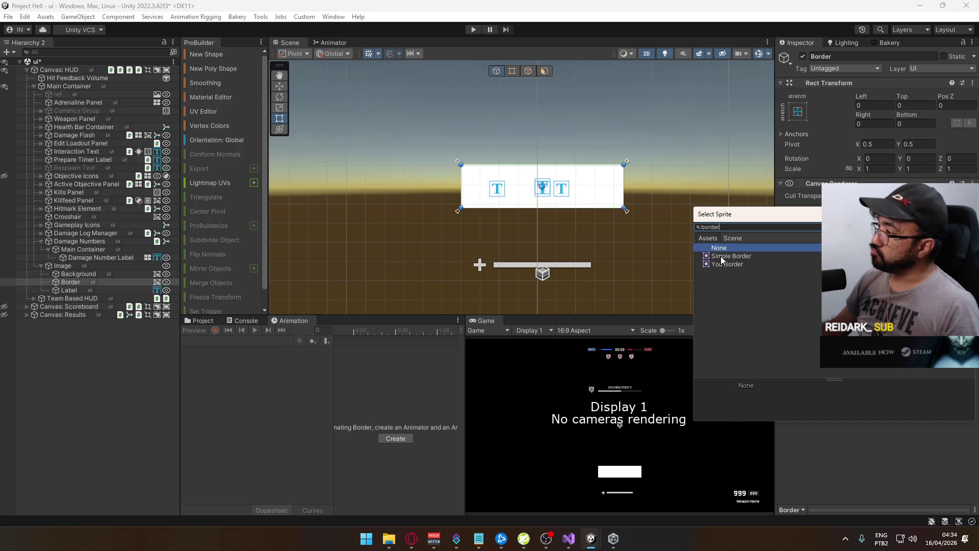
double_click(725, 256)
scroll(605, 216, "up", 3)
mouse_move(578, 199)
left_mouse_down()
mouse_move(567, 236)
mouse_move(584, 252)
left_mouse_up()
left_click(96, 290)
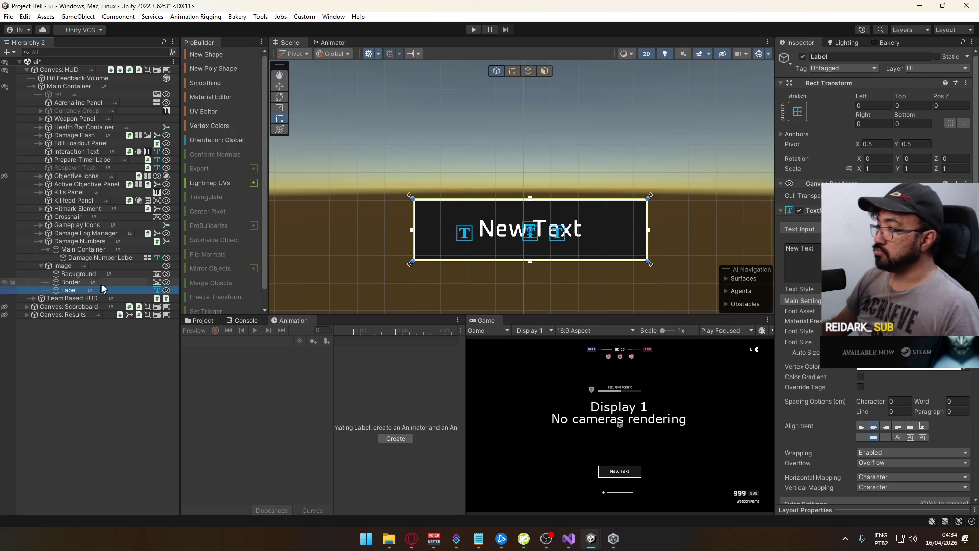
left_click(895, 401)
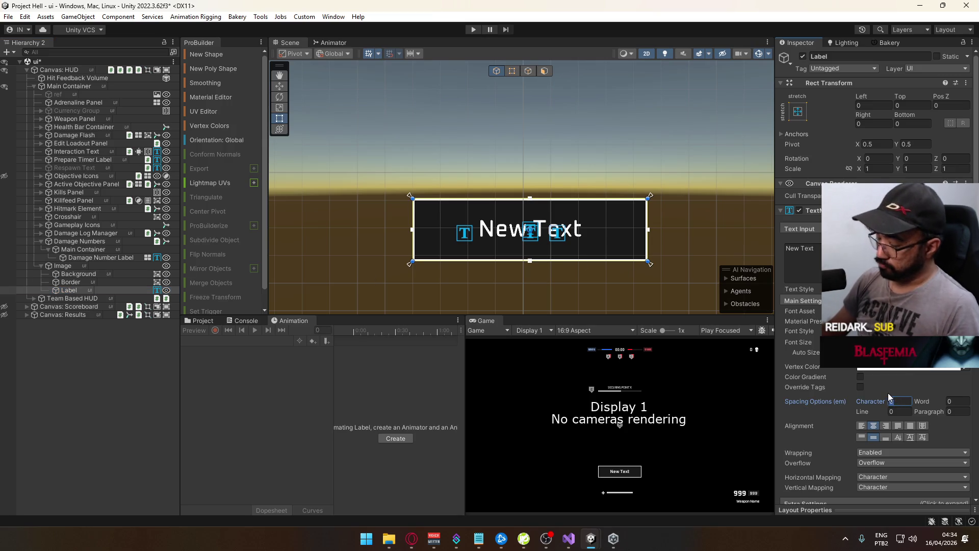
type("-4")
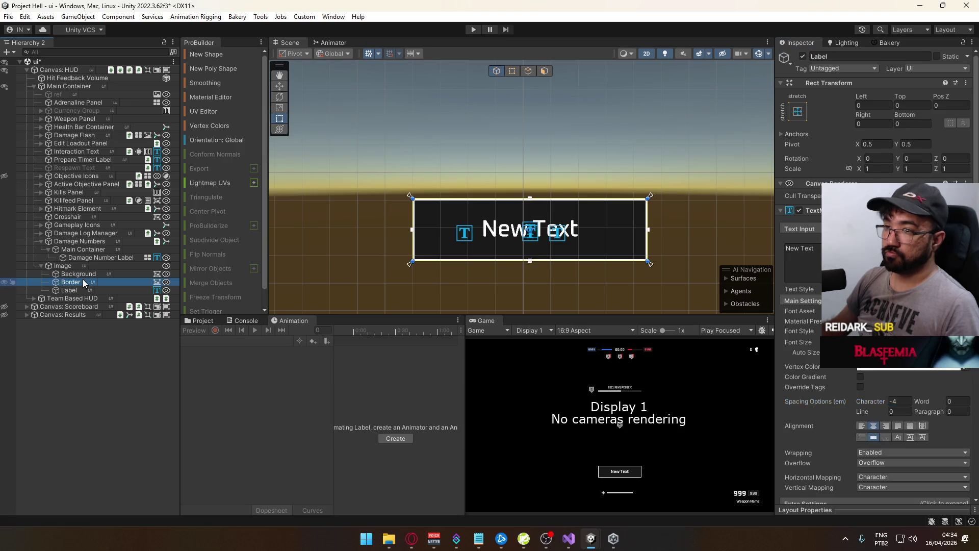
Step: Set the Image panel's height to 28 and lower it to Pos Y -130.2
left_click(136, 274)
left_click(137, 266)
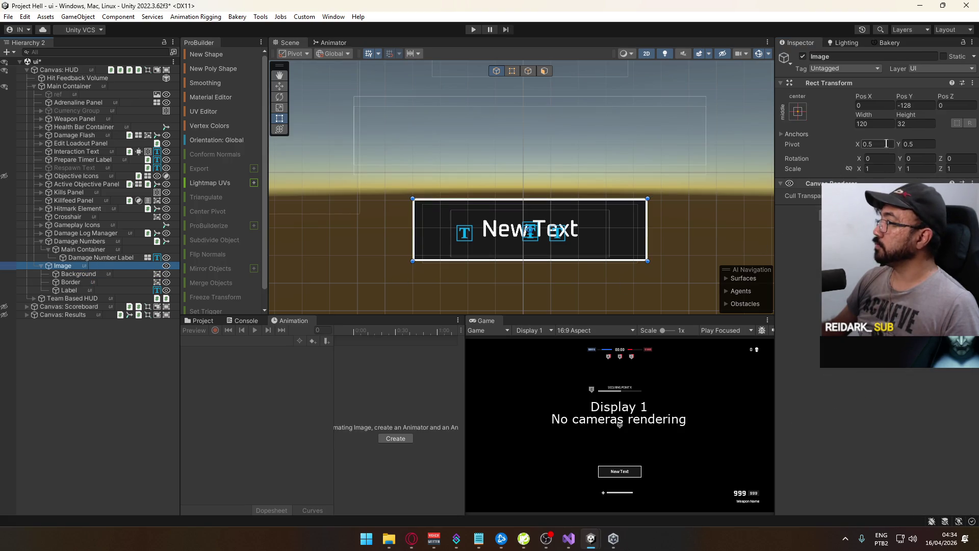
left_click(916, 124)
type("28")
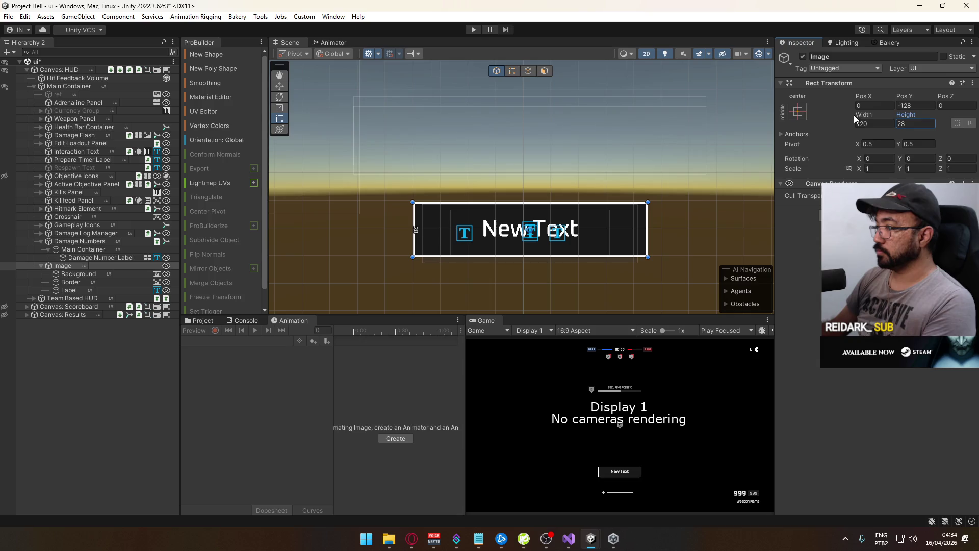
key("BackSpace")
type("4")
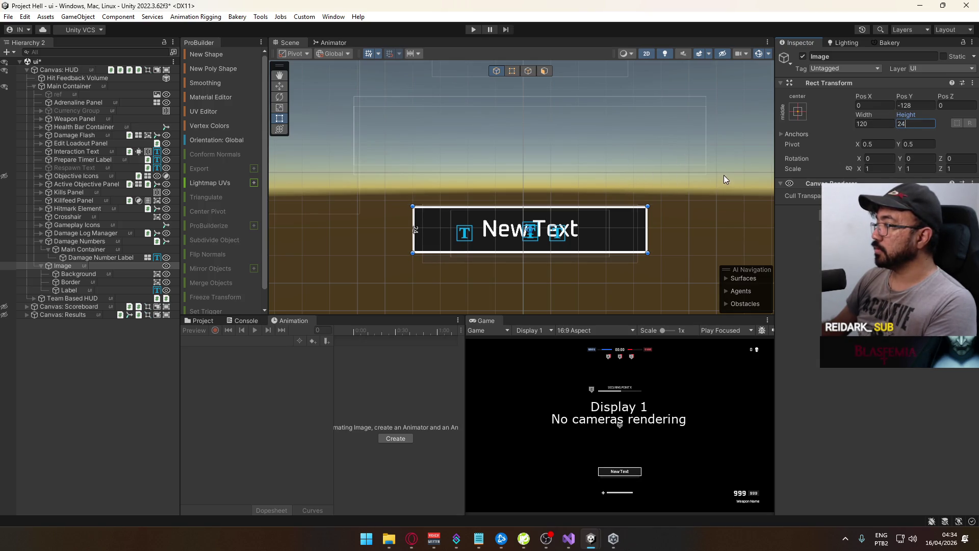
key("BackSpace")
type("8")
scroll(604, 189, "down", 5)
scroll(610, 194, "up", 6)
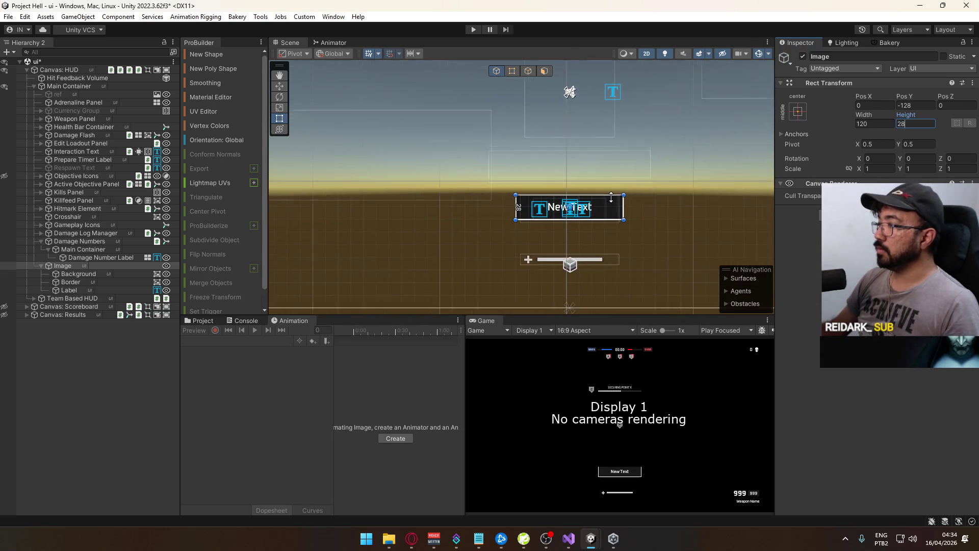
left_click_drag(904, 96, 901, 132)
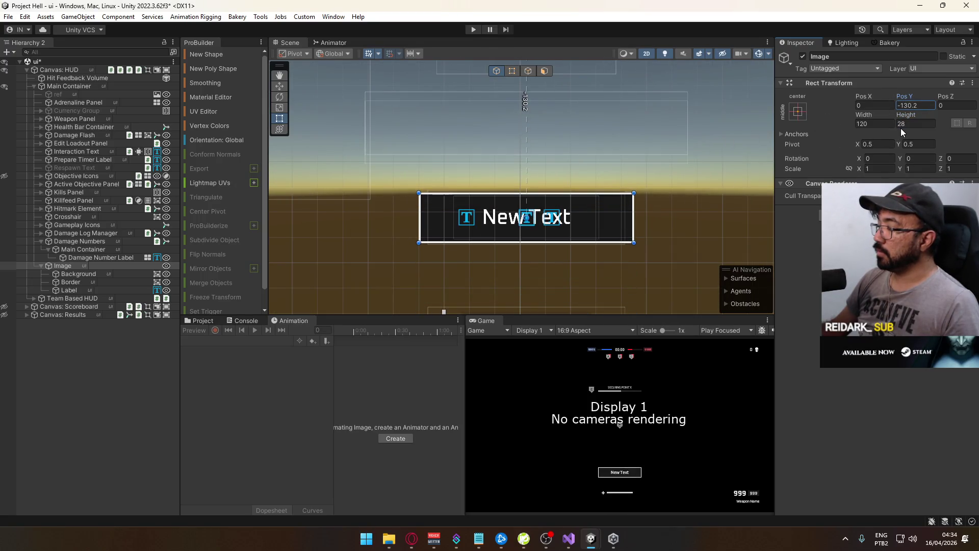
Step: In Project C, dismiss the Lux URP Essentials welcome and load the ui scene from Scenes
mouse_move(591, 539)
left_click(644, 478)
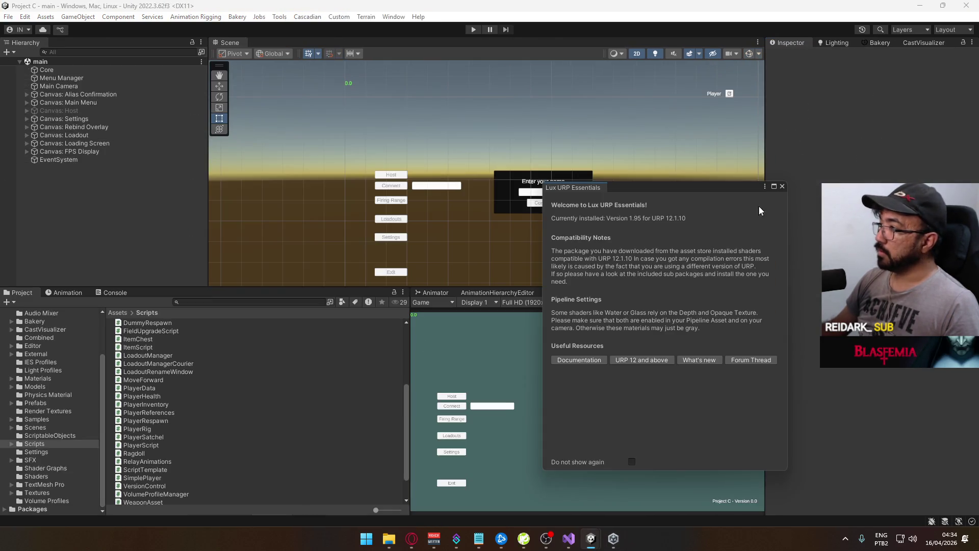
left_click(783, 188)
left_click(36, 428)
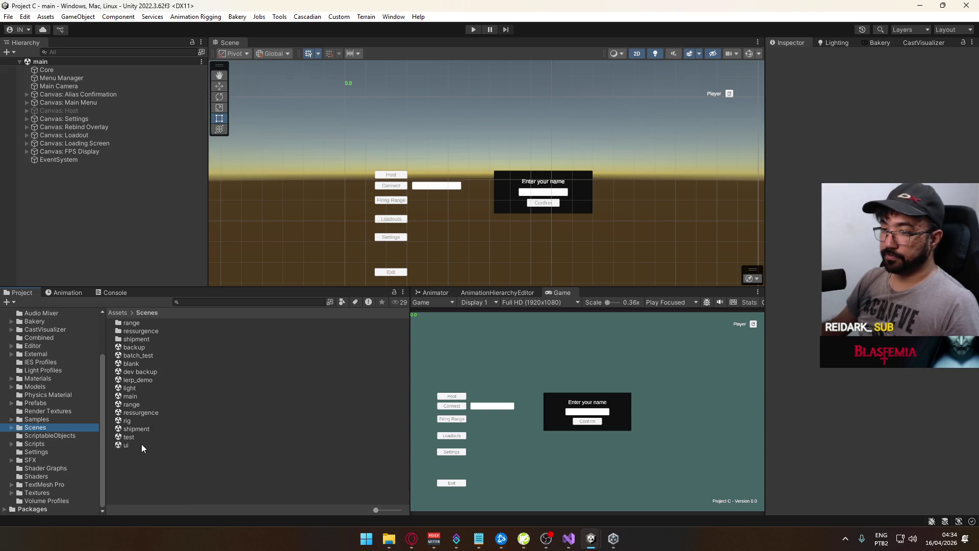
left_click(133, 445)
mouse_move(565, 211)
left_mouse_down()
mouse_move(560, 167)
mouse_move(532, 148)
mouse_move(470, 234)
mouse_move(499, 158)
mouse_move(463, 181)
left_mouse_up()
scroll(532, 148, "up", 1)
scroll(445, 210, "up", 3)
left_click_drag(436, 223, 413, 286)
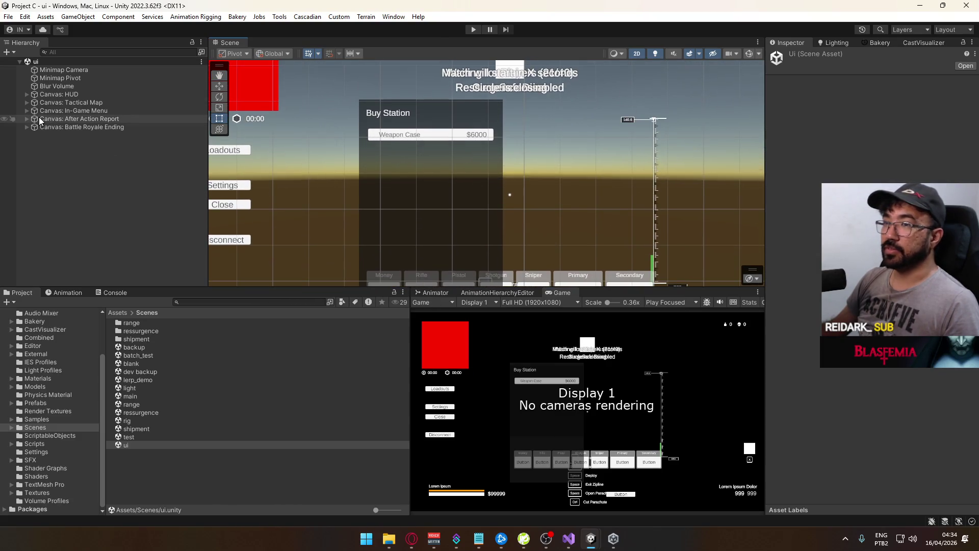
Step: Hide the In-Game Menu, Buy Station and Inventory so the HUD is visible
left_click(51, 103)
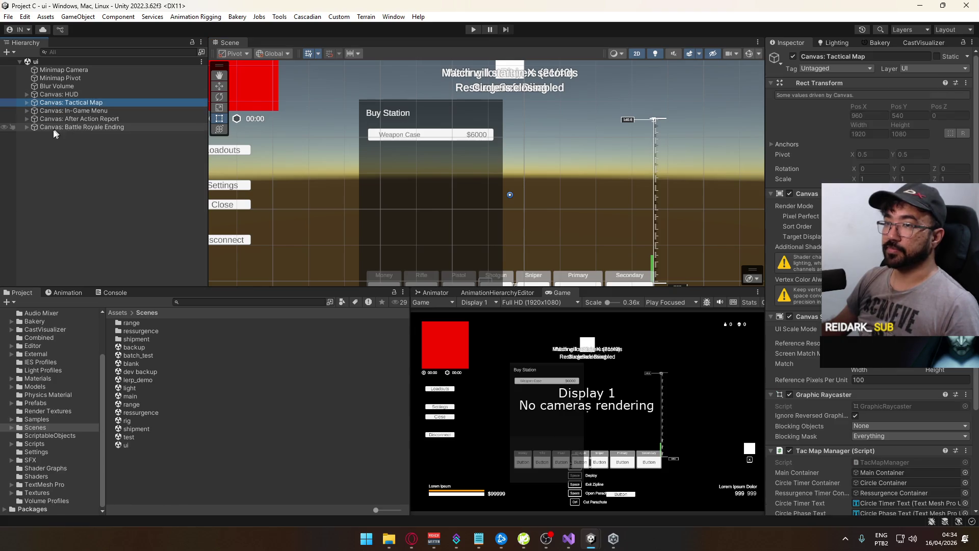
left_click(4, 111)
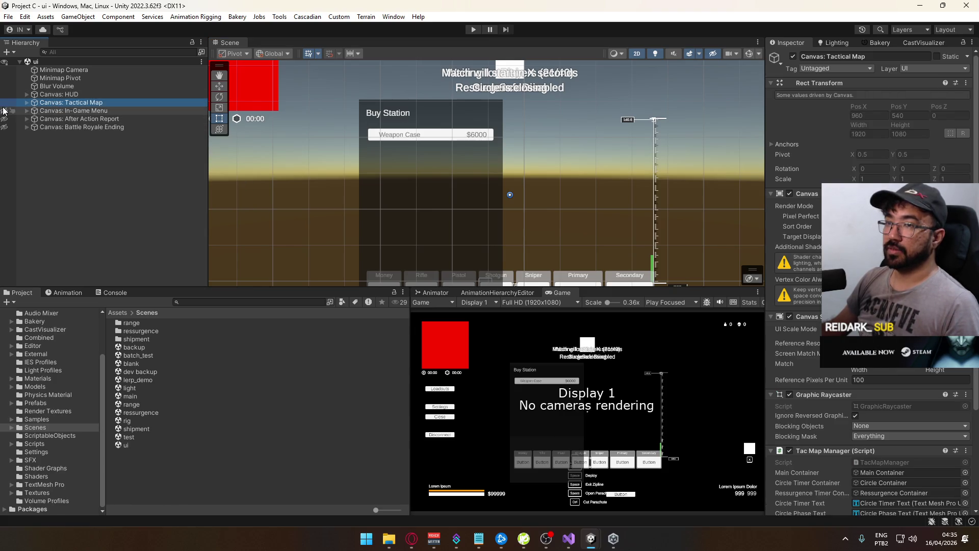
left_click(27, 94)
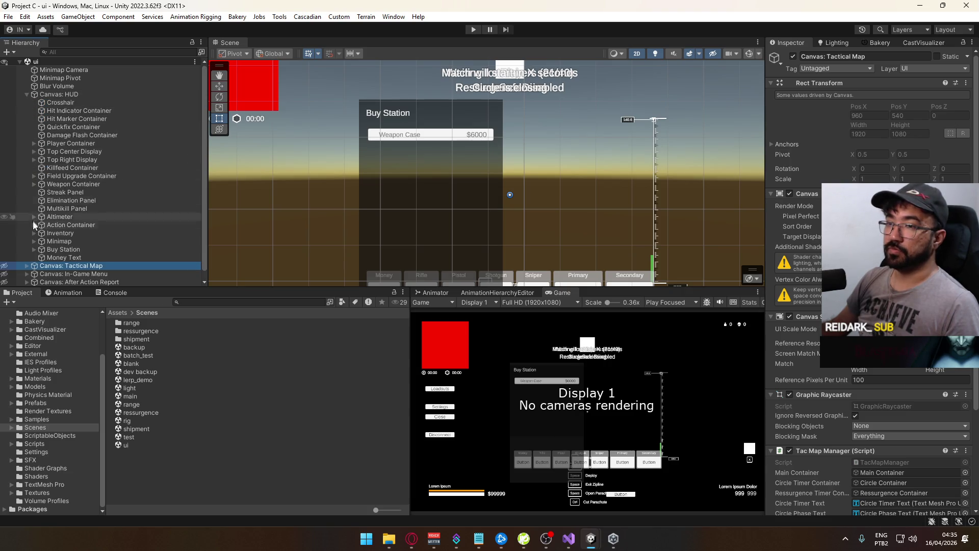
left_click(5, 249)
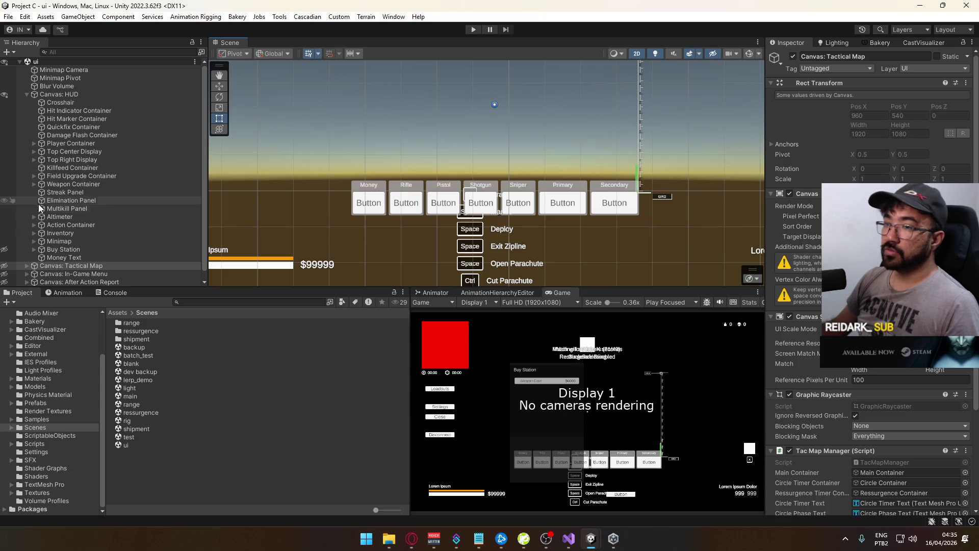
left_click(4, 232)
mouse_move(503, 239)
left_mouse_down()
mouse_move(494, 158)
mouse_move(485, 175)
mouse_move(542, 206)
left_mouse_up()
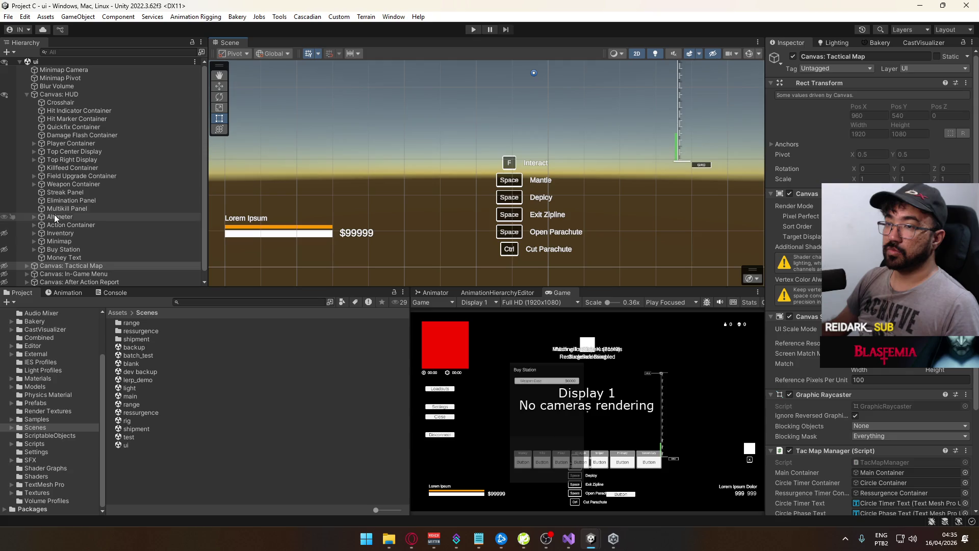
left_click(511, 165)
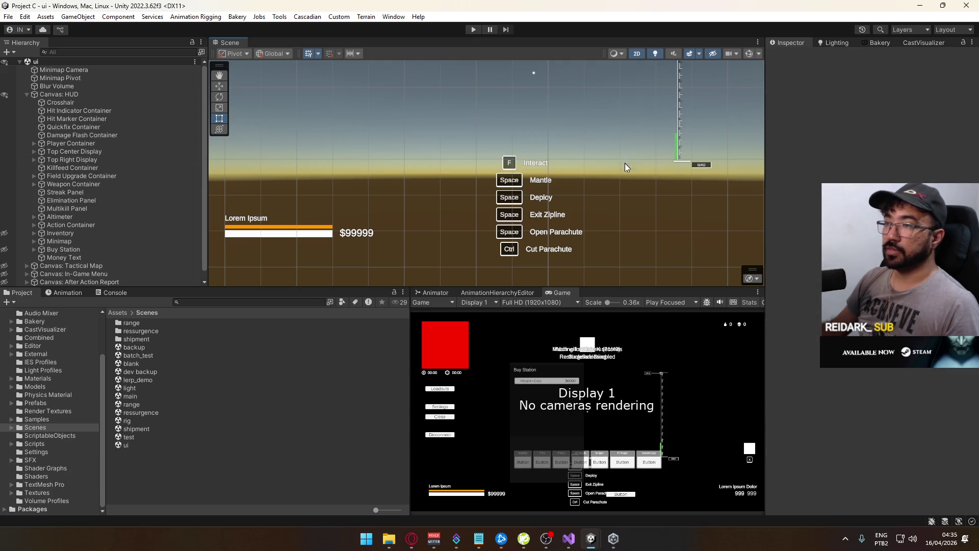
left_click_drag(628, 163, 470, 263)
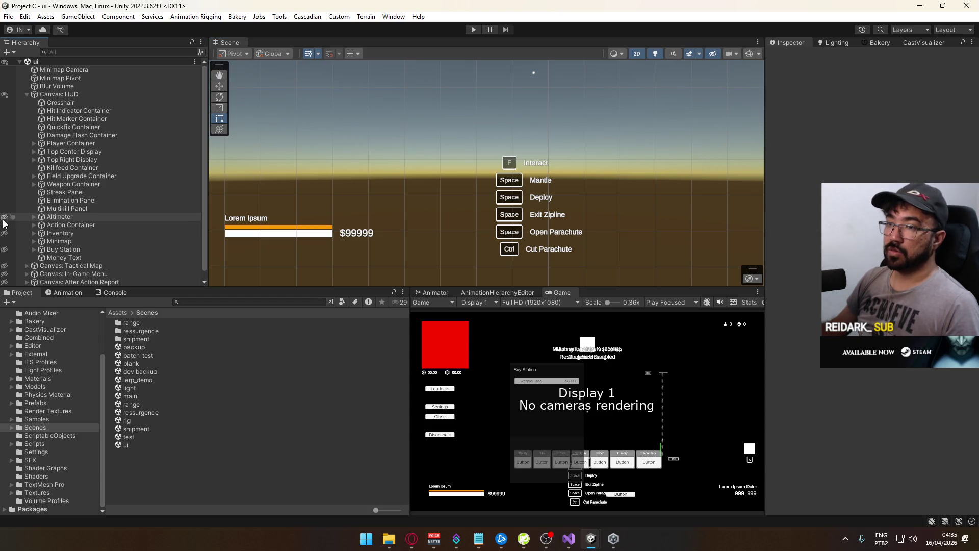
Step: Add a Streak Element prefab from Prefabs/UI under the framed Streak Panel
left_click(55, 193)
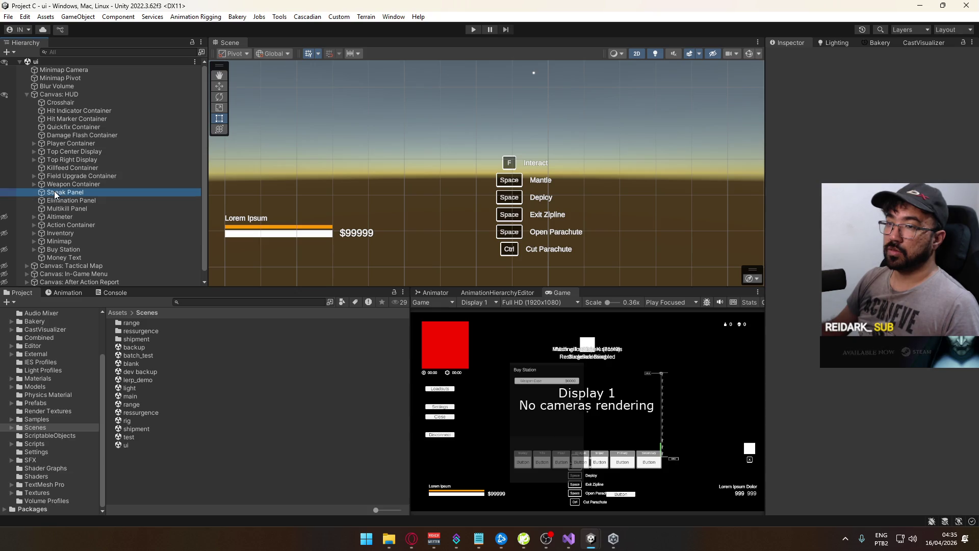
key("f")
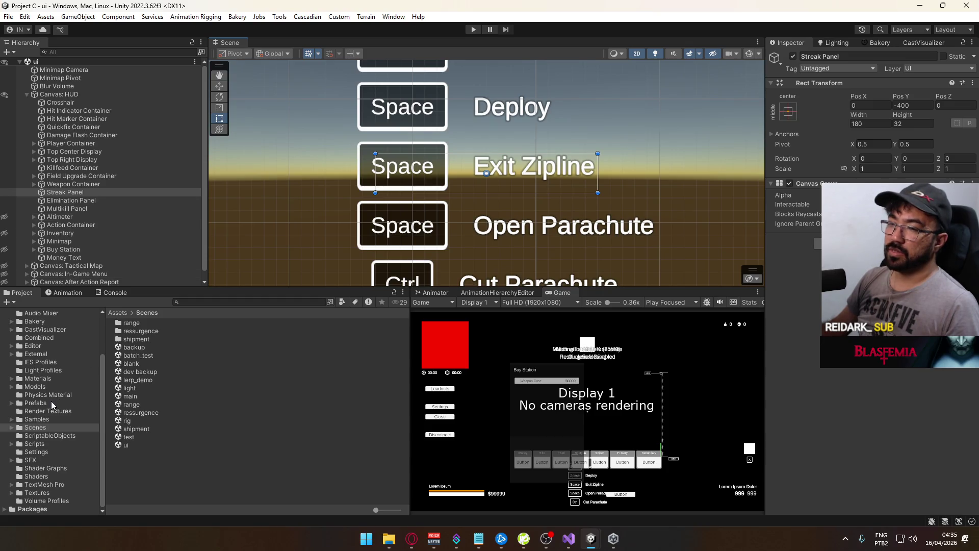
left_click(36, 403)
double_click(142, 373)
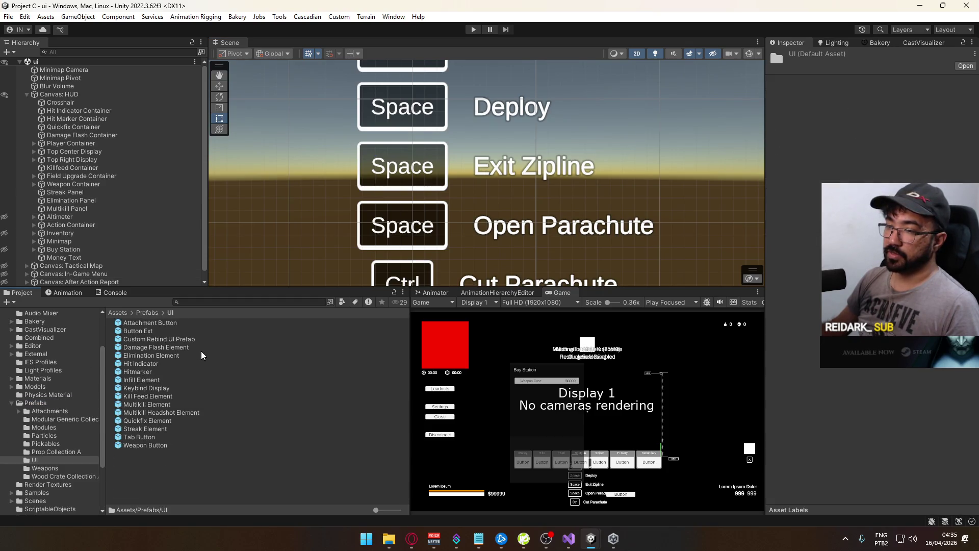
mouse_move(146, 430)
left_mouse_down()
mouse_move(78, 264)
mouse_move(76, 200)
mouse_move(77, 221)
mouse_move(89, 182)
left_mouse_up()
left_click_drag(265, 177, 243, 256)
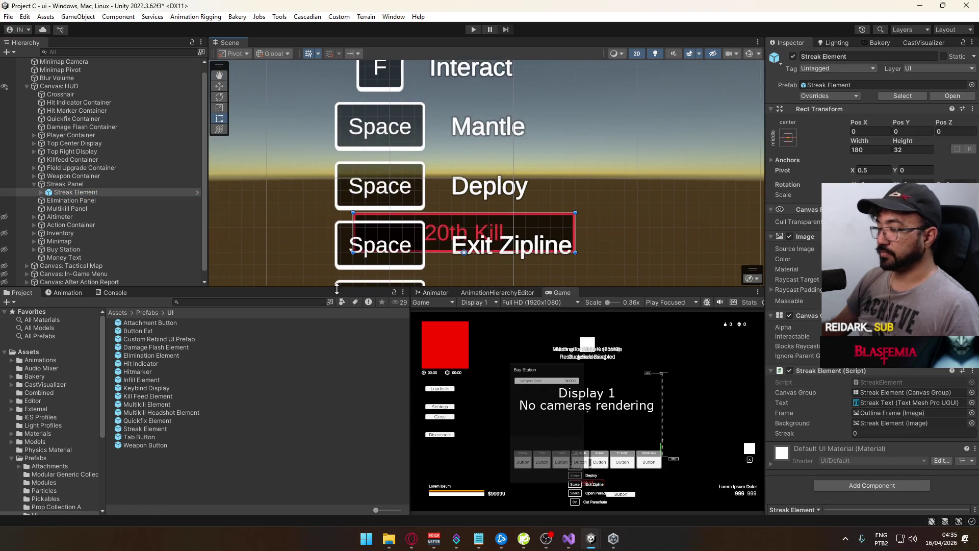
left_click(433, 293)
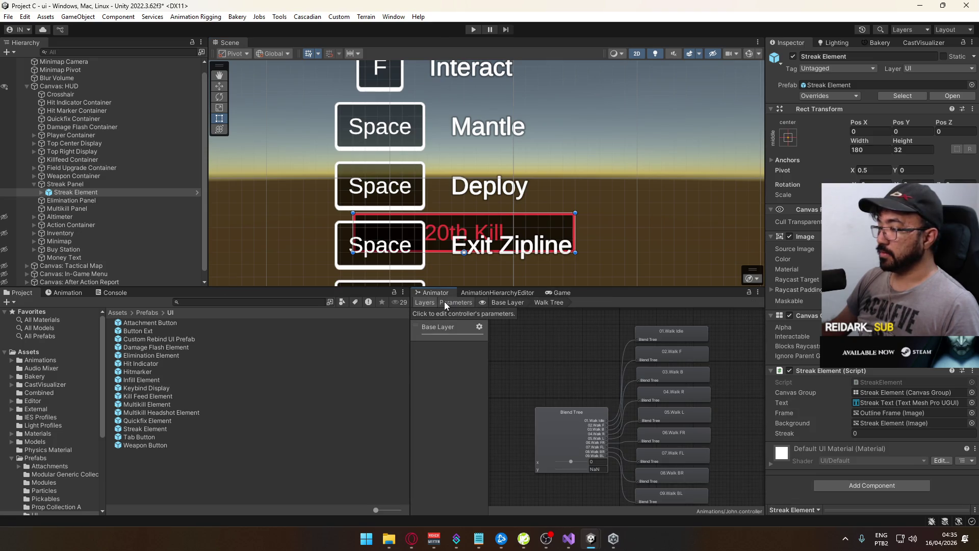
Step: Inspect the Streak Element's children, delete it, and close Project C discarding changes
left_click(42, 192)
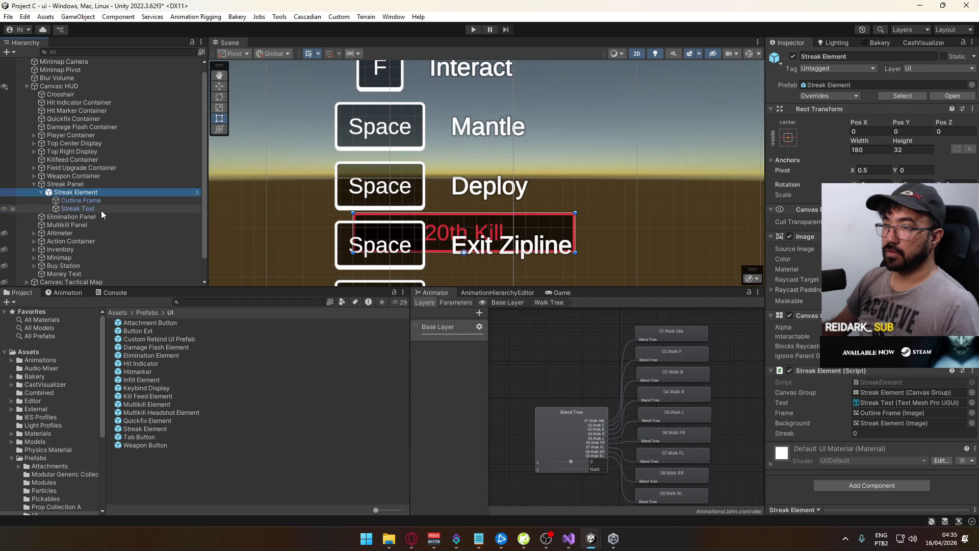
key("Down")
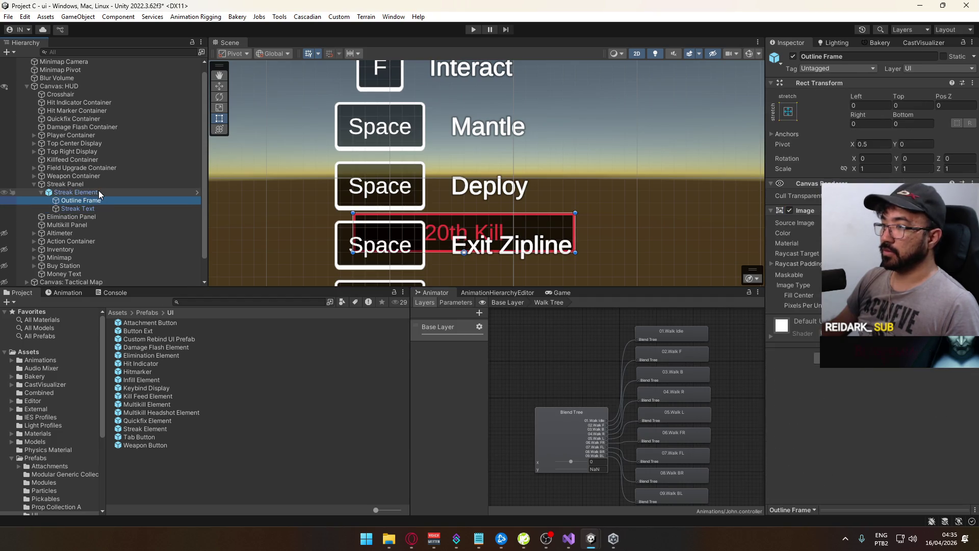
left_click(99, 193)
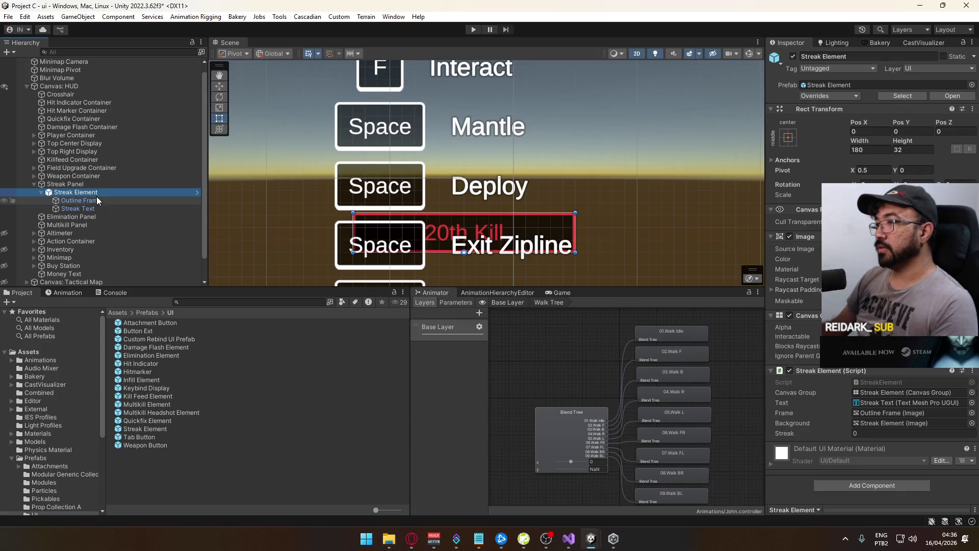
key("Delete")
scroll(286, 152, "down", 1)
left_click(966, 5)
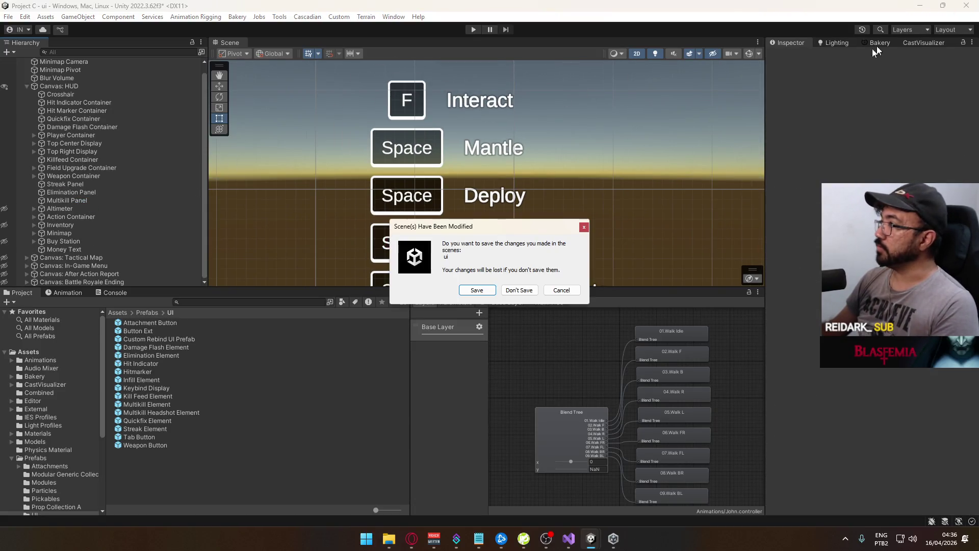
left_click(519, 289)
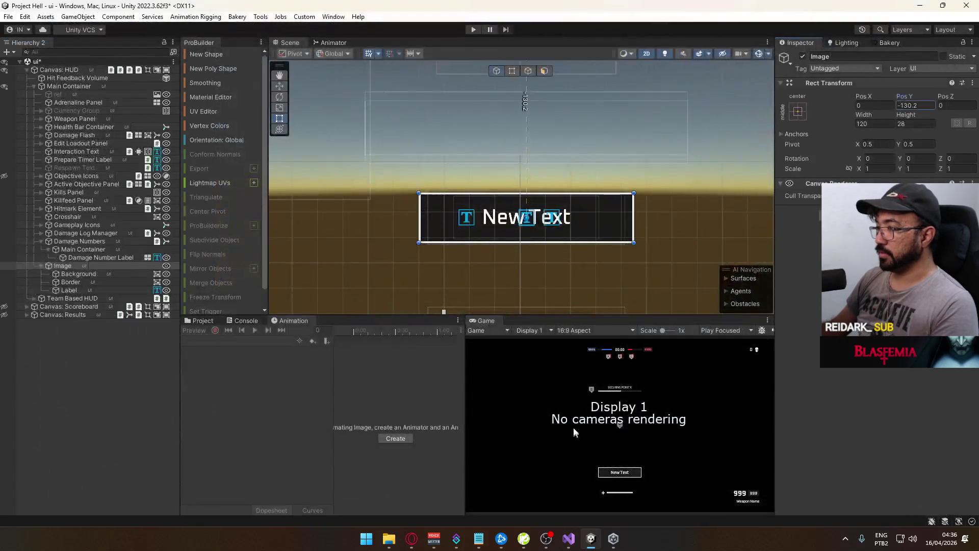
Step: Enter '20th Kill' as the Label's text
left_click(74, 282)
scroll(604, 256, "down", 4)
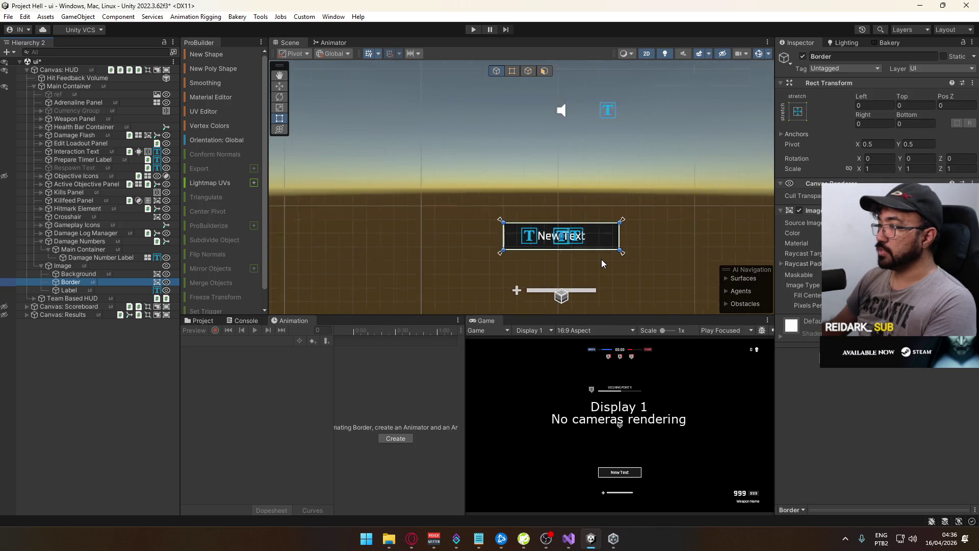
scroll(601, 259, "up", 3)
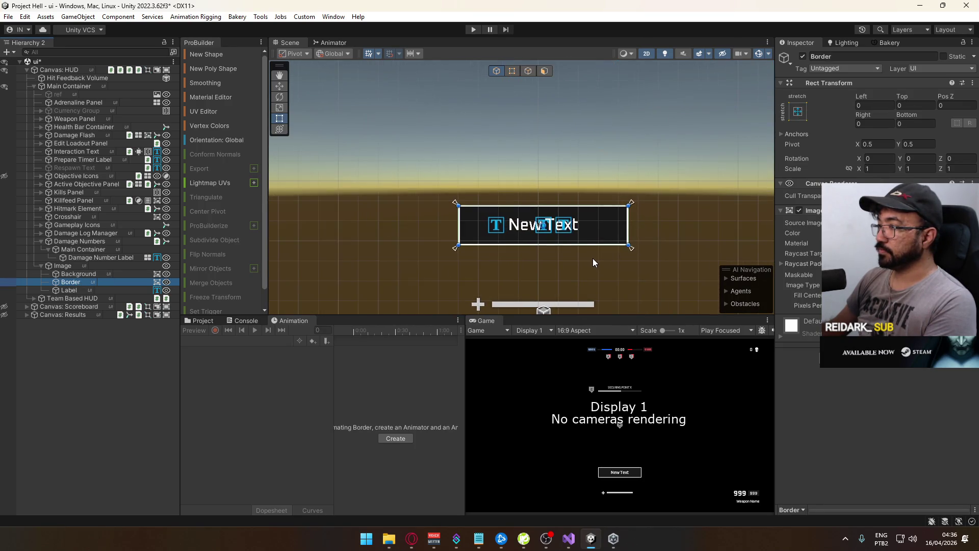
left_click(104, 265)
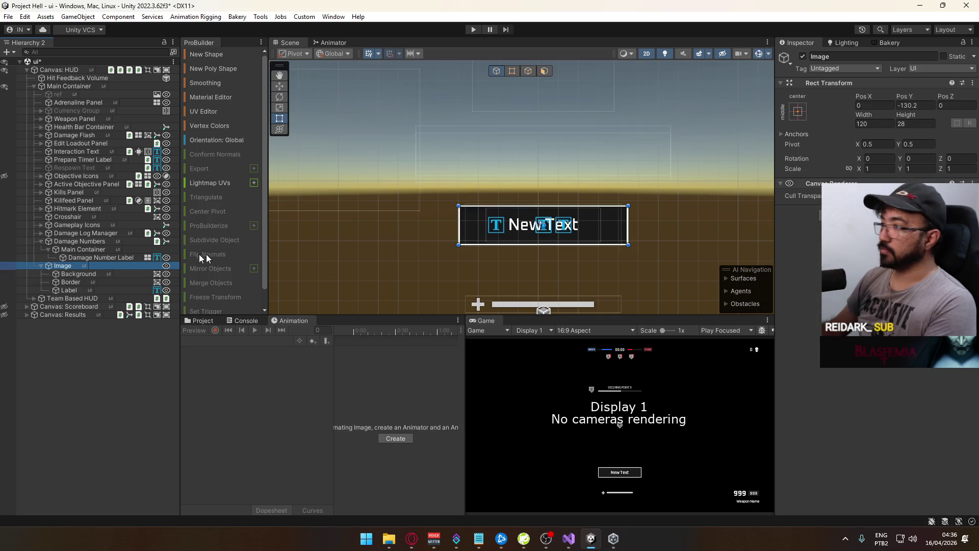
scroll(650, 221, "down", 3)
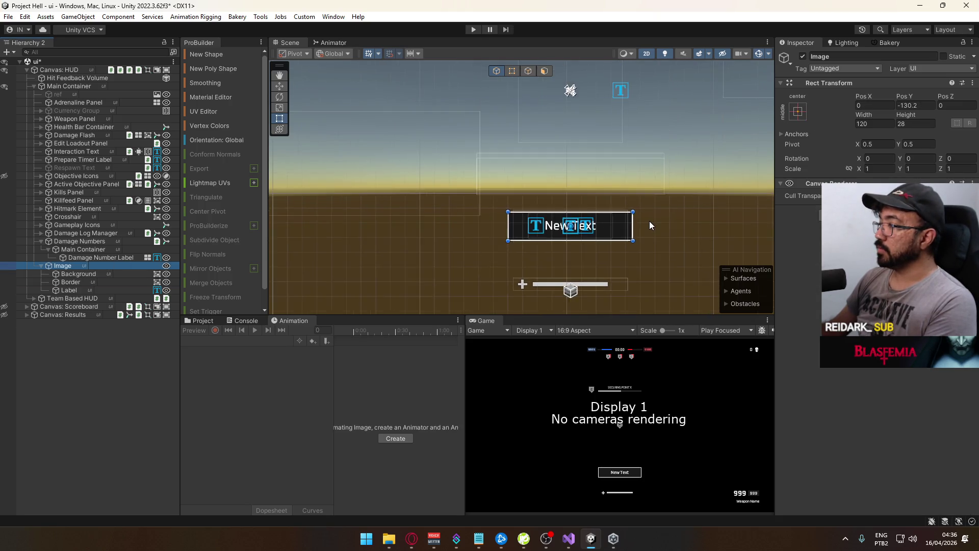
mouse_move(641, 224)
left_mouse_down()
mouse_move(538, 209)
mouse_move(553, 209)
left_mouse_up()
scroll(551, 204, "up", 2)
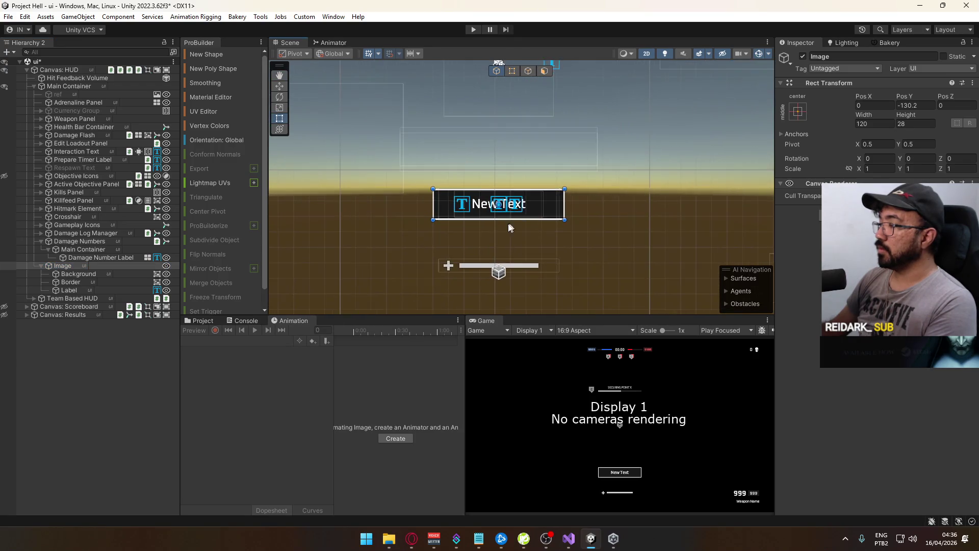
left_click(80, 289)
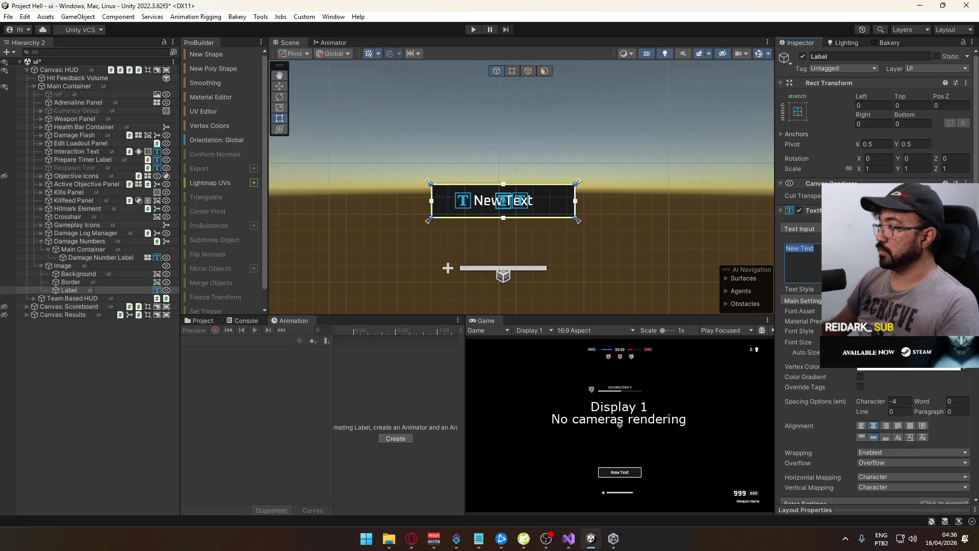
type("20th Kill")
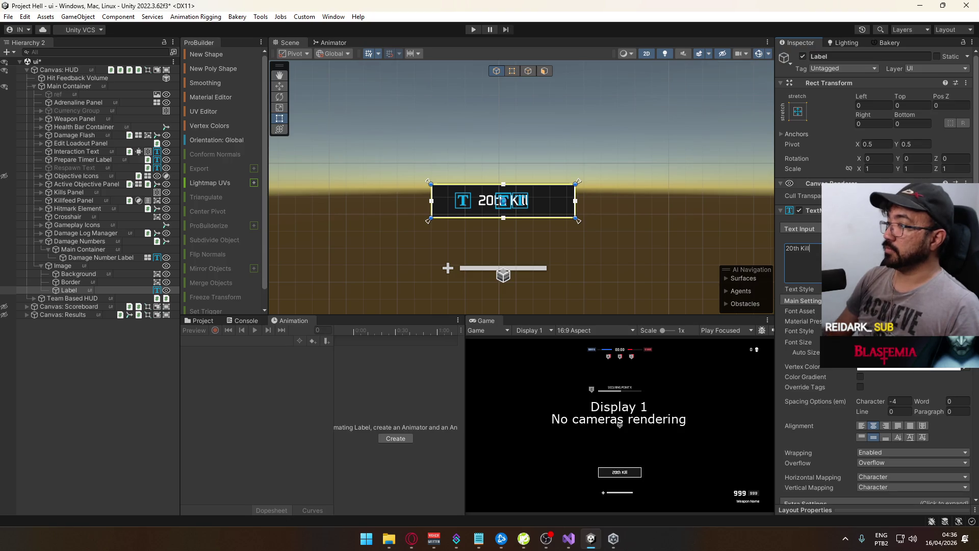
Step: Set the Image panel's height to 24
left_click(76, 274)
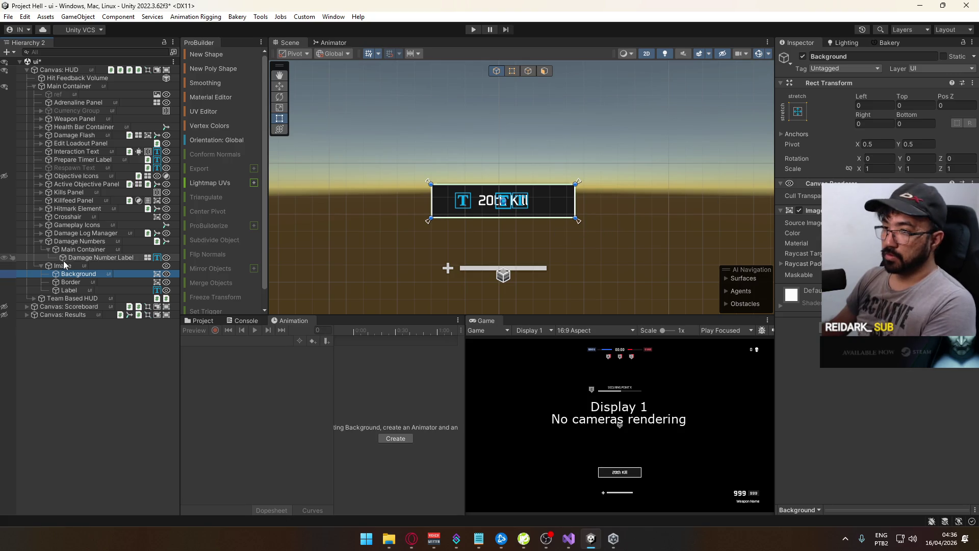
left_click(66, 266)
left_click(903, 124)
type("24")
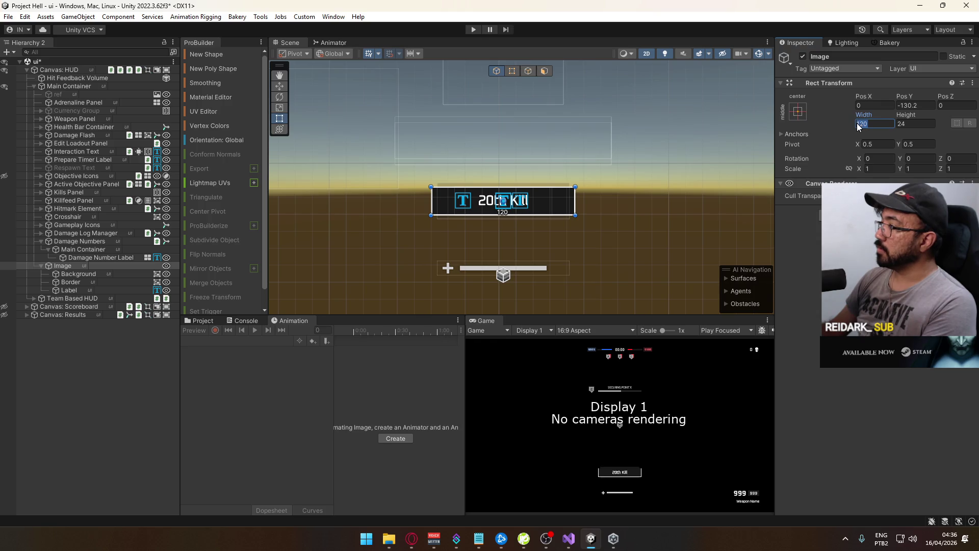
type("100")
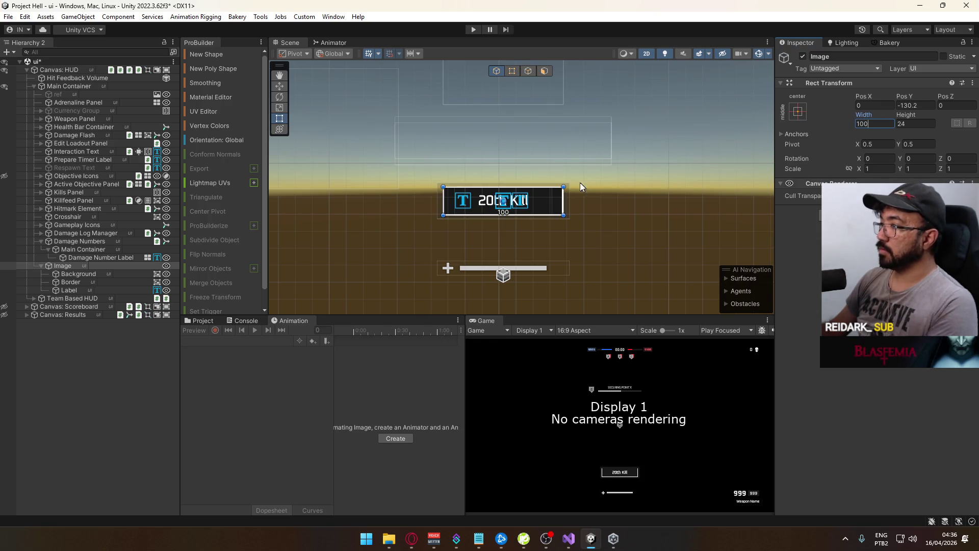
Step: With the Rect tool active, give the 20th Kill Label a Top offset of 1, then reselect Image
left_click(71, 282)
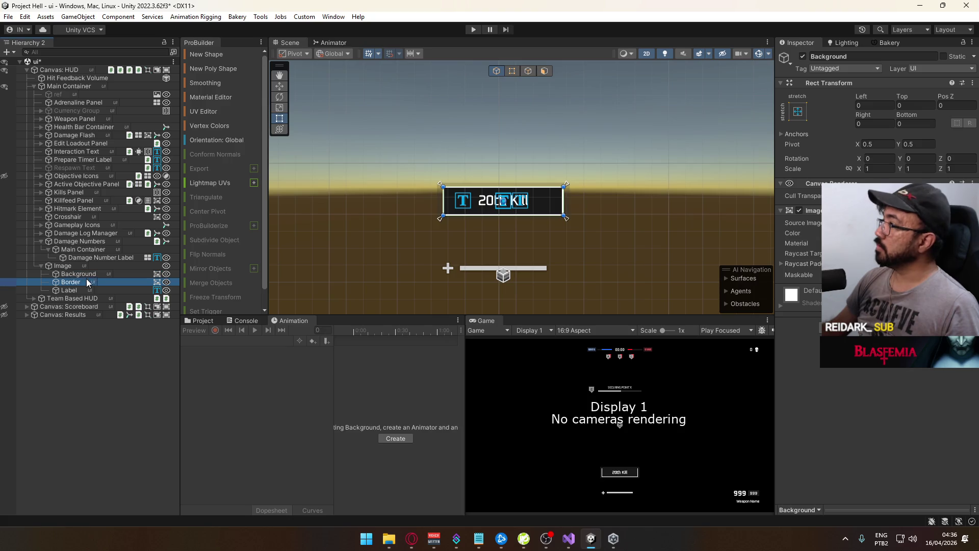
left_click_drag(584, 241, 569, 254)
key("t")
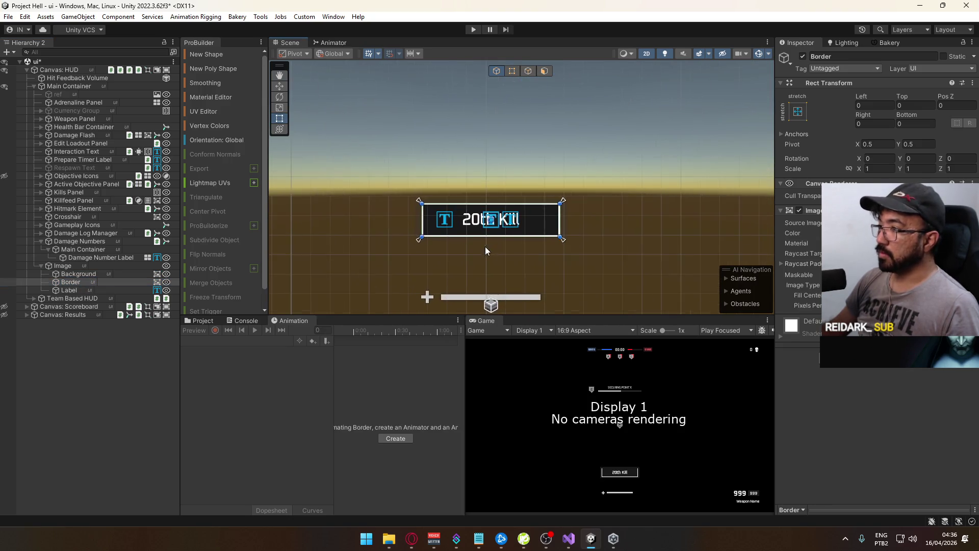
scroll(475, 248, "up", 5)
scroll(475, 246, "up", 2)
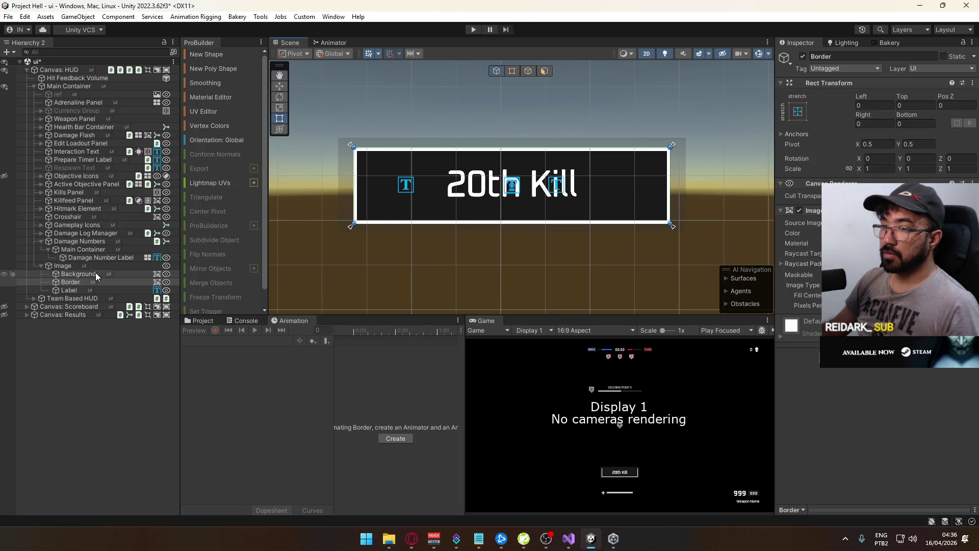
left_click(69, 290)
left_click(908, 106)
type("1")
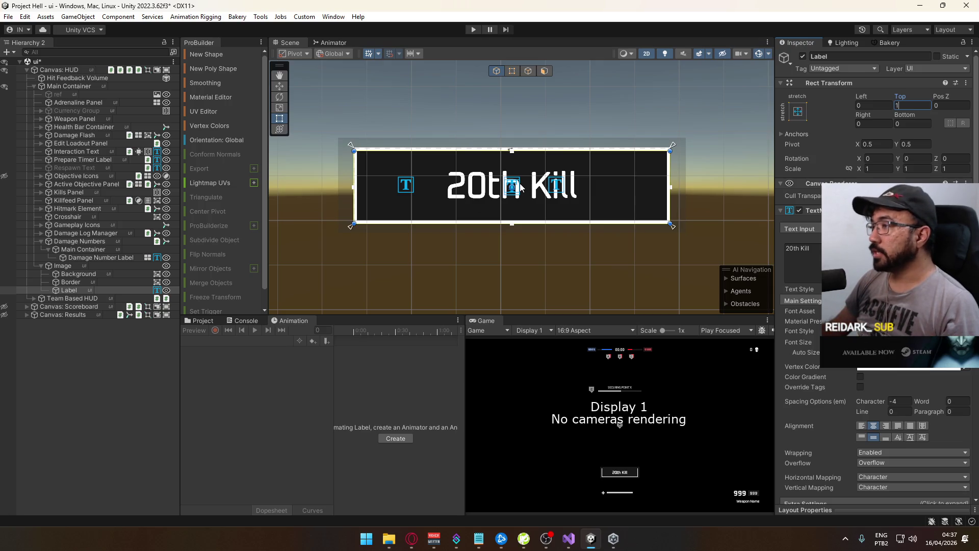
left_click(97, 274)
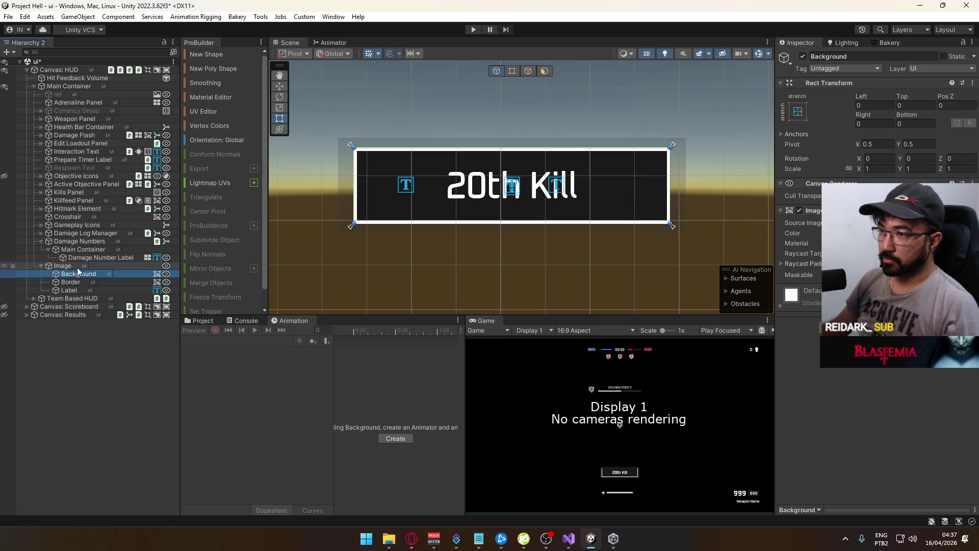
left_click(78, 267)
left_click(72, 267)
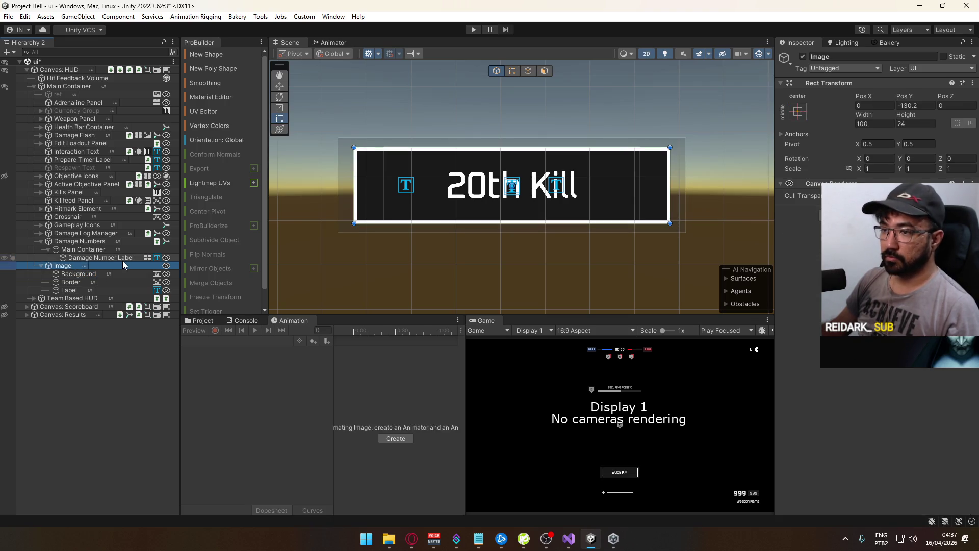
Step: Rename the panel Streak Panel and add an empty child named Main Container above Background
type("Streak Panel")
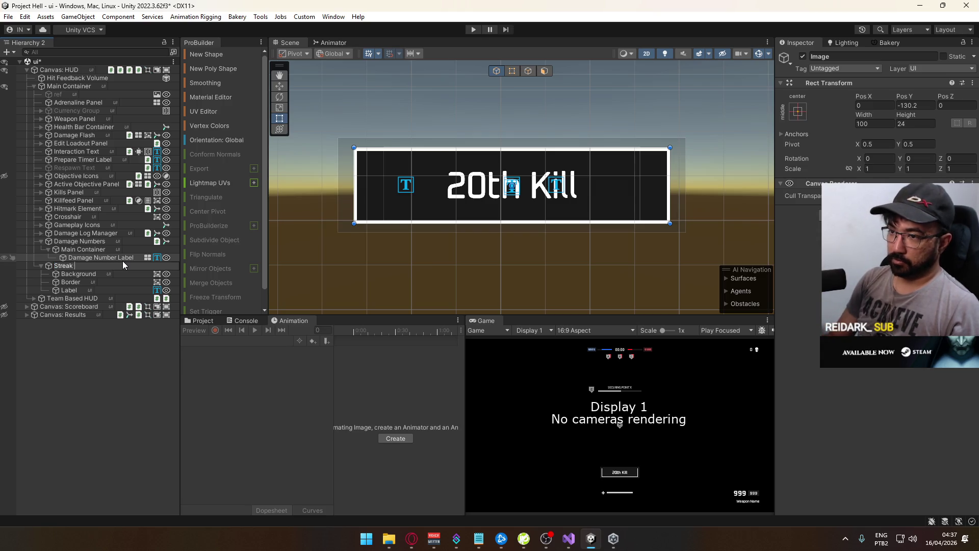
key("Return")
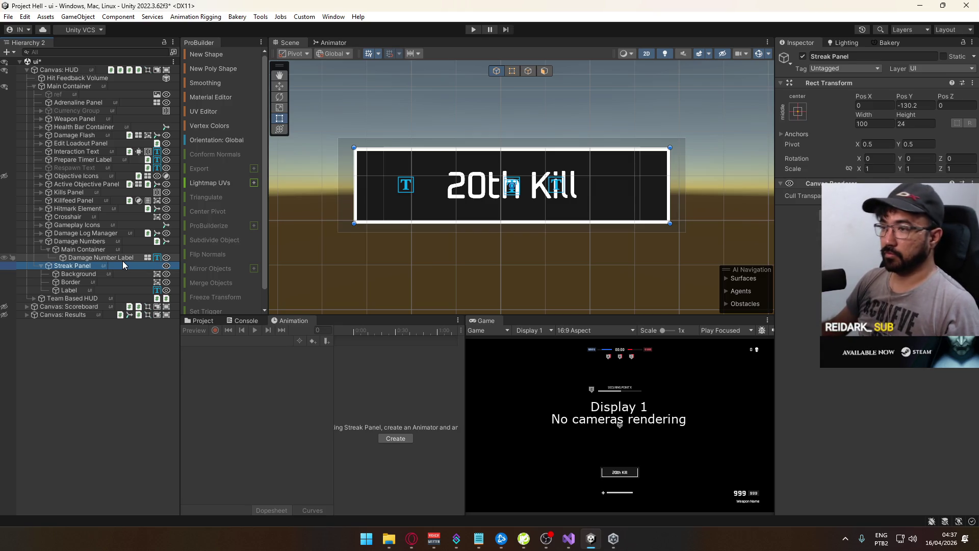
right_click(88, 269)
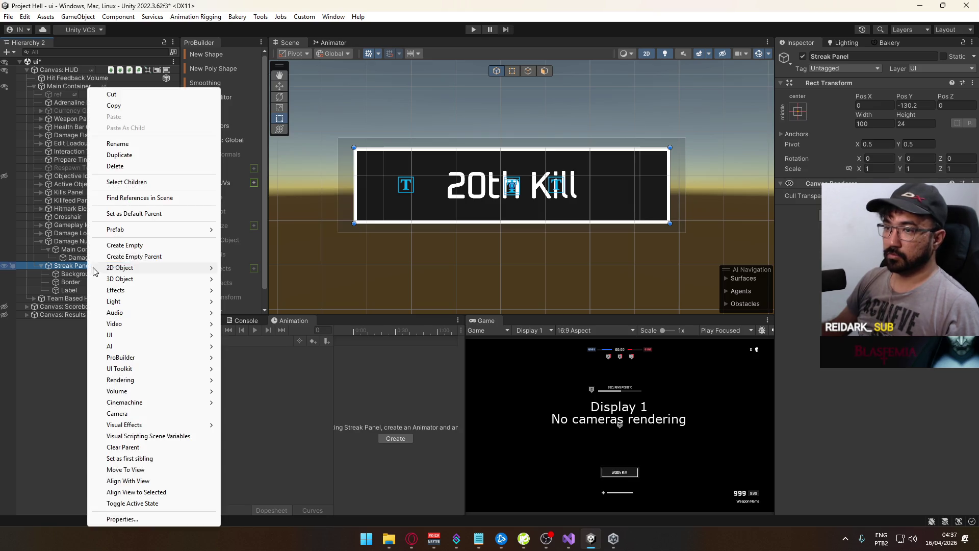
left_click(139, 246)
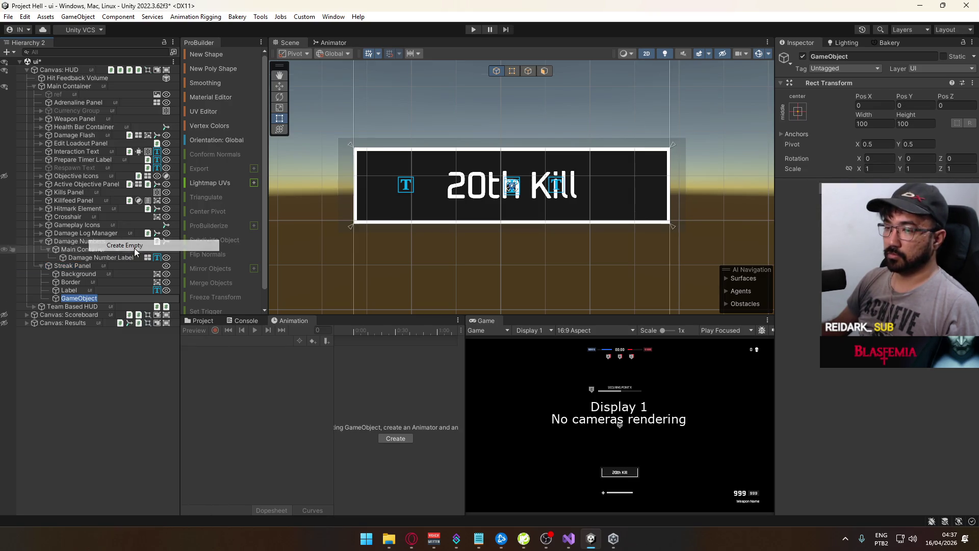
left_click_drag(64, 299, 78, 275)
key("F2")
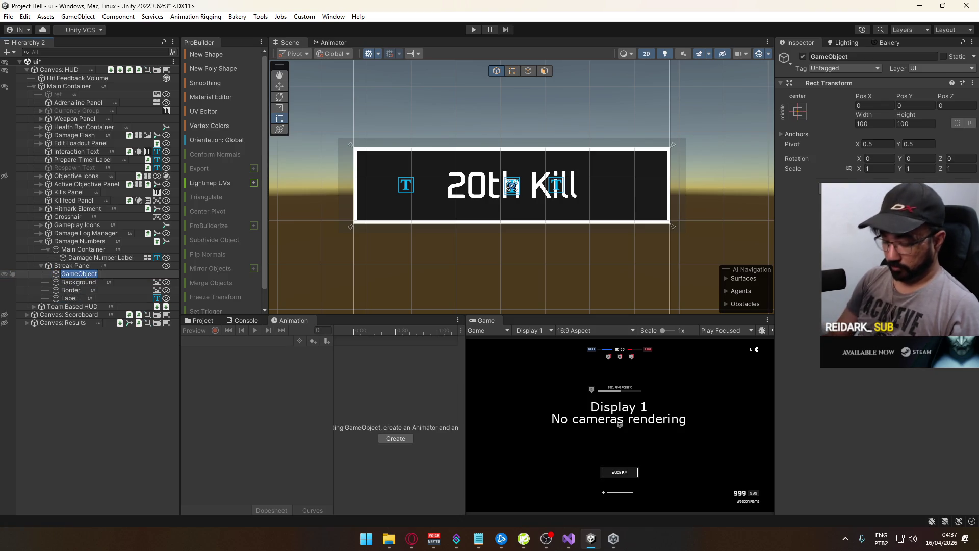
type("ner")
key("Return")
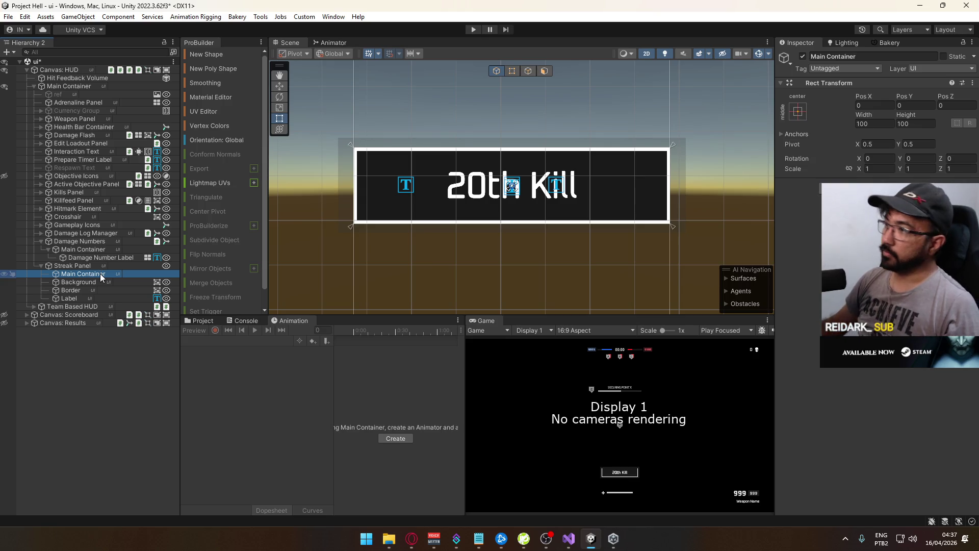
Step: Move Background, Border and Label into Main Container and give it a Canvas Group
left_click(82, 282)
left_click(88, 298, "shift")
left_click_drag(82, 290, 90, 276)
left_click(49, 274)
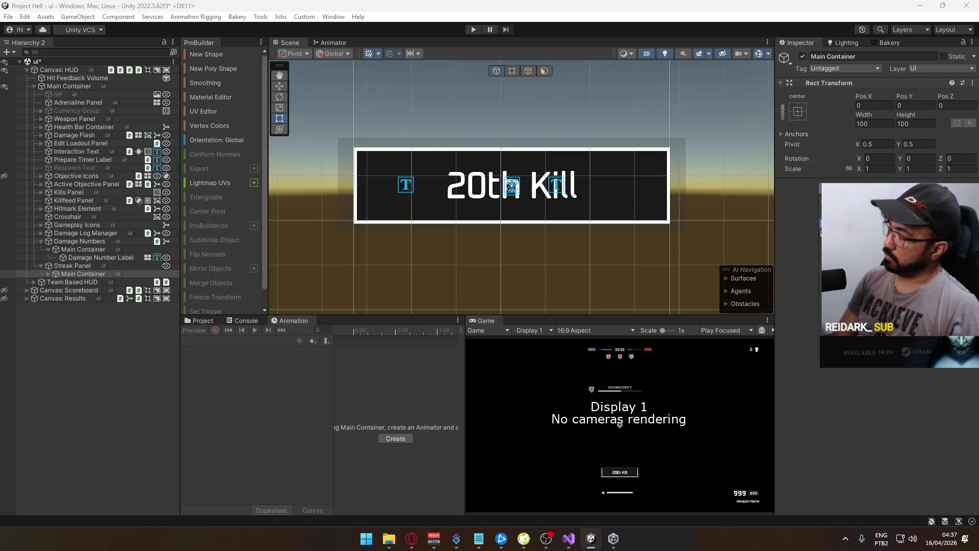
key("Return")
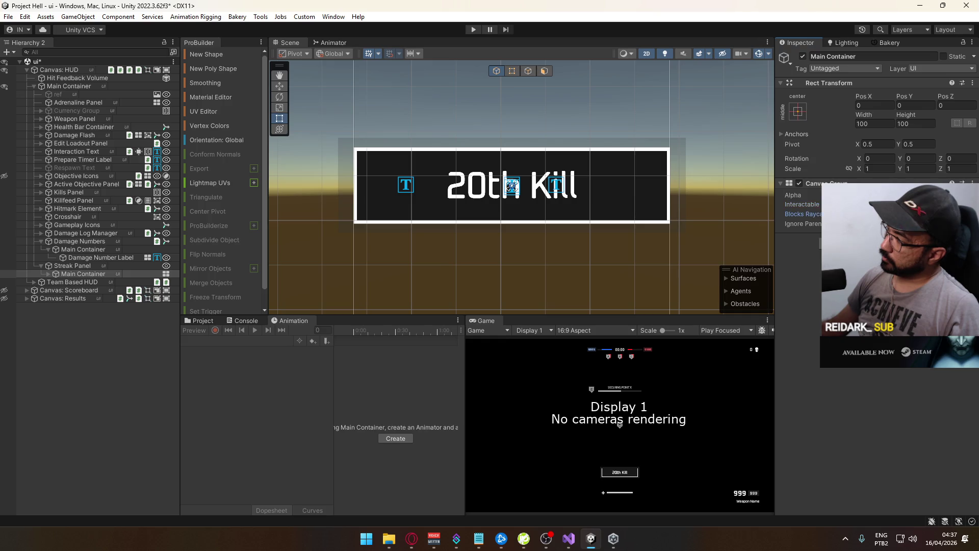
left_click(81, 266)
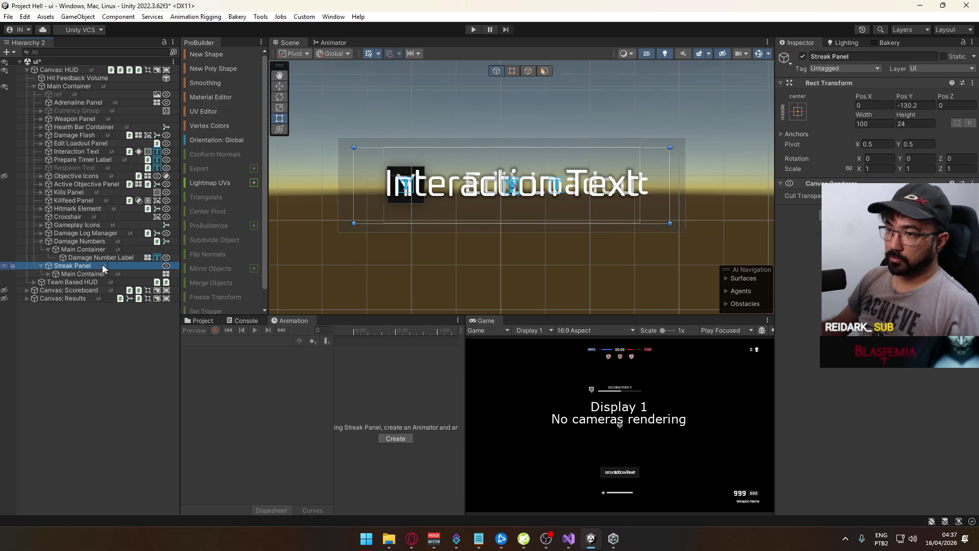
left_click(411, 538)
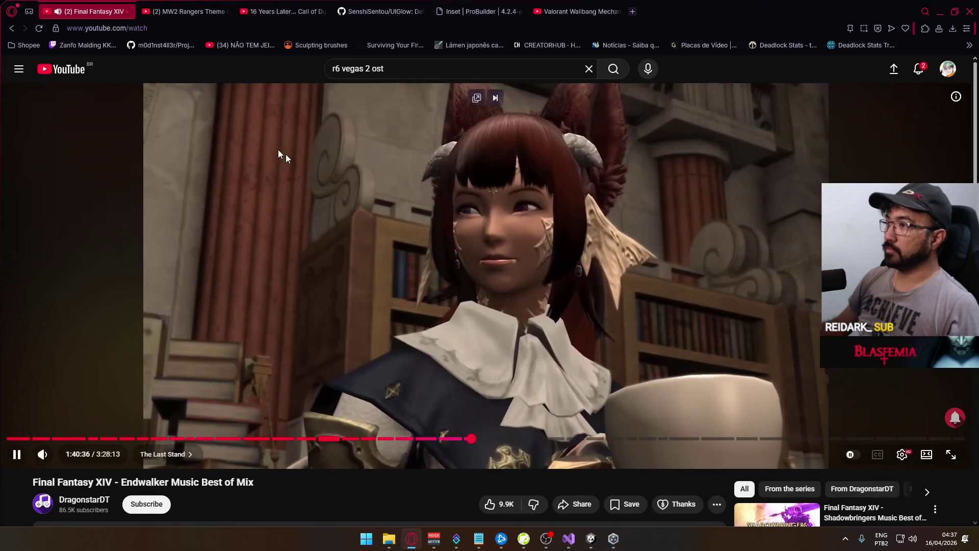
Step: Open the YouTube home page in a new Opera tab and switch to it
right_click(61, 61)
left_click(209, 78)
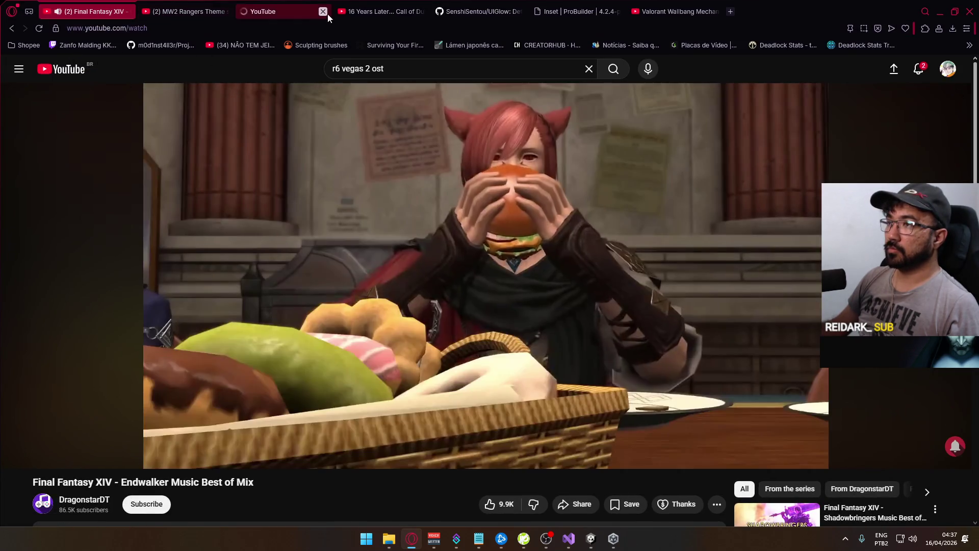
left_click(270, 12)
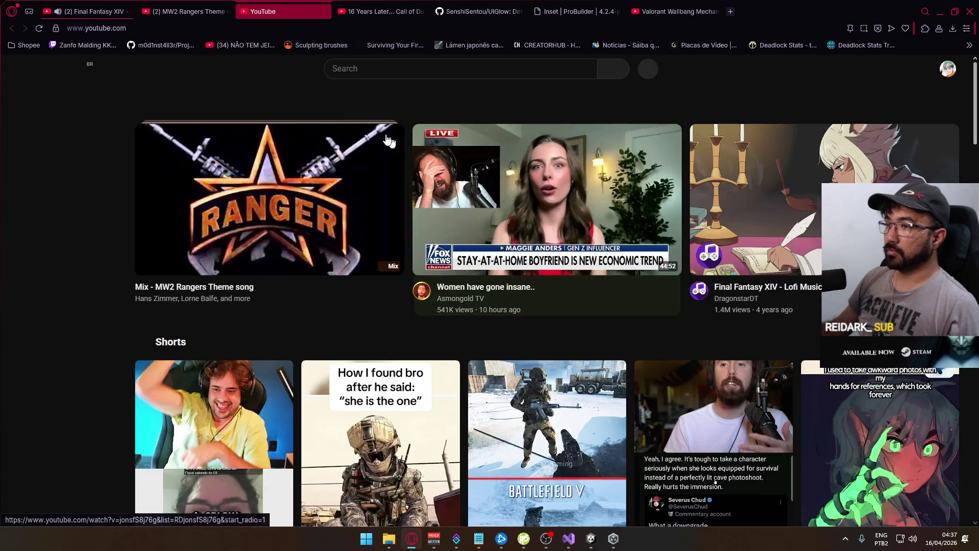
Step: Search YouTube for 'mw2019 nuke' and play the MW19 NUKE GAMEPLAY video
left_click(370, 71)
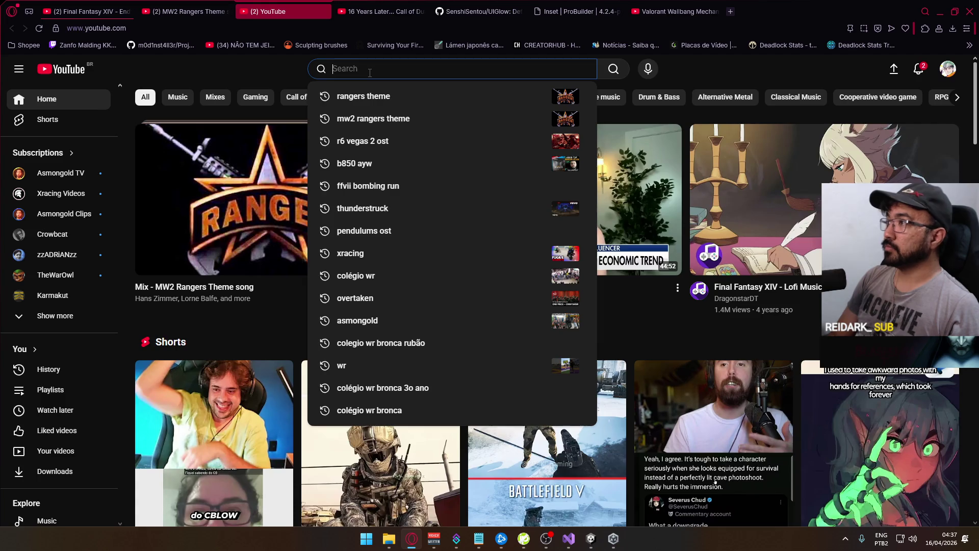
type("mw2019 ")
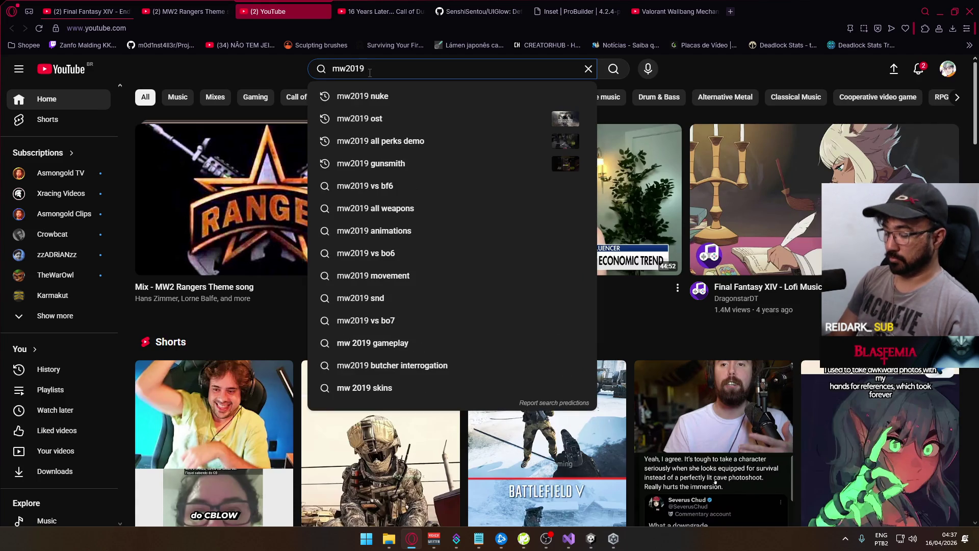
type("nuke")
left_click(359, 96)
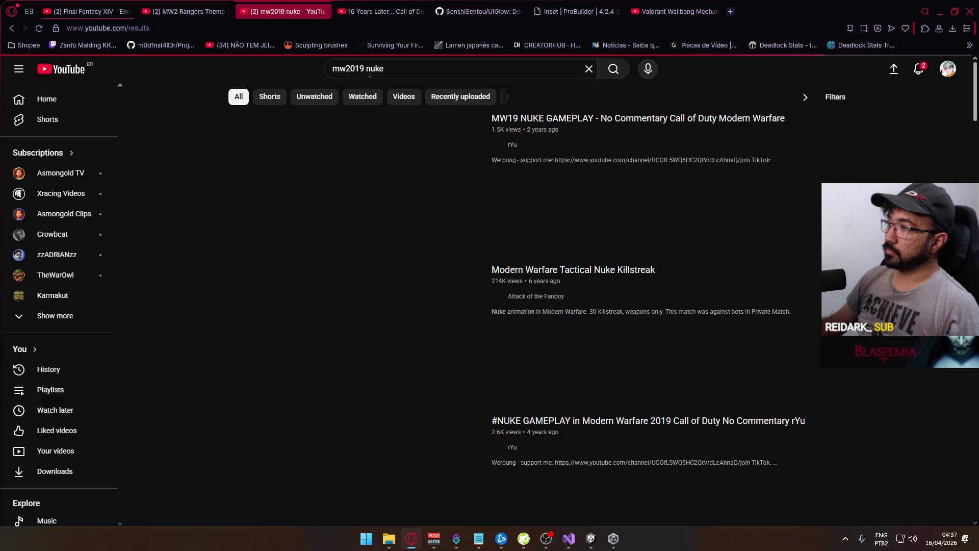
mouse_move(394, 211)
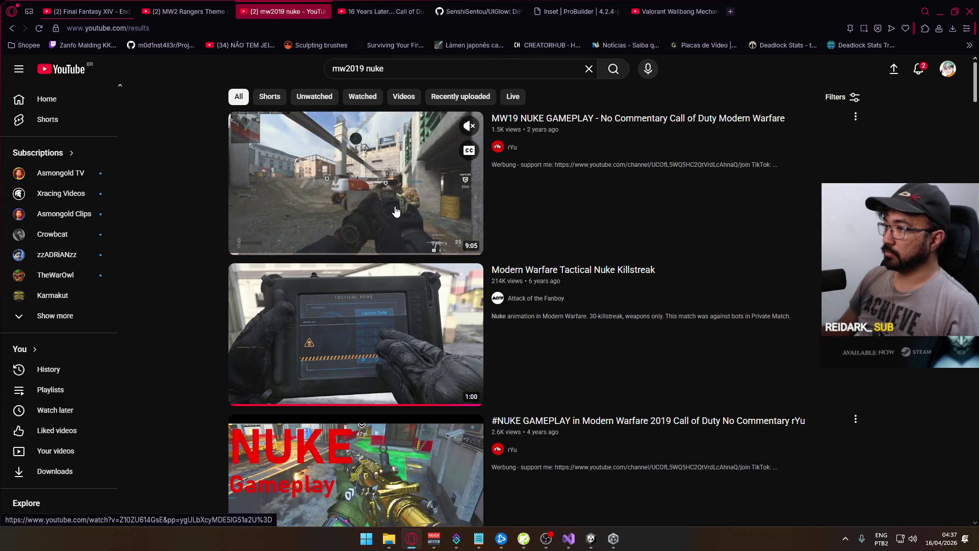
left_click(395, 212)
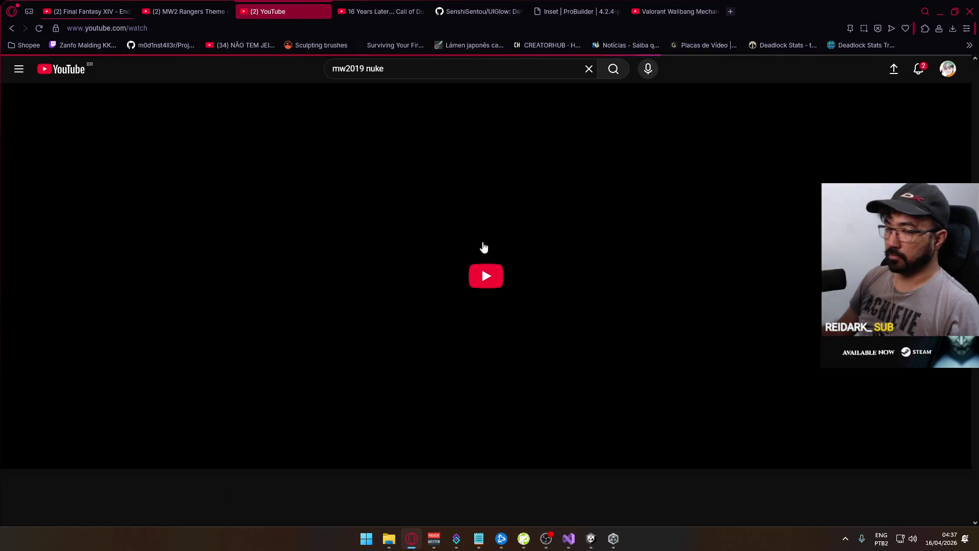
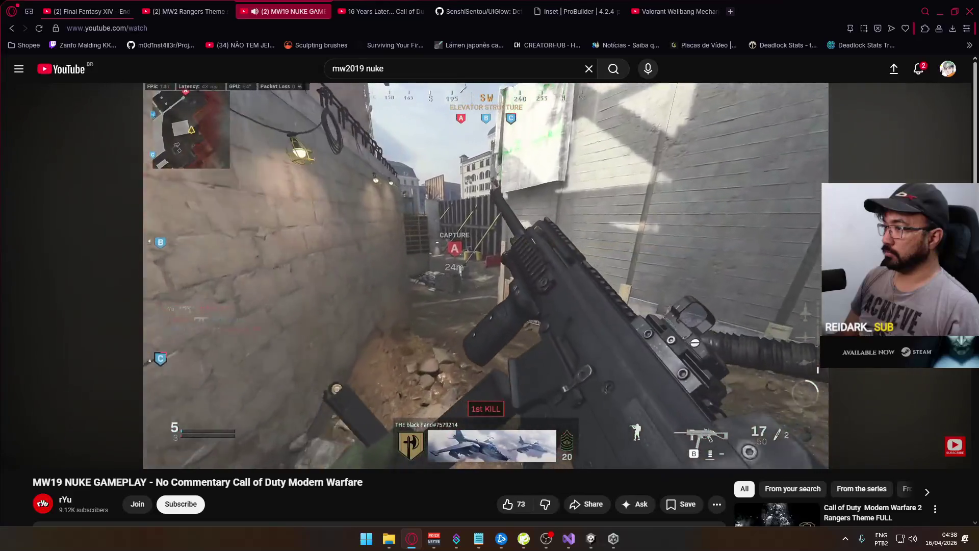
Step: Rewind the MW19 Nuke gameplay video a few seconds and pause it at 0:27
key("Left")
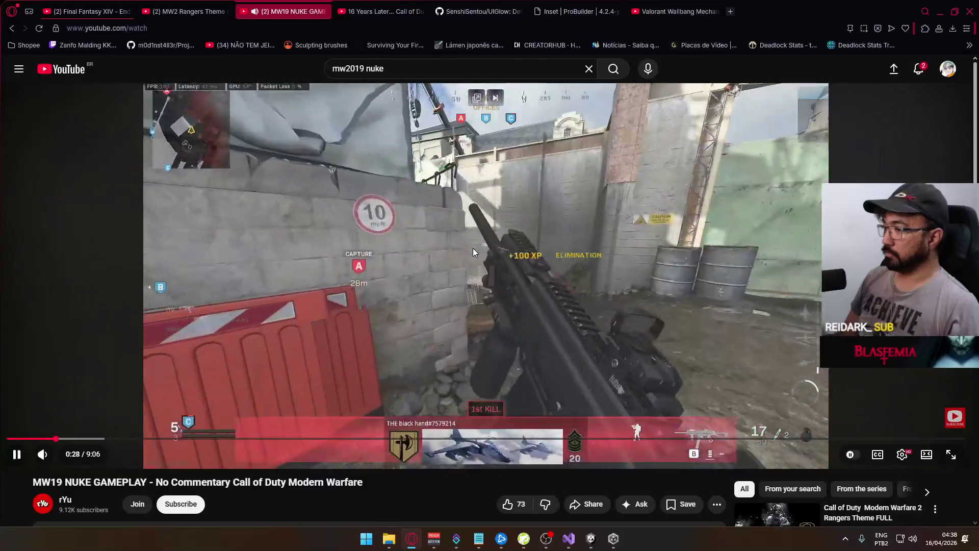
key("space")
key("Left")
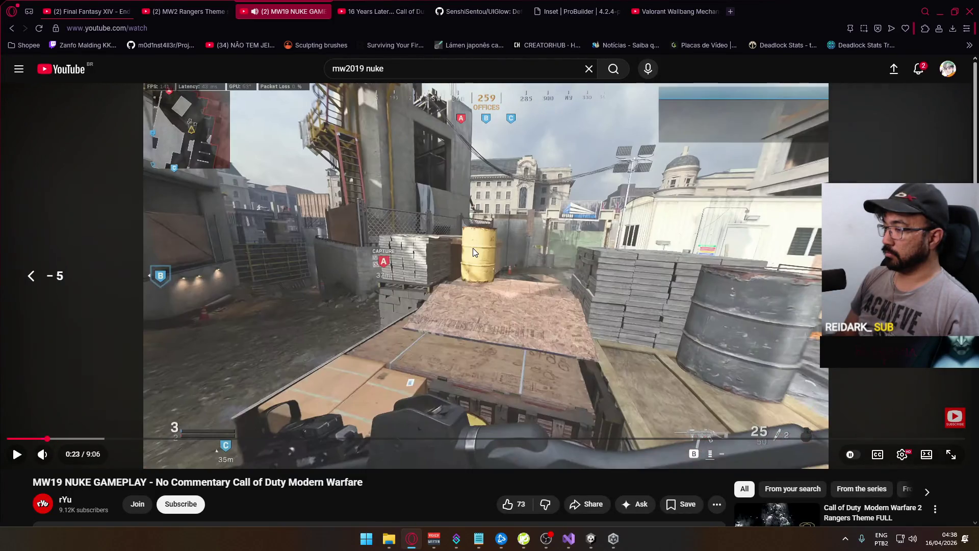
key("space")
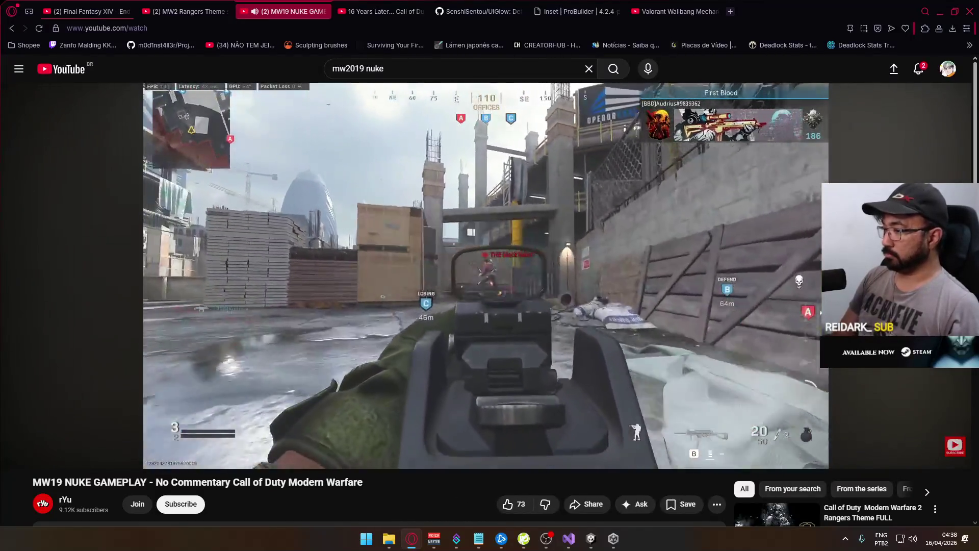
left_click(473, 248)
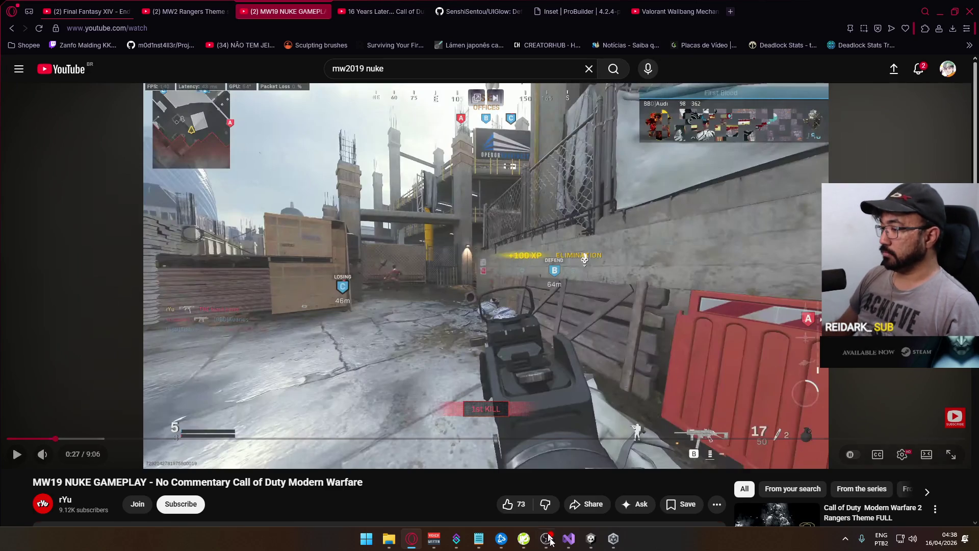
left_click(594, 546)
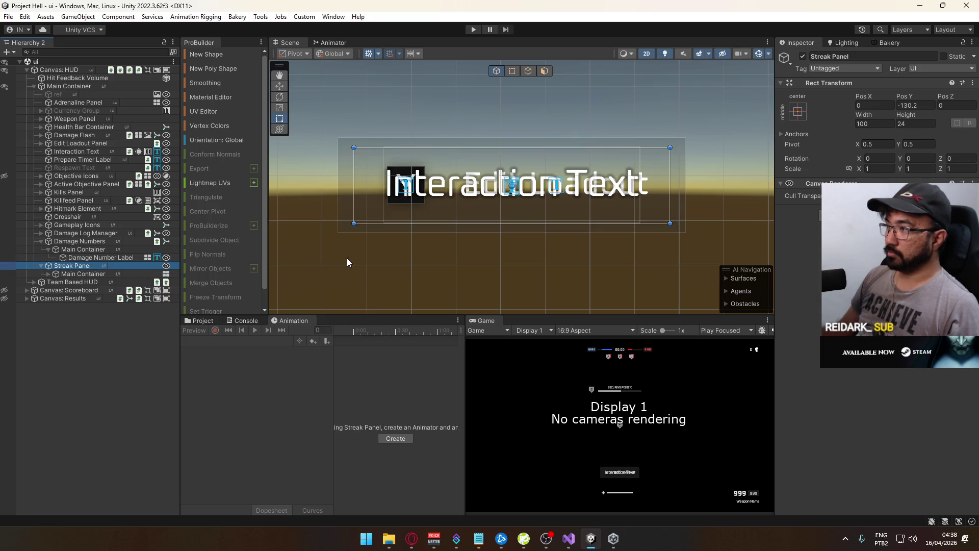
Step: Create a UI Image under Streak Panel > Main Container and drag it above Background
scroll(347, 260, "down", 3)
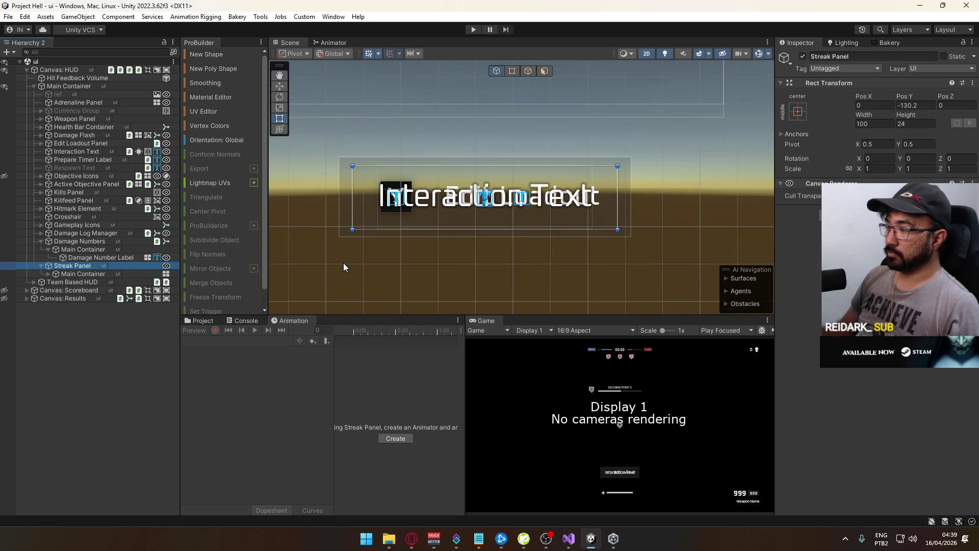
left_click(82, 273)
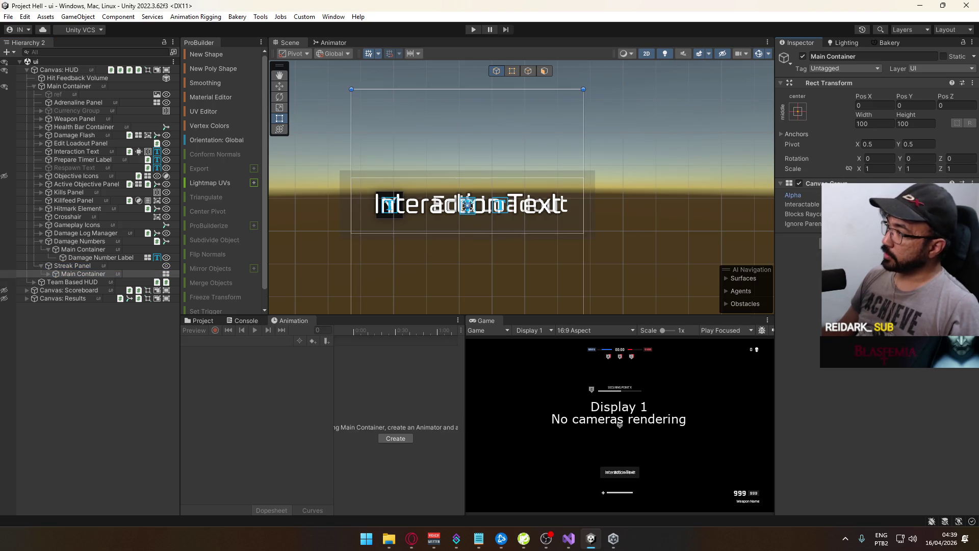
left_click(74, 265)
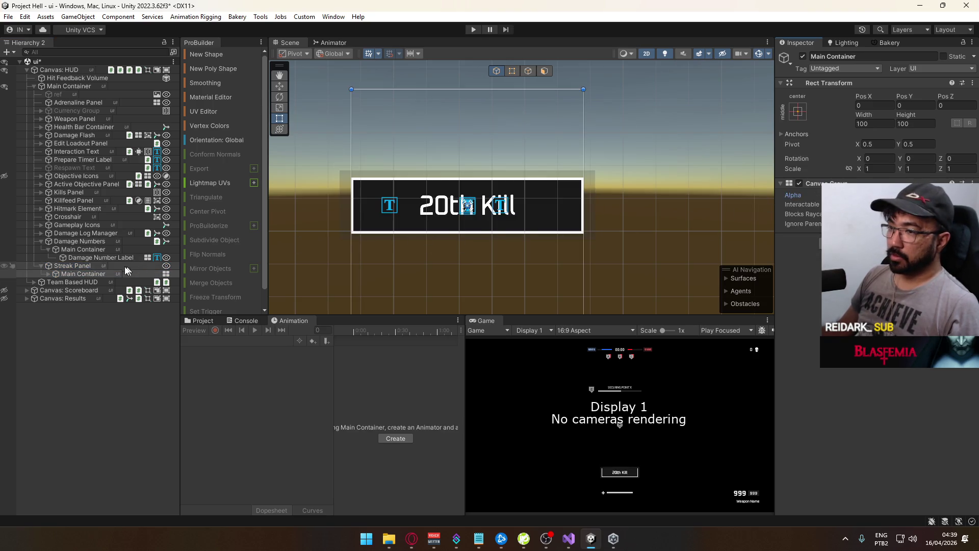
left_click(48, 274)
right_click(87, 274)
mouse_move(108, 346)
left_click(253, 346)
left_click(76, 299)
left_click_drag(74, 306, 76, 279)
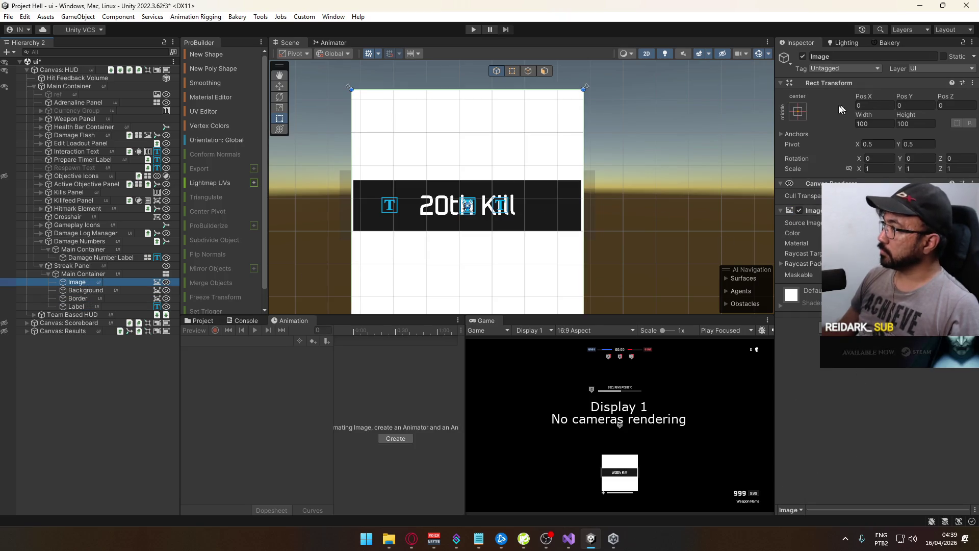
Step: Anchor the new Image middle-right with Pivot X 0 and Pos X 0
left_click(798, 111)
left_click(876, 161)
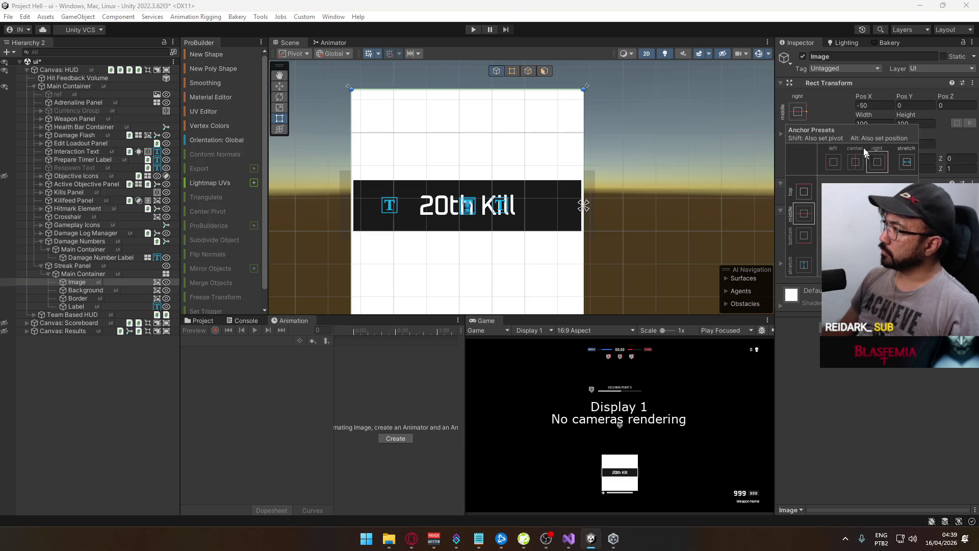
left_click(880, 105)
type("0")
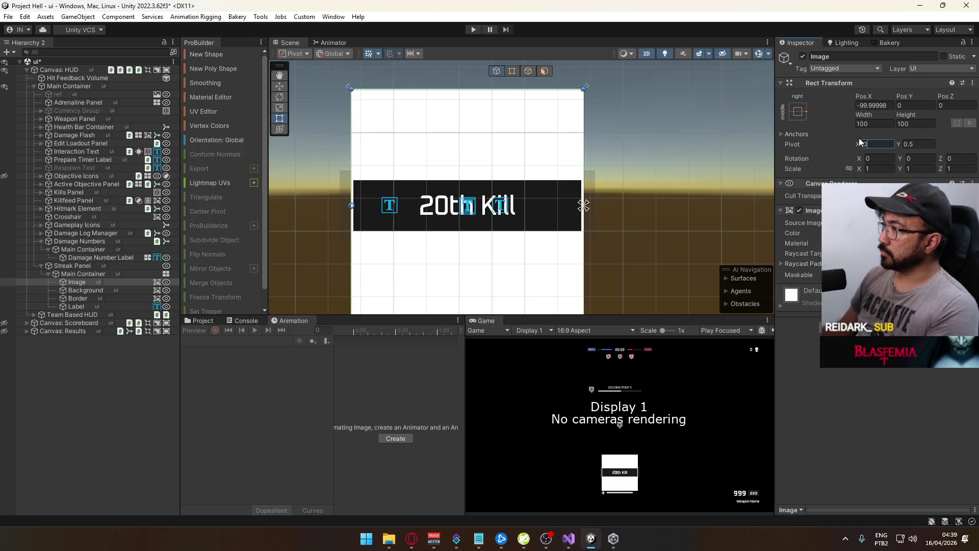
left_click(880, 105)
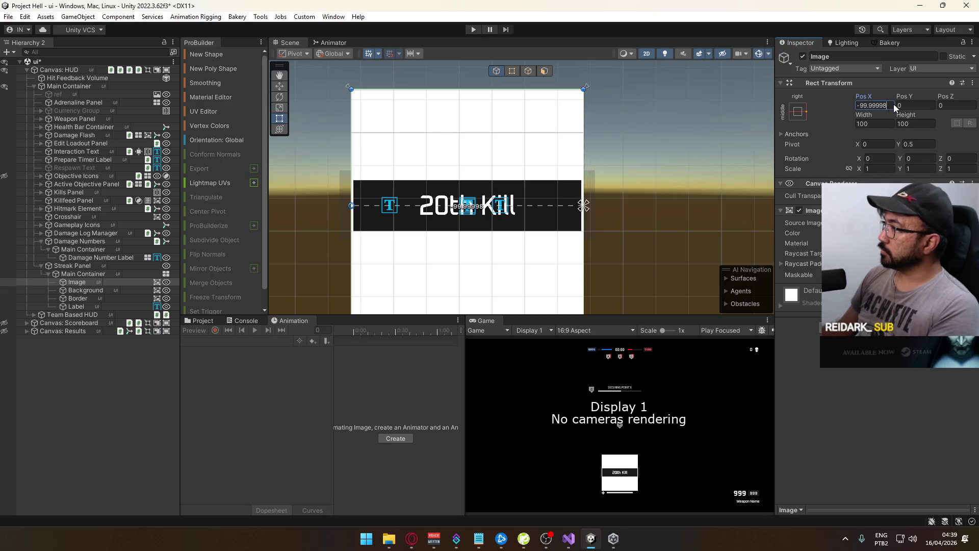
type("0")
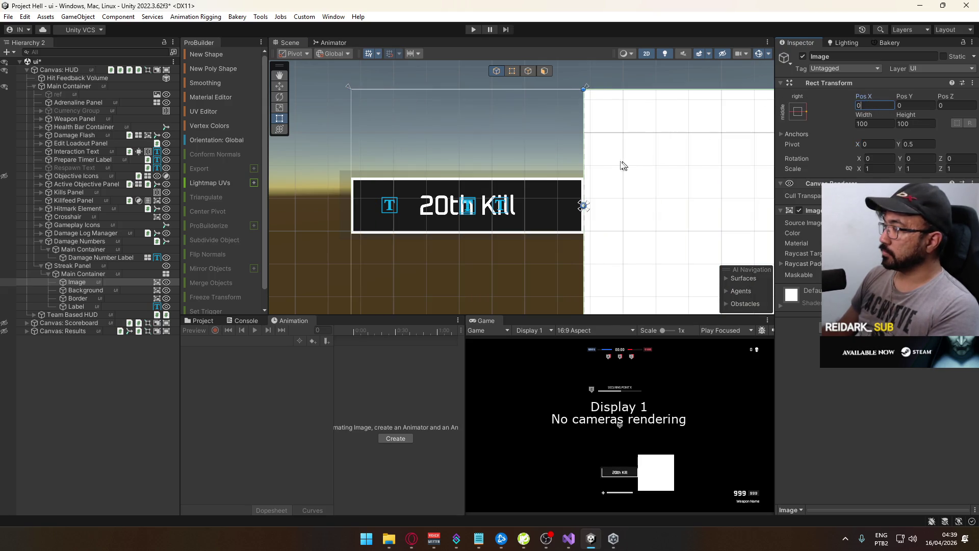
left_click(623, 164)
key("f")
Step: Switch the Image to the right vertical-stretch anchor preset with a Top inset of 0
left_click(799, 112)
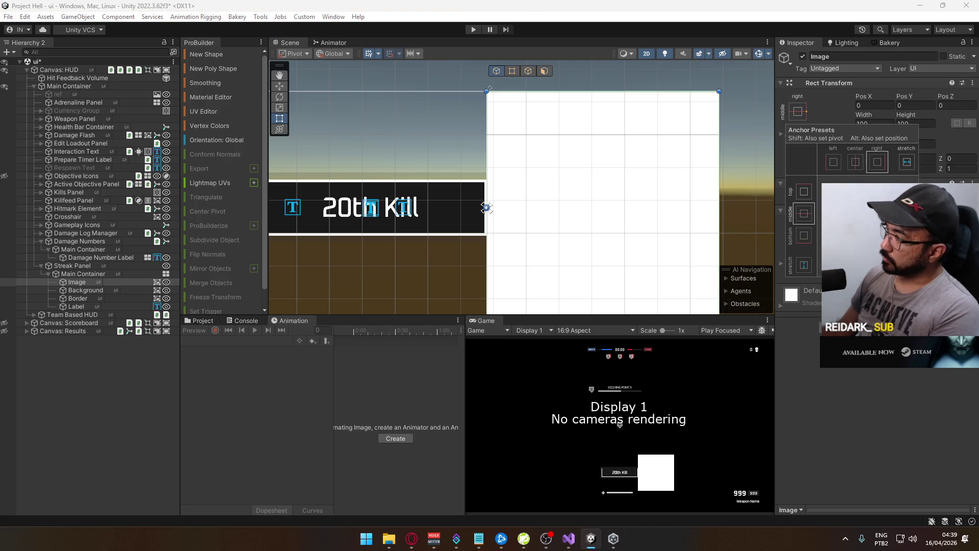
left_click(877, 265)
left_click(921, 106)
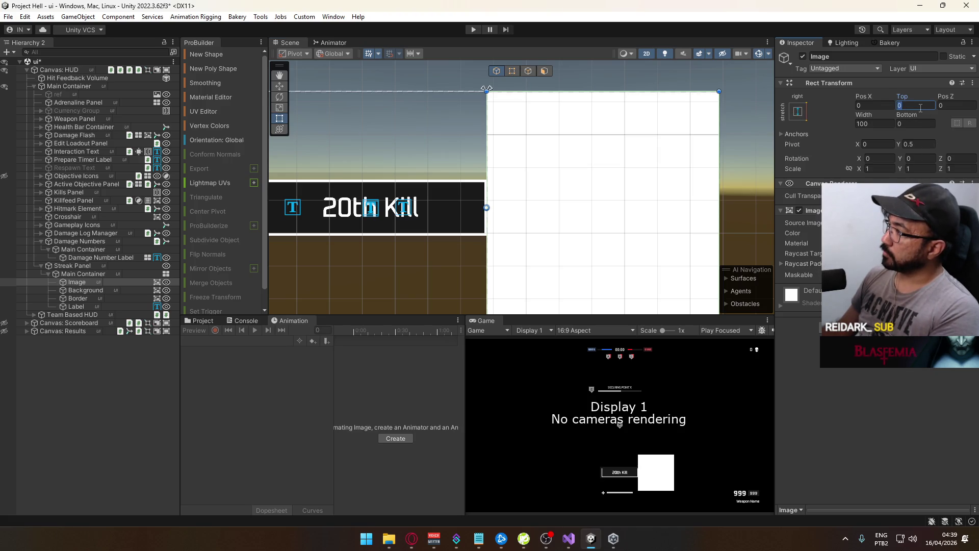
left_click(87, 284)
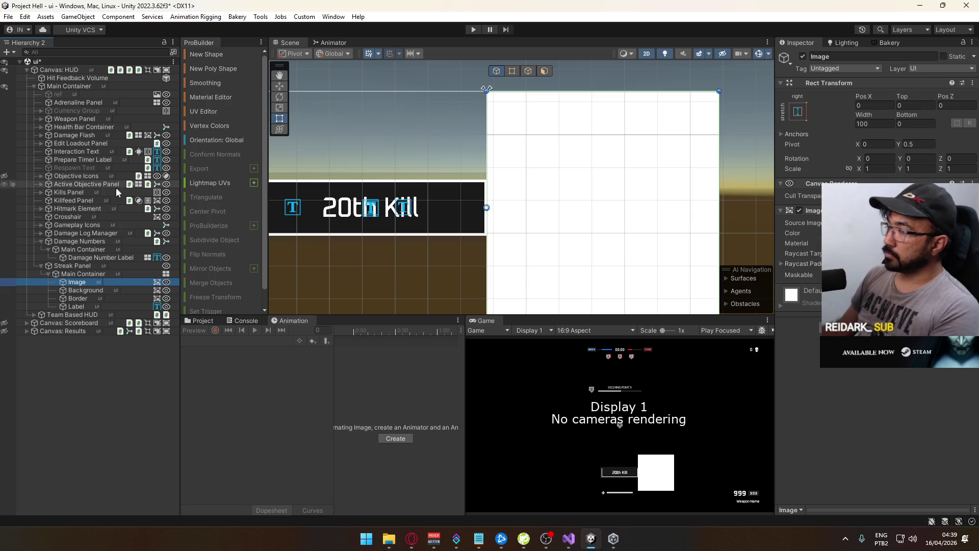
left_click(87, 274)
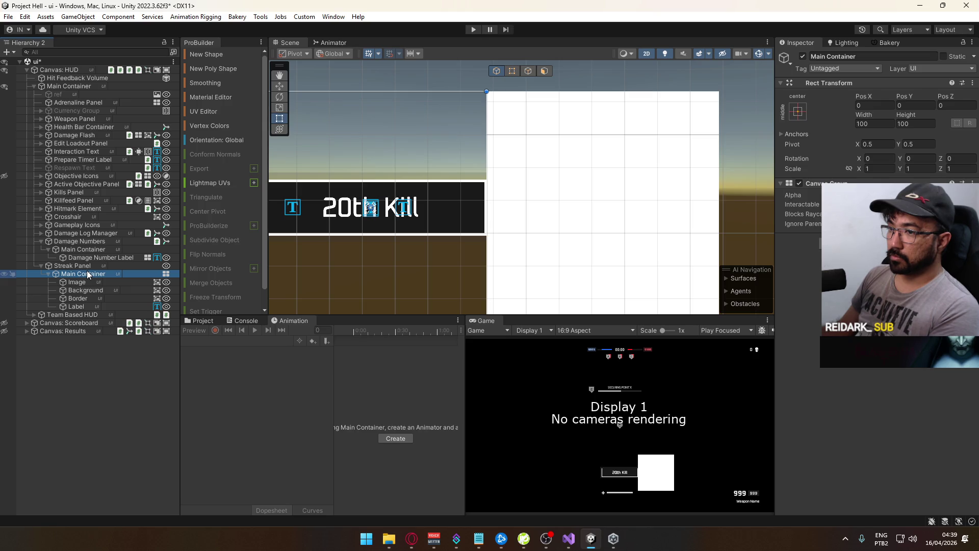
left_click(78, 289)
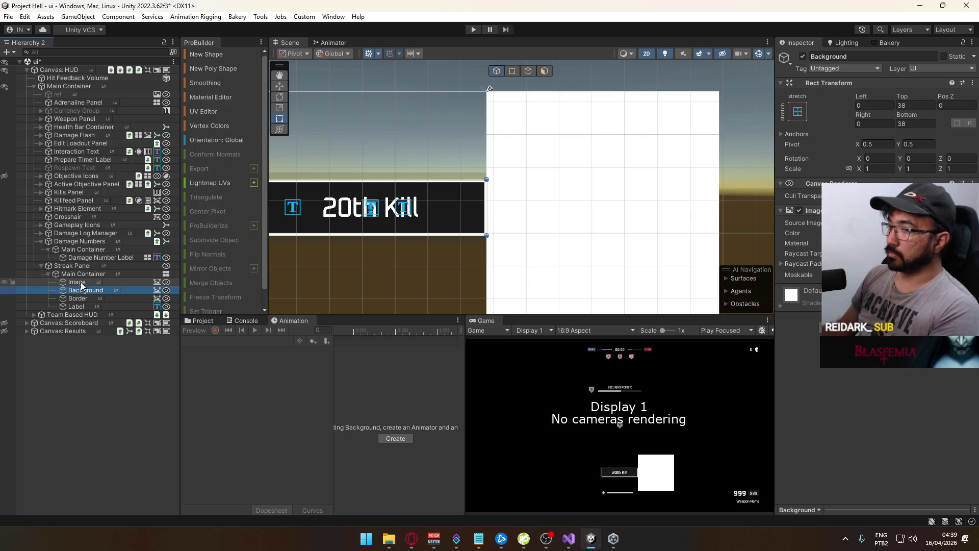
Step: Set the Main Container's Height to 30
left_click(82, 276)
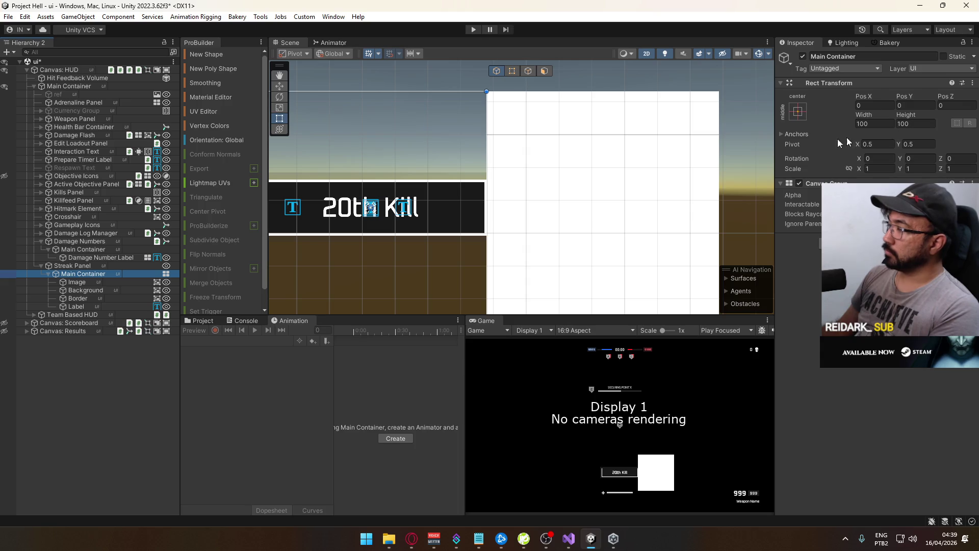
left_click(88, 282)
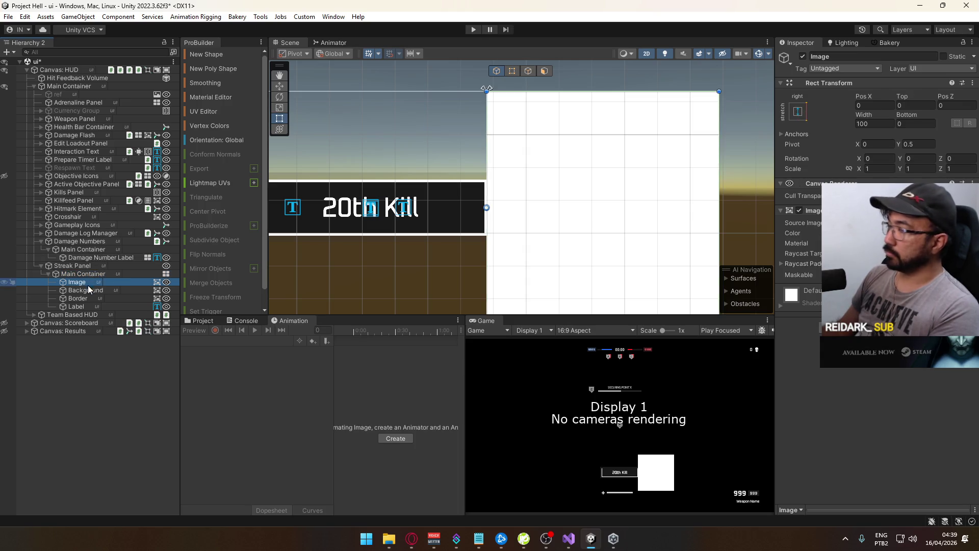
left_click(84, 274)
left_click_drag(913, 114, 809, 125)
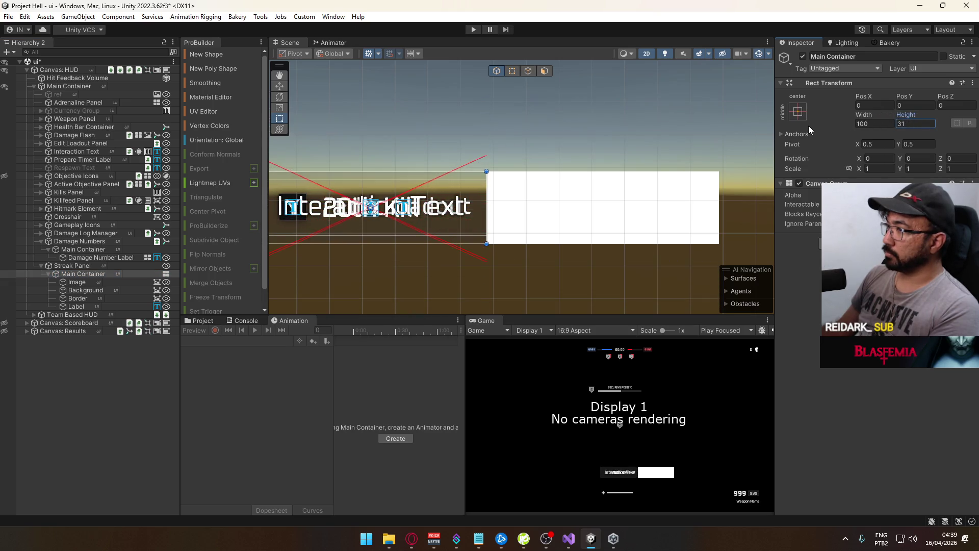
left_click(911, 124)
key("BackSpace")
type("2")
key("BackSpace")
type("0")
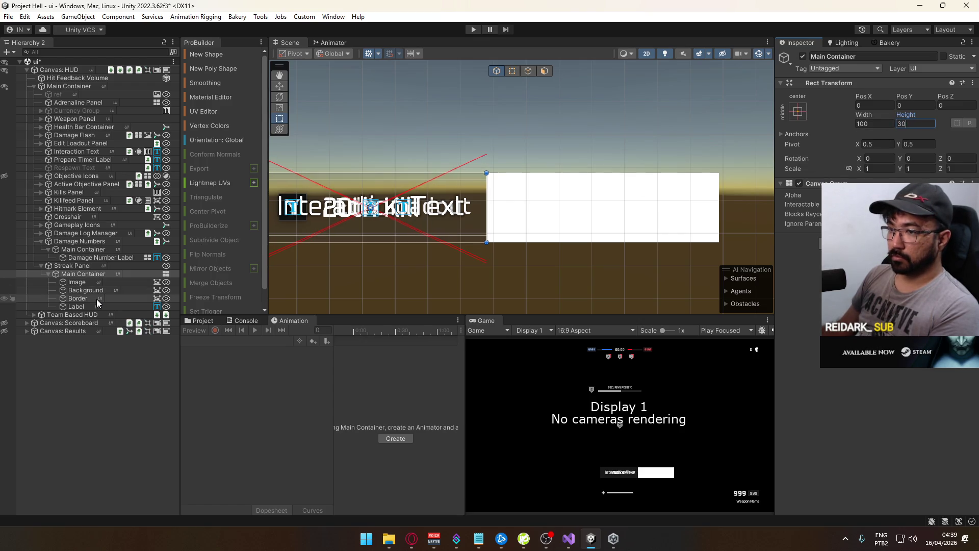
Step: Set the Background's Top and Bottom insets to 0
left_click(77, 298)
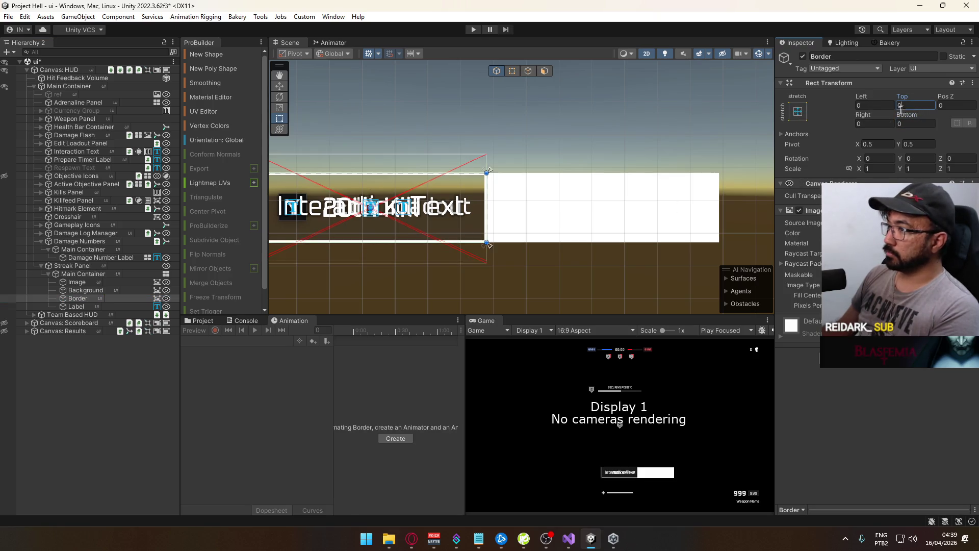
left_click(97, 290)
left_click(916, 123)
type("0")
left_click(916, 106)
type("0")
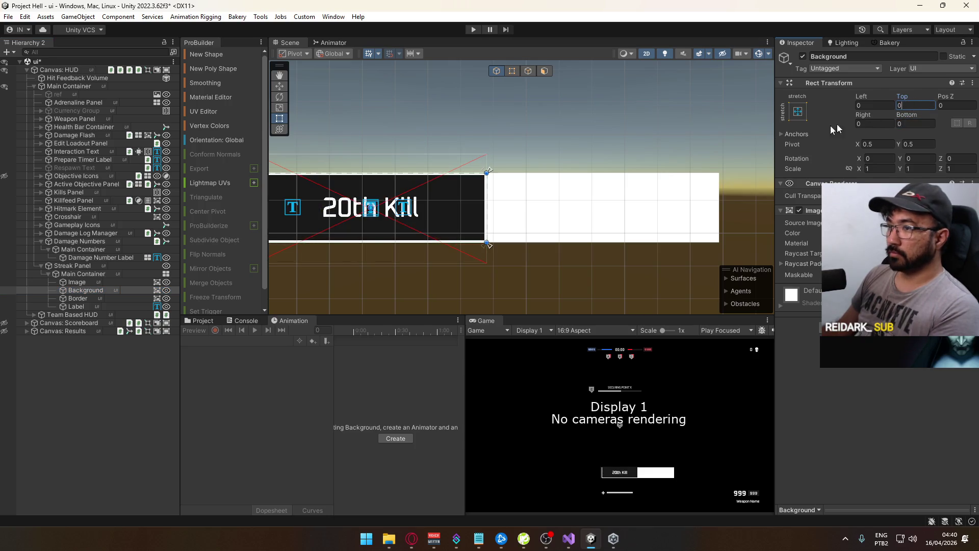
Step: Set the Label's Top and Bottom insets to 0
left_click(89, 296)
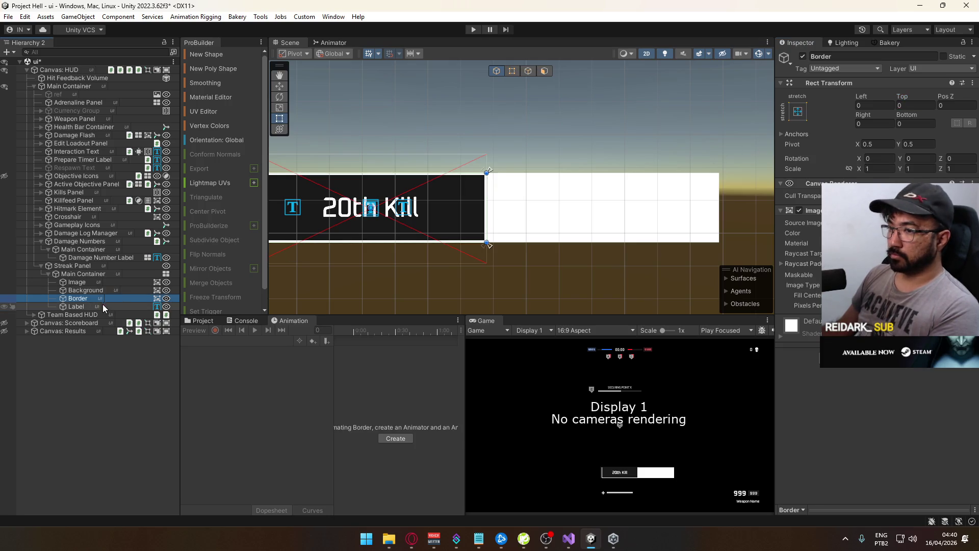
left_click(103, 304)
type("0")
left_click(913, 105)
type("0")
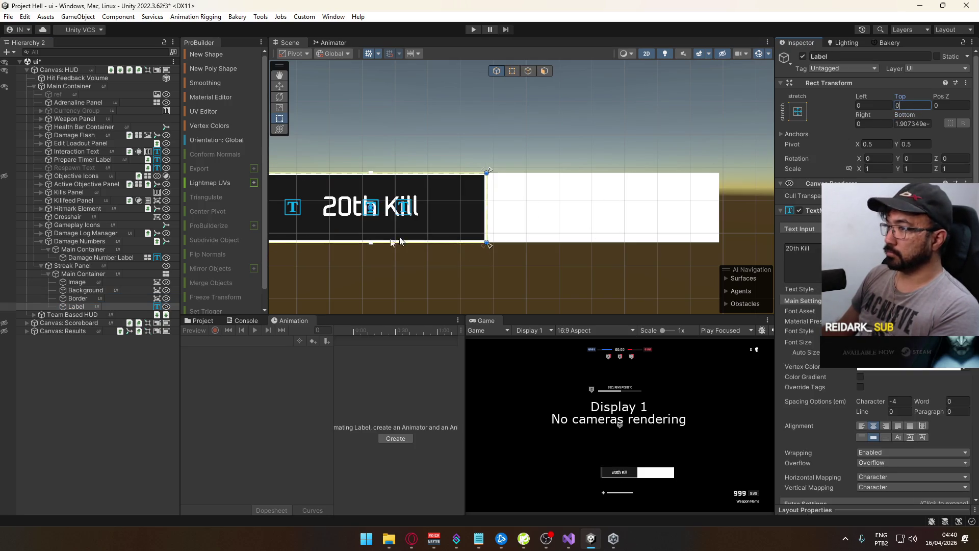
left_click(87, 300)
left_click(86, 290)
left_click(89, 283)
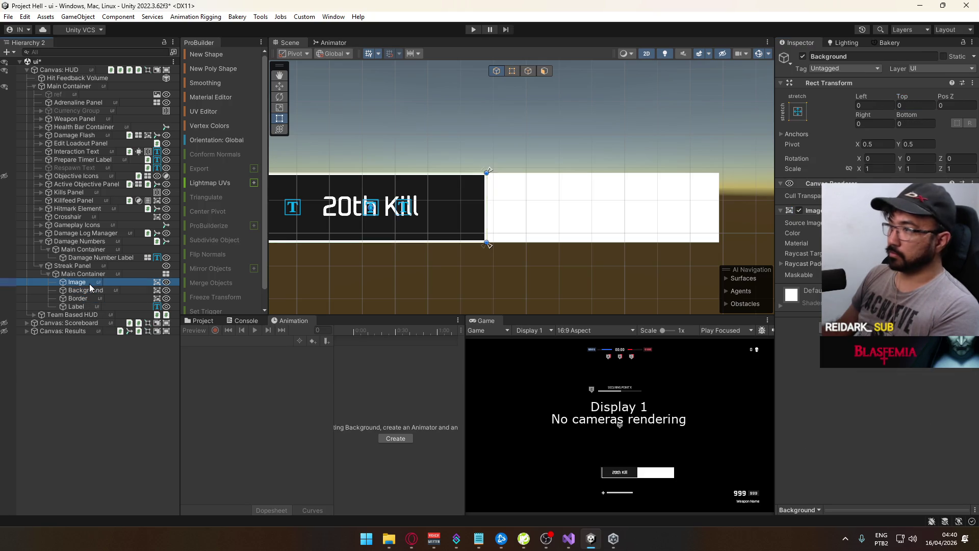
Step: Narrow the glow Image to 22.5 wide with Top and Bottom insets of 2
left_click_drag(866, 116, 739, 145)
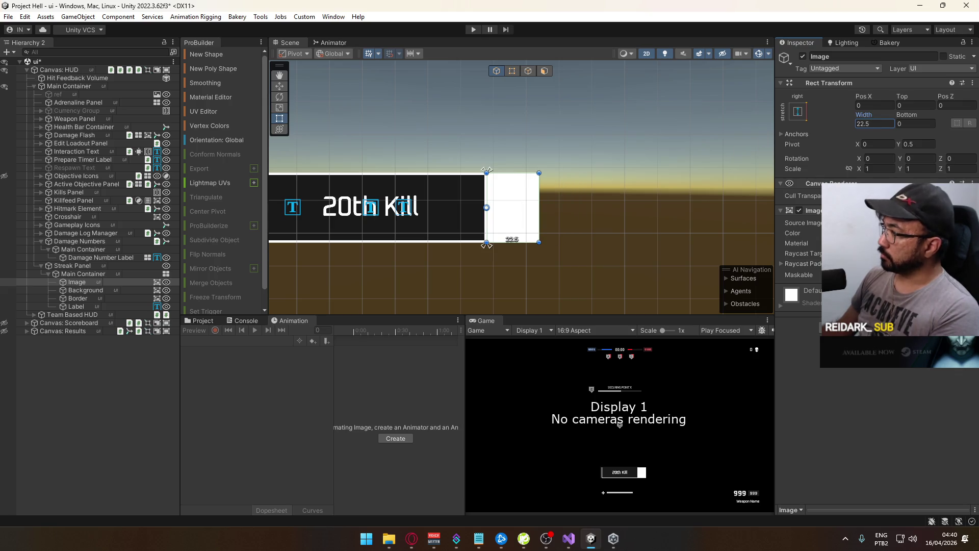
left_click(913, 106)
type("4")
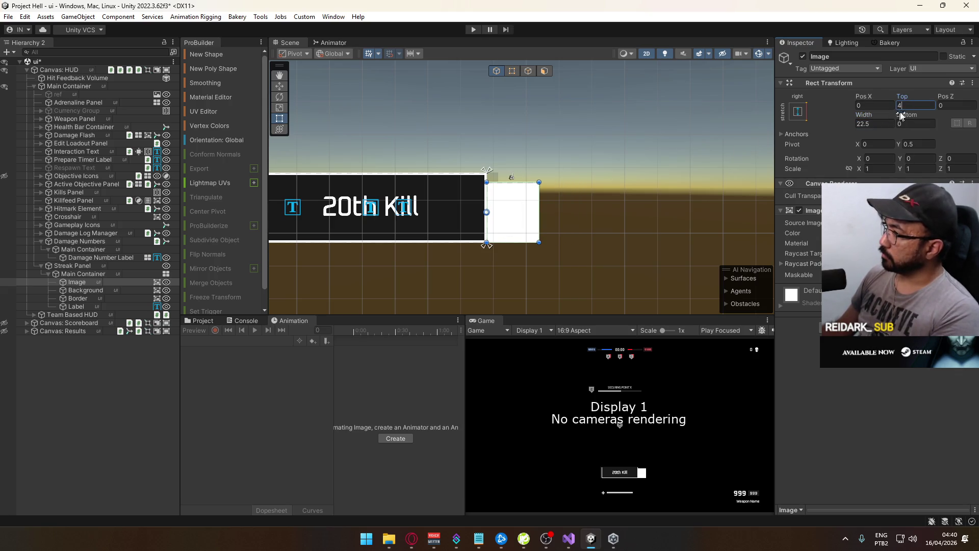
key("BackSpace")
type("2")
left_click(914, 124)
type("2")
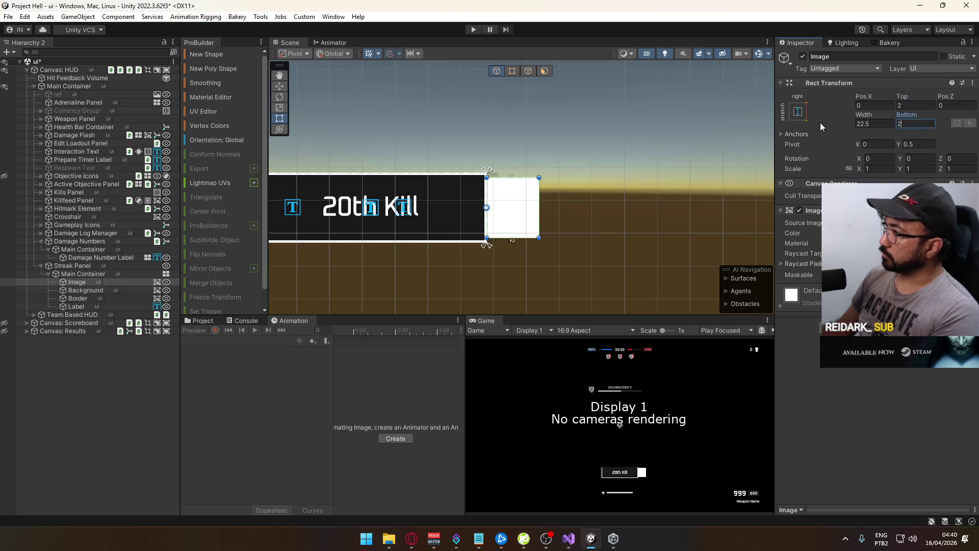
Step: Assign the Gradient Horizontal sprite to the Image and rotate it 180 degrees on Z
left_click(970, 223)
type("grad")
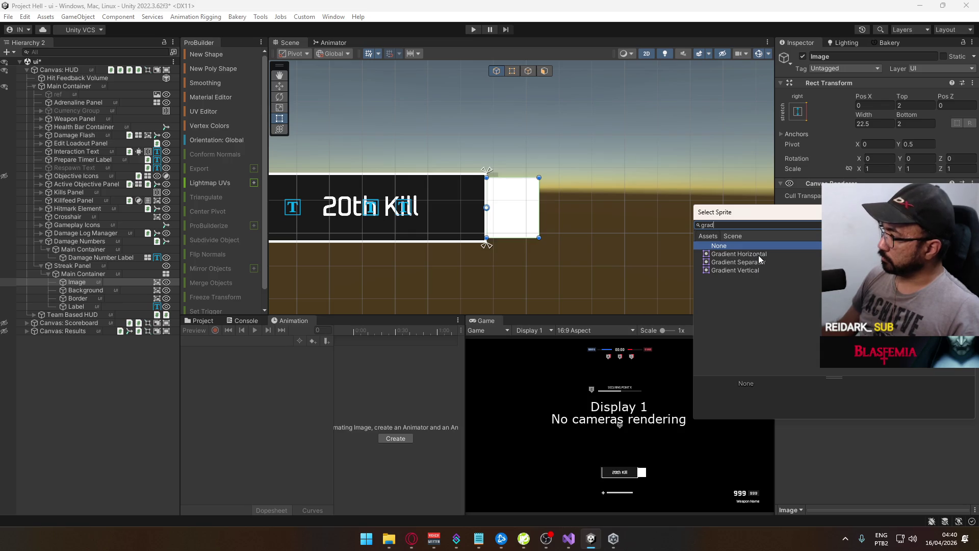
double_click(758, 255)
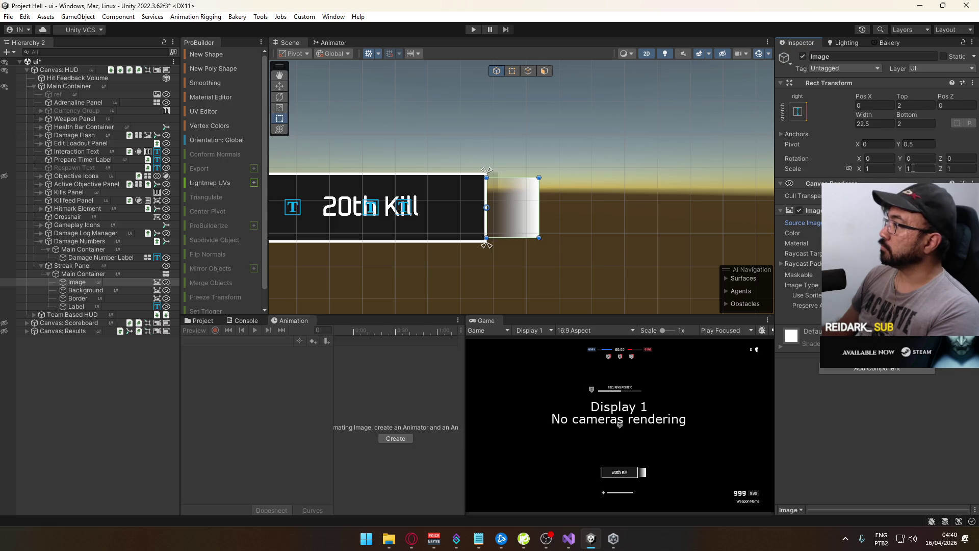
type("180")
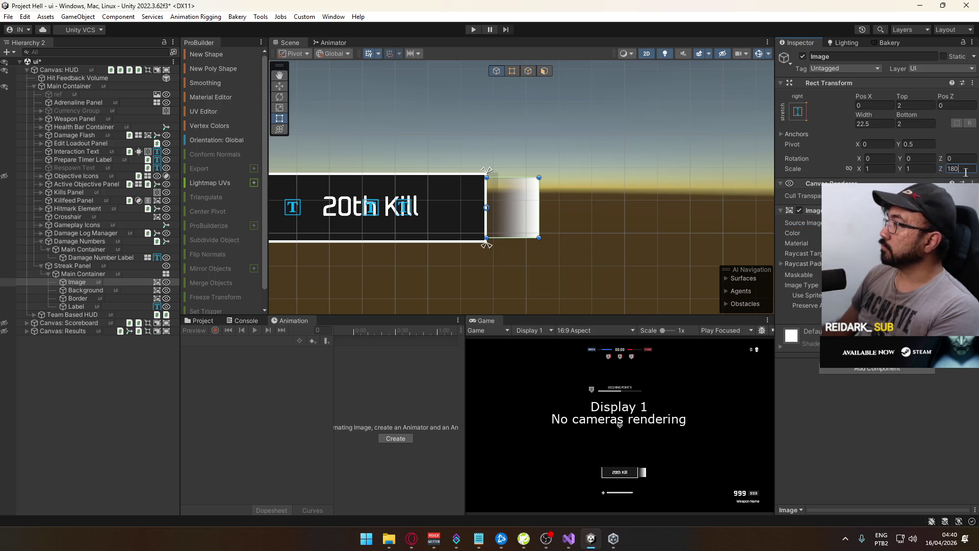
left_click(956, 158)
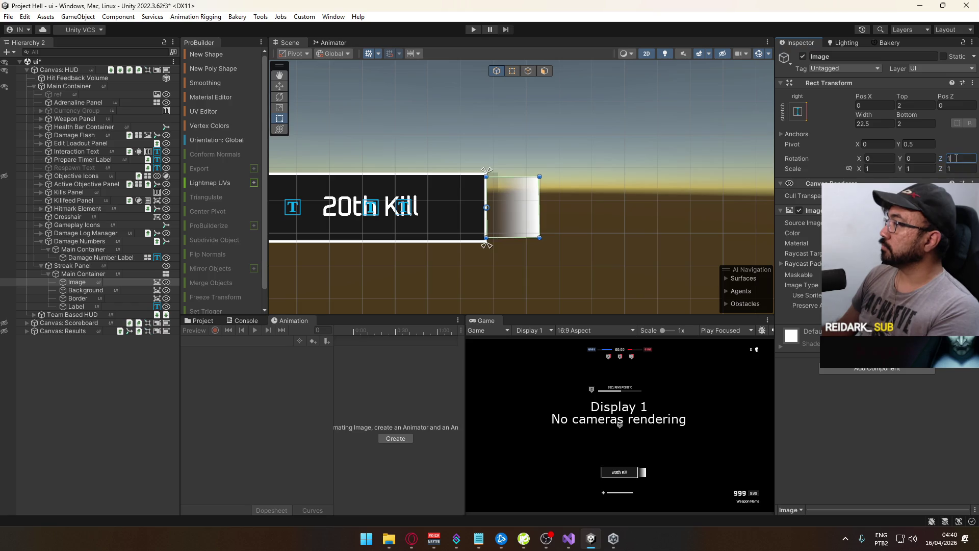
Step: Try flipping the glow 180 degrees on Y, with Pos X 0 and a Top inset of 2
type("180")
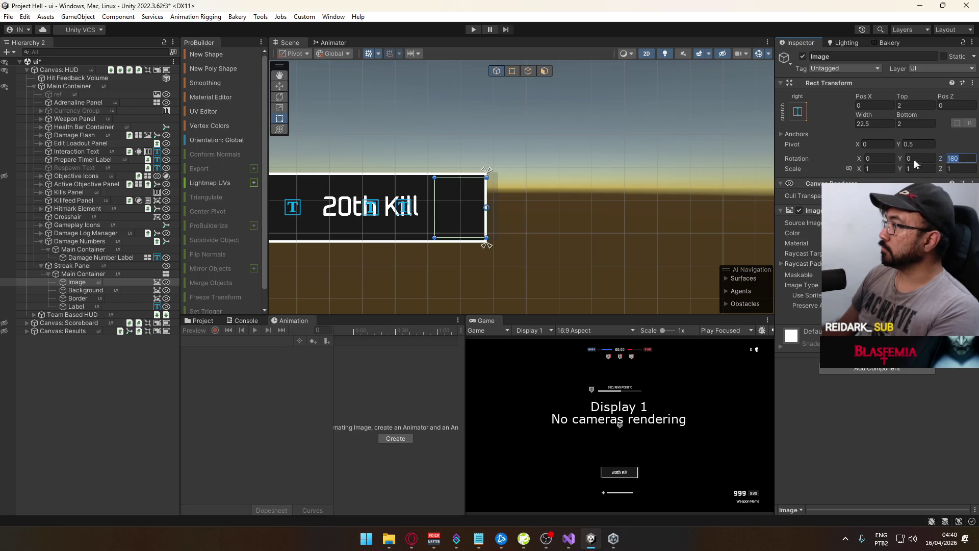
type("0")
left_click(916, 158)
type("180")
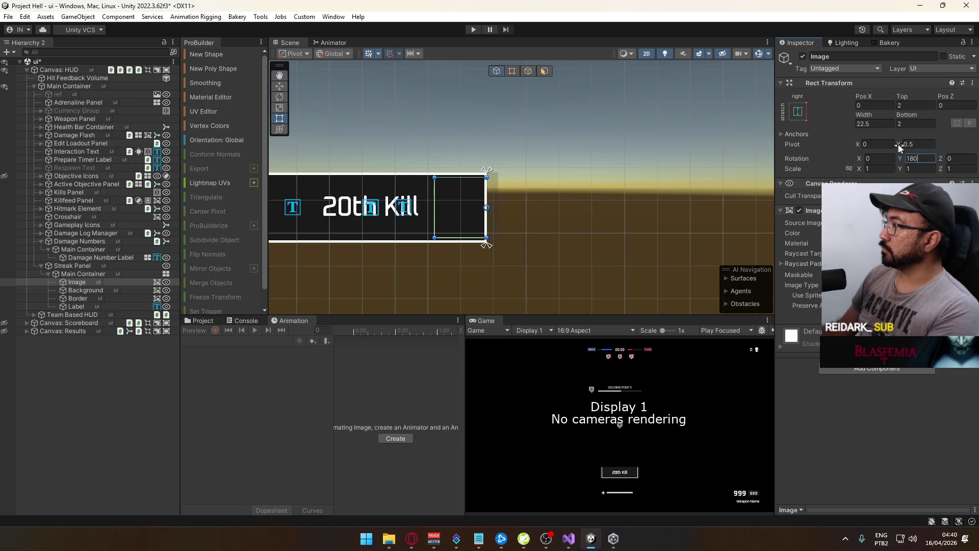
type("0")
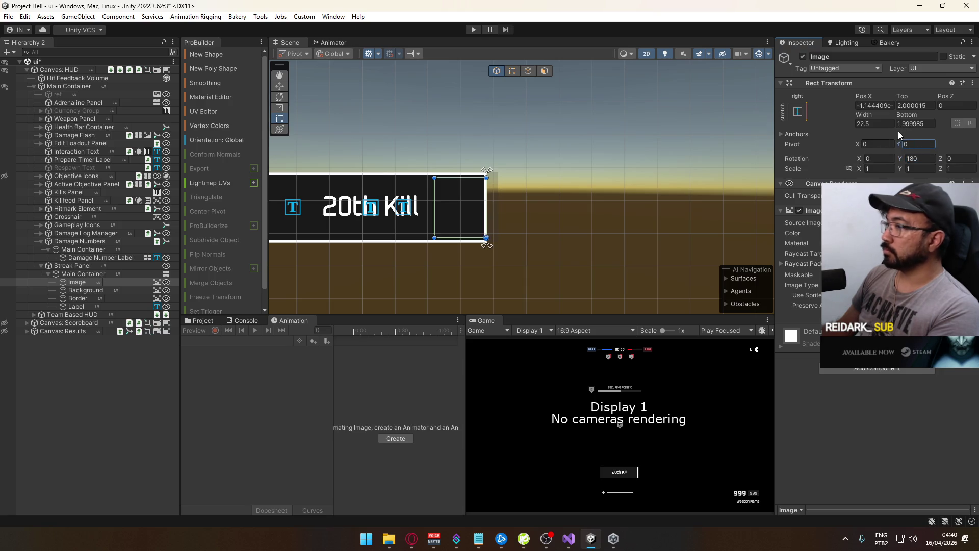
type("0")
left_click(914, 104)
type("0")
type("2")
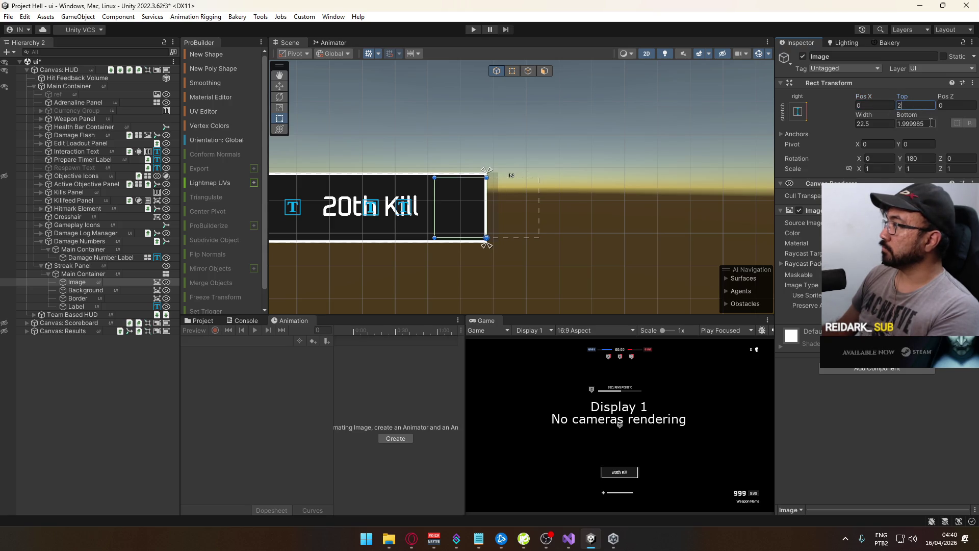
left_click(916, 124)
type("2")
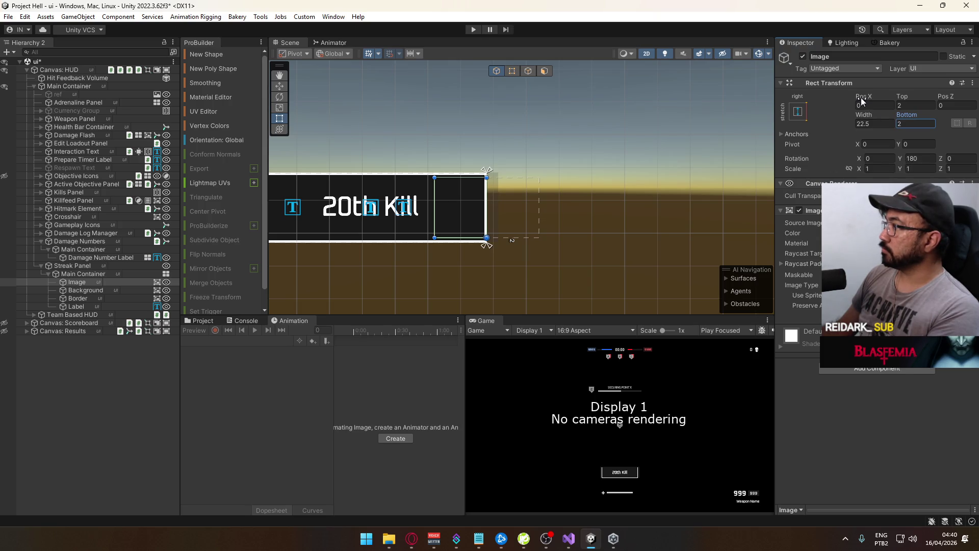
Step: Apply the left-stretch anchor, reset Y rotation to 0, and set Pivot X 0.5 and Pos X 0
left_click(798, 112)
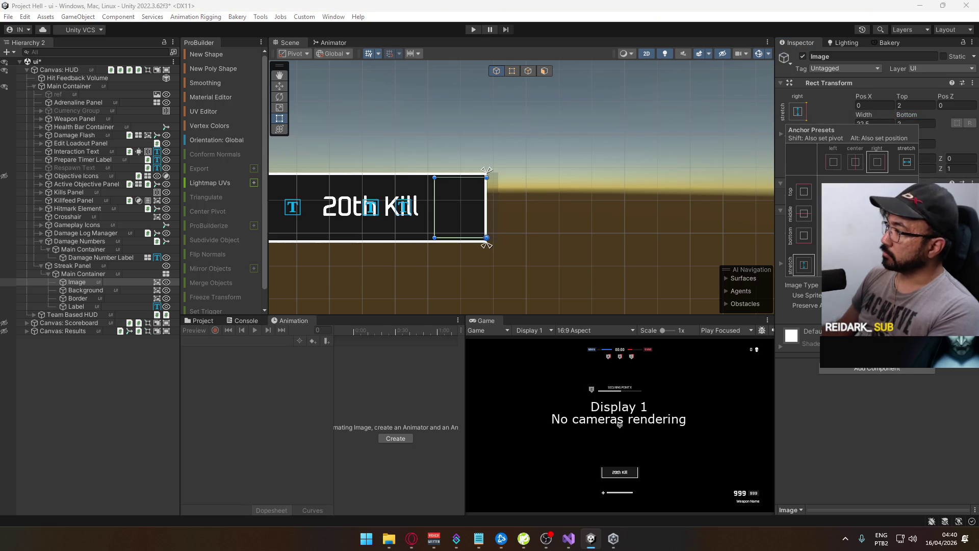
left_click(833, 162)
left_click(875, 106)
key("f")
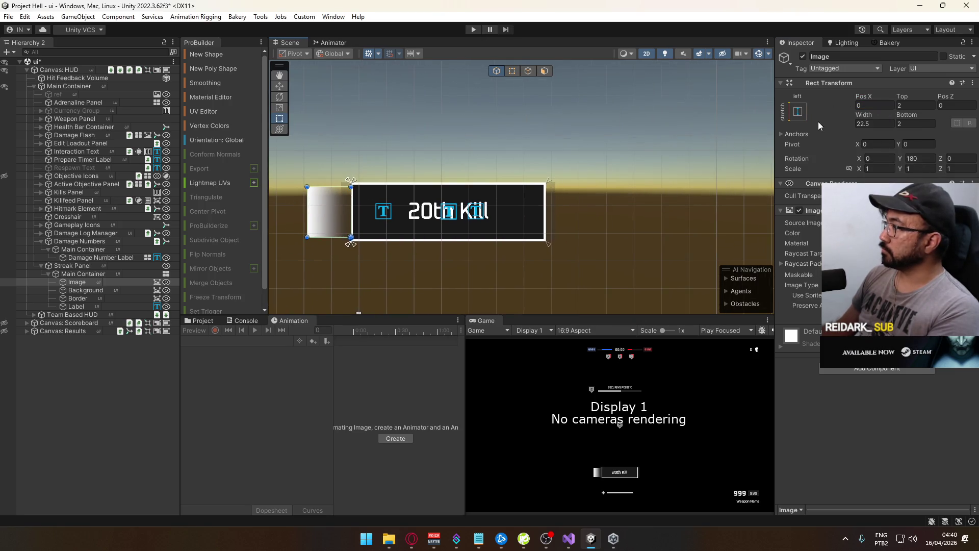
left_click(916, 158)
type("0")
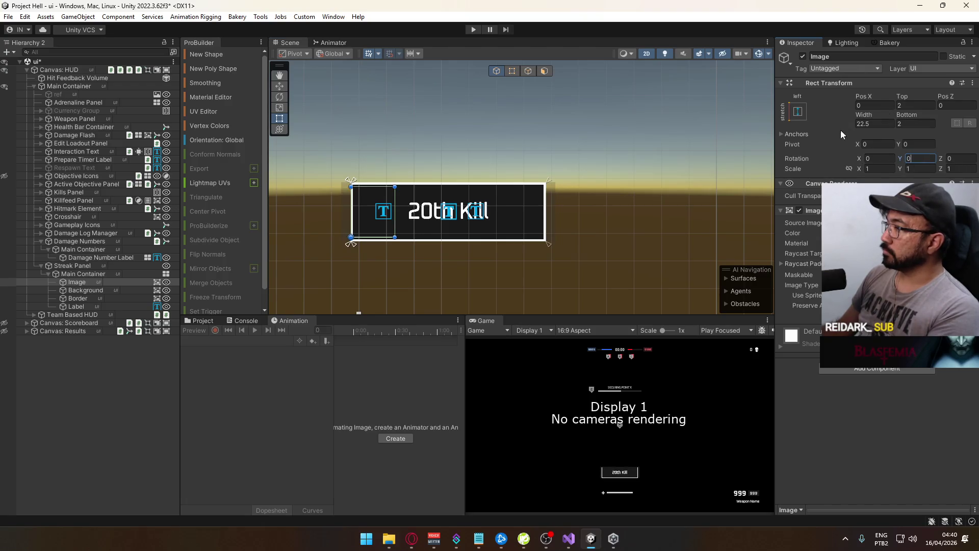
type("1")
key("BackSpace")
type("0.5")
key("Tab")
left_click(873, 105)
type("0")
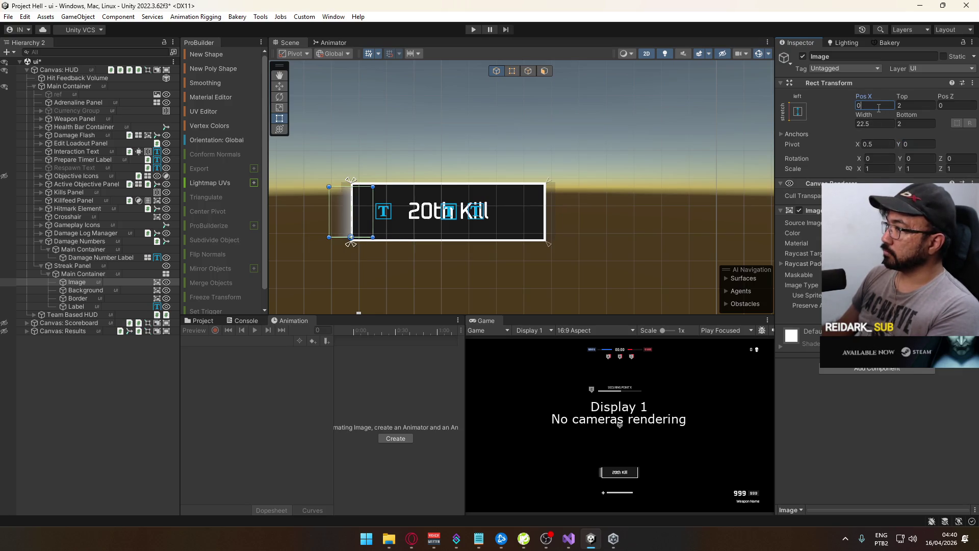
Step: Anchor the glow to the right edge with Pos X 0, Pivot Y 0.5 and Top 0
left_click(798, 111)
left_click(878, 161)
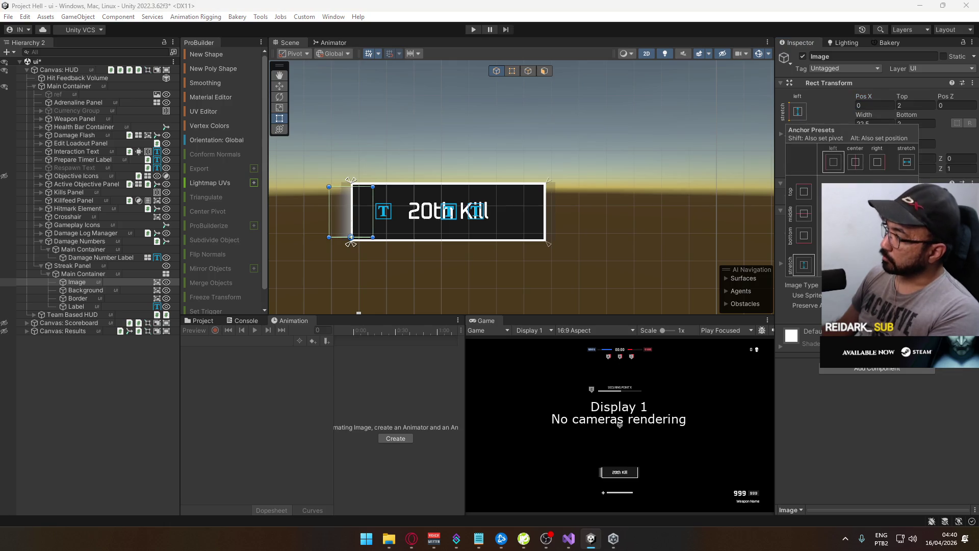
left_click(874, 105)
type("0")
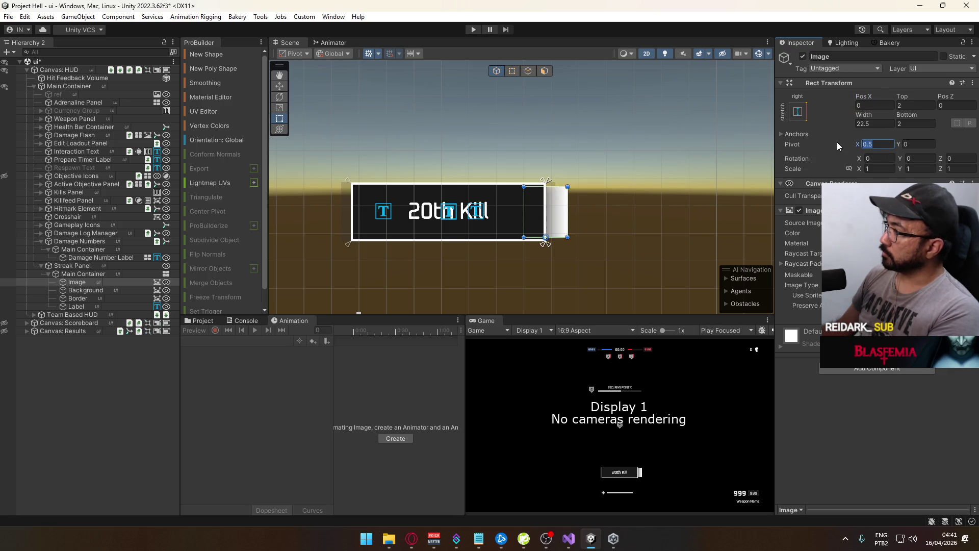
left_click(918, 143)
type("0.5")
key("Return")
type("0")
left_click(873, 105)
type("0")
key("Tab")
type("0")
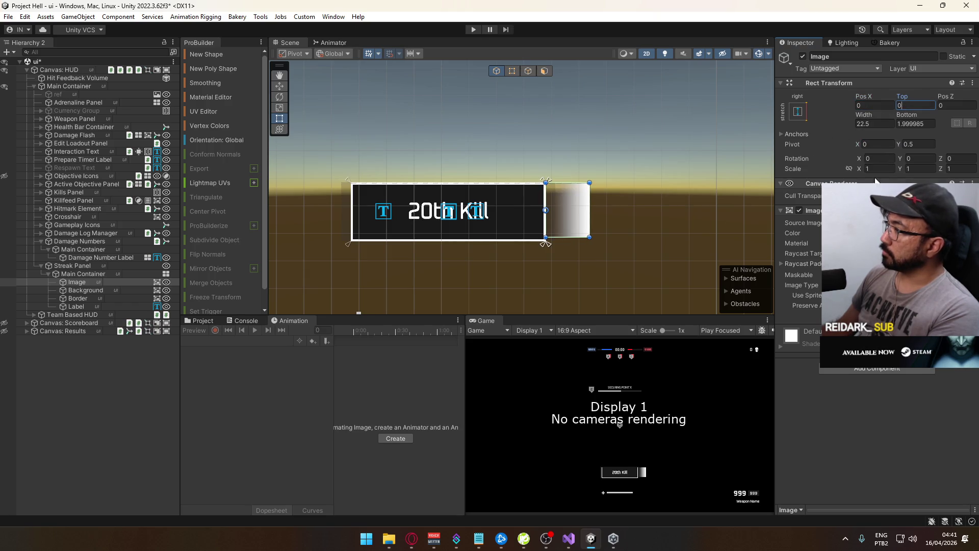
Step: Mirror the glow with Scale X -1, Pivot X 1, Top inset 2 and Width 22
left_click(878, 169)
type("-1")
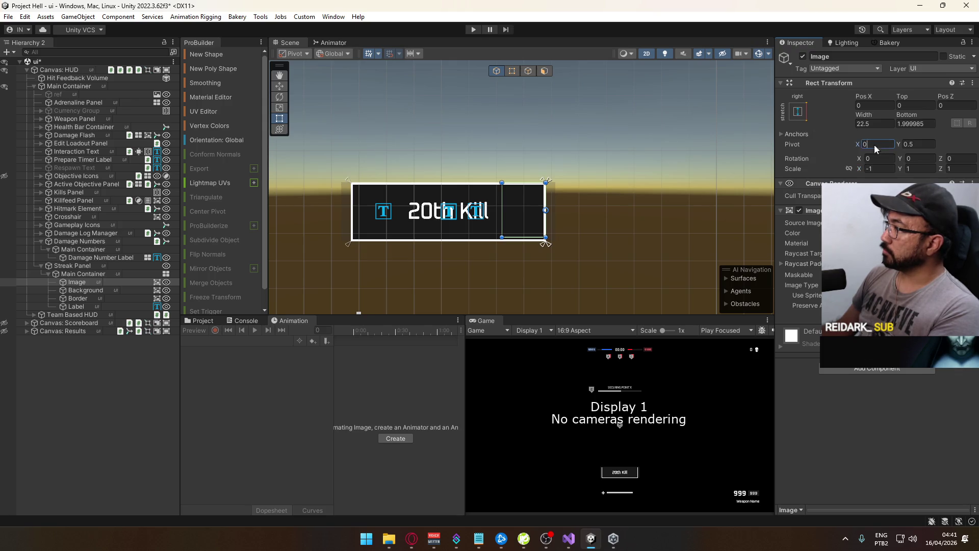
type("1")
left_click(877, 105)
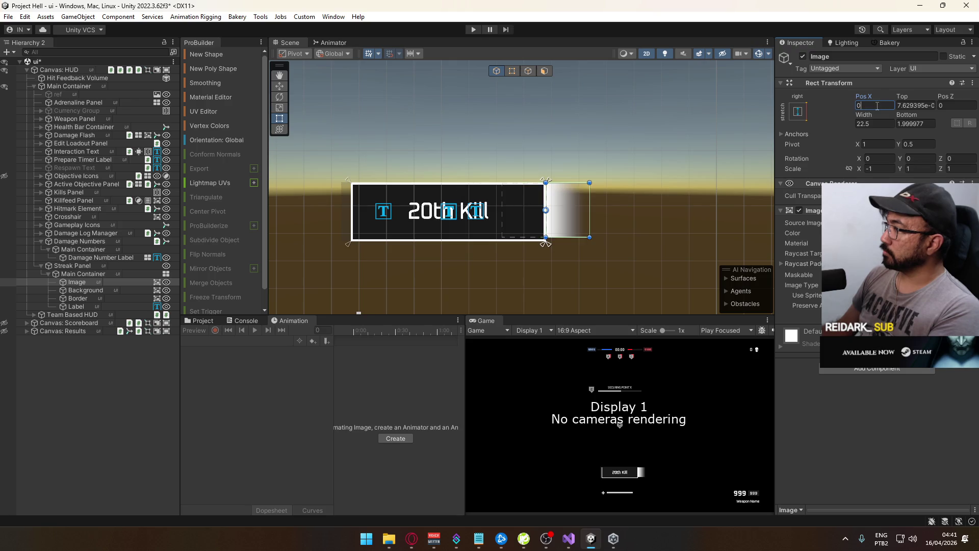
left_click(921, 107)
type("0")
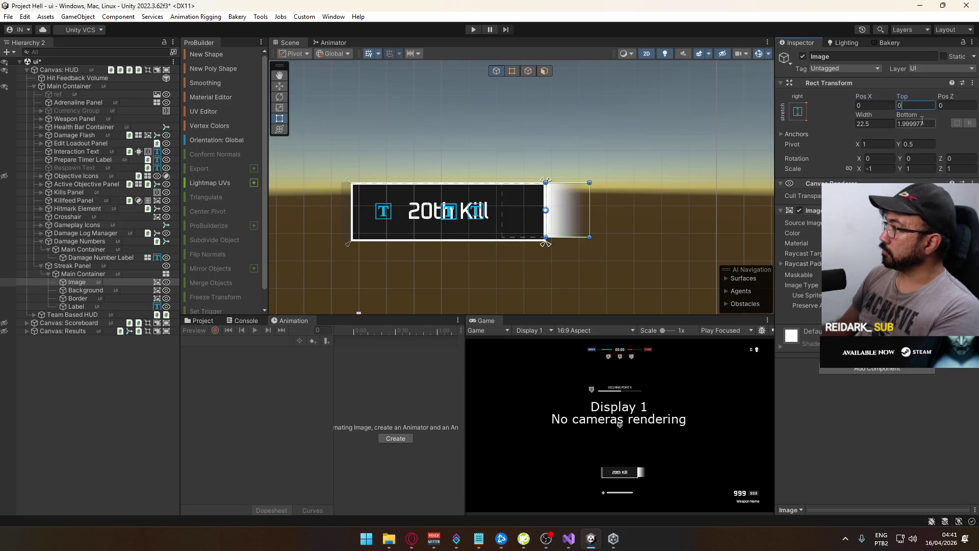
key("BackSpace")
type("2")
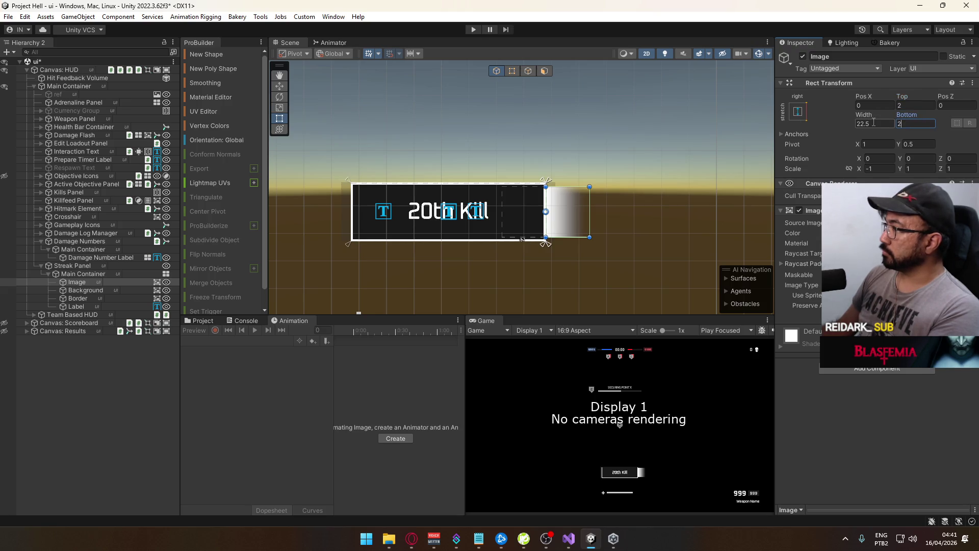
type("2")
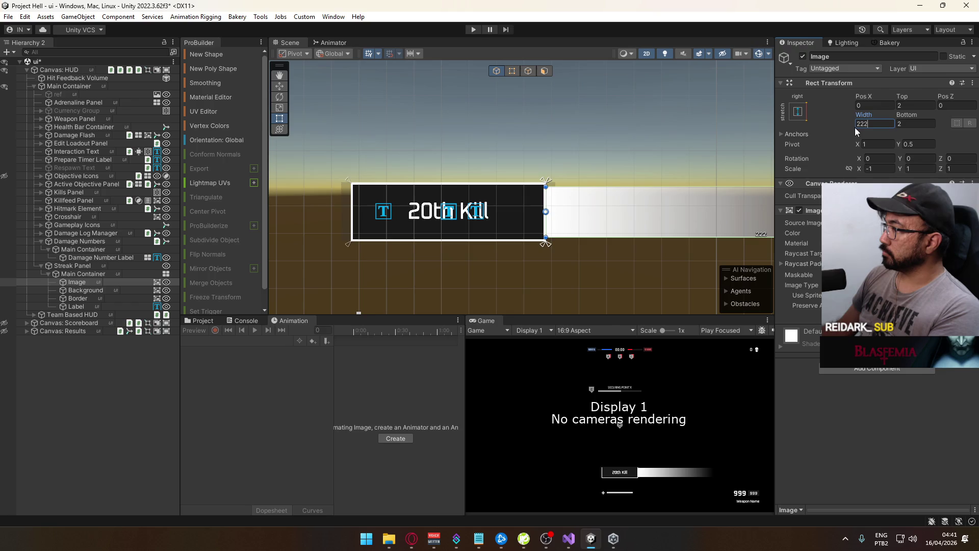
left_click(861, 125)
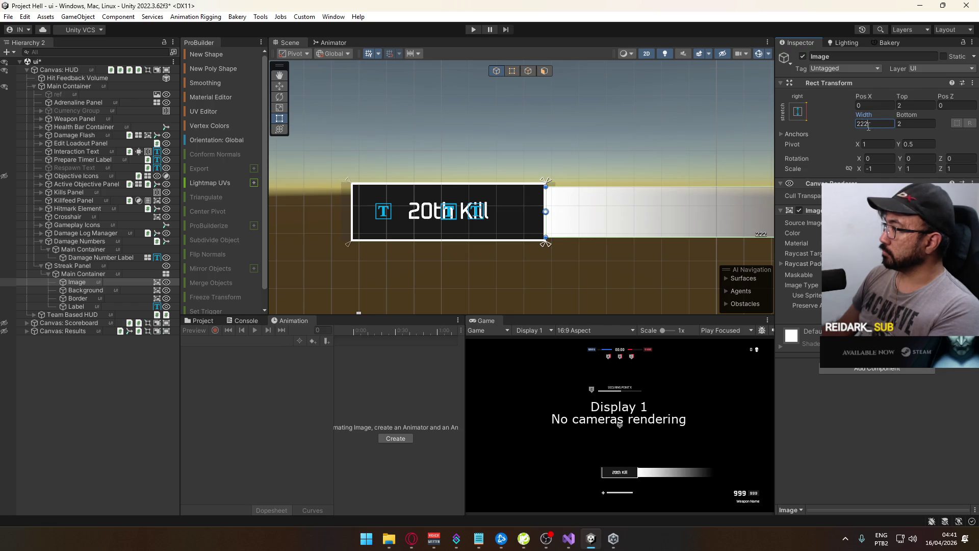
key("BackSpace")
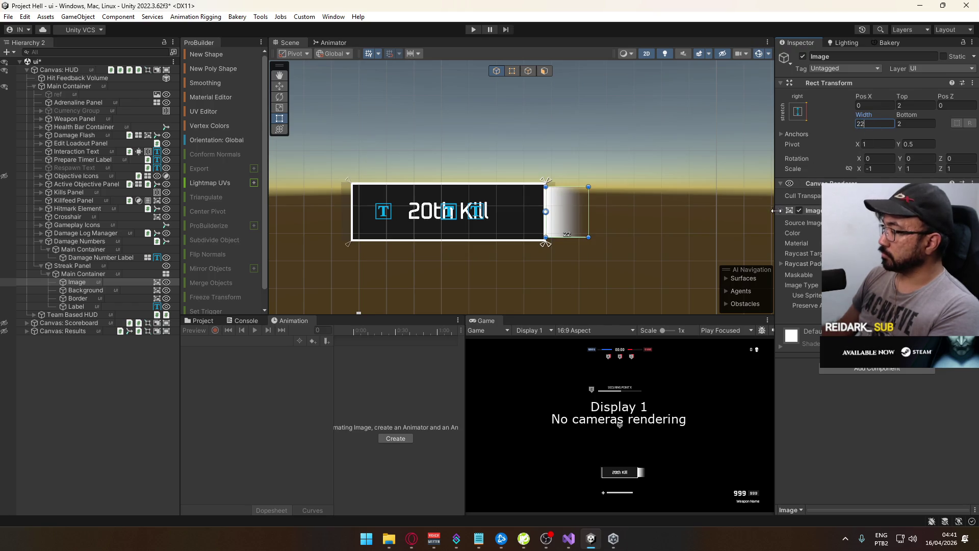
key("alt+Tab")
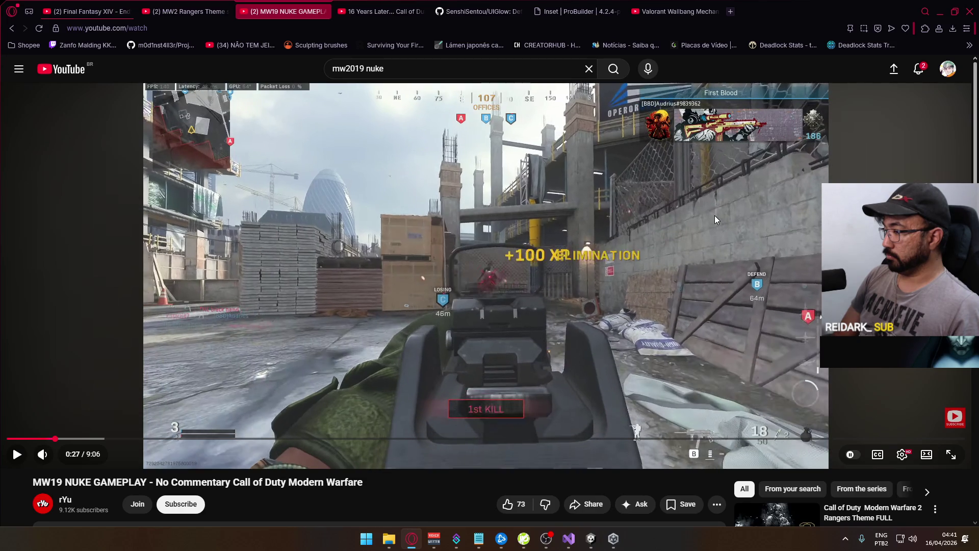
Step: Review the MW19 kill banner in the gameplay video, then return to Unity
key("alt+Tab")
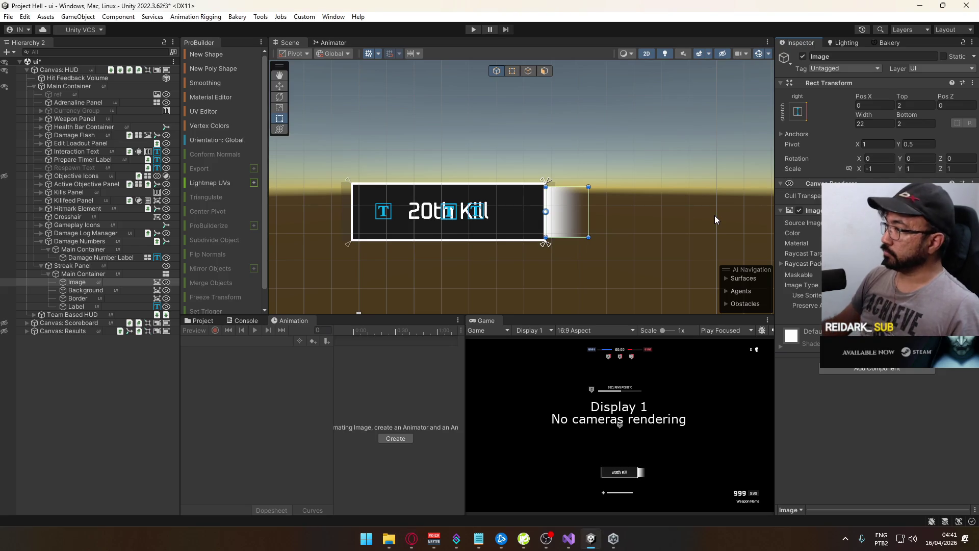
Step: Widen the mirrored glow from about 31 to a Width of 40
left_click(861, 125)
left_click_drag(865, 116, 907, 115)
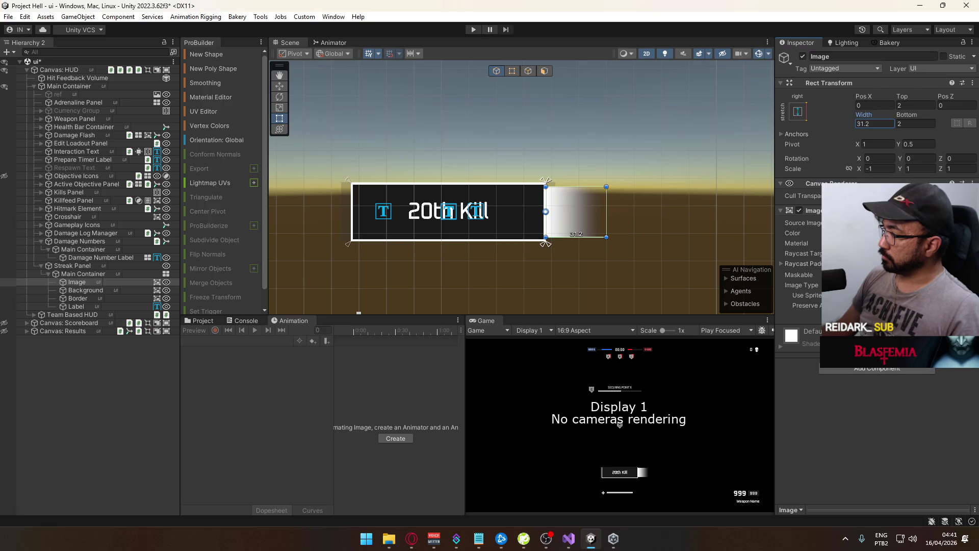
key("Return")
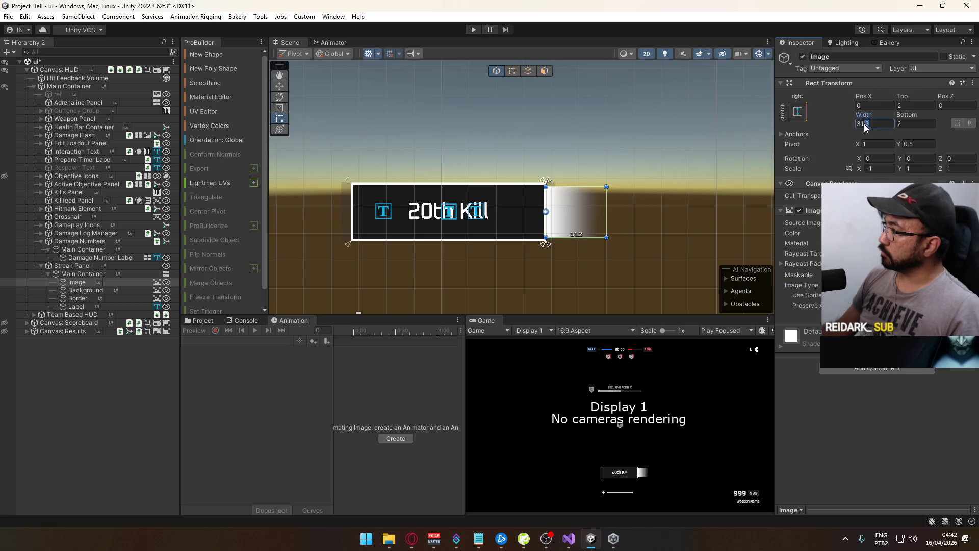
type("2")
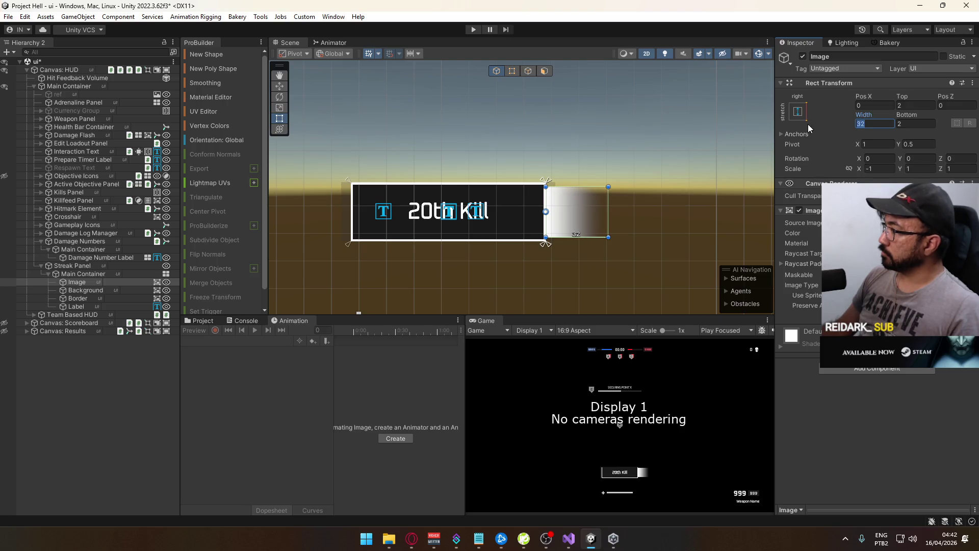
key("BackSpace")
key("BackSpace")
type("40")
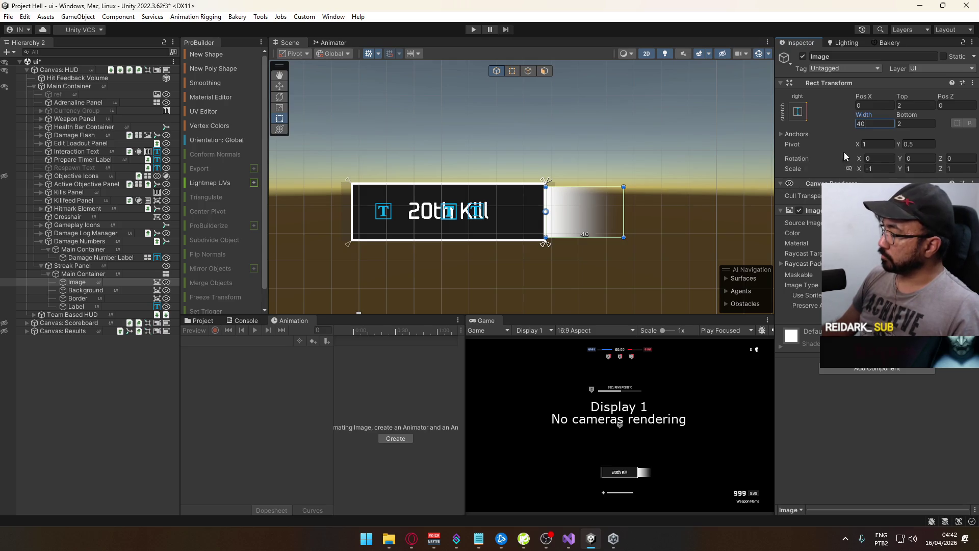
left_click(75, 283)
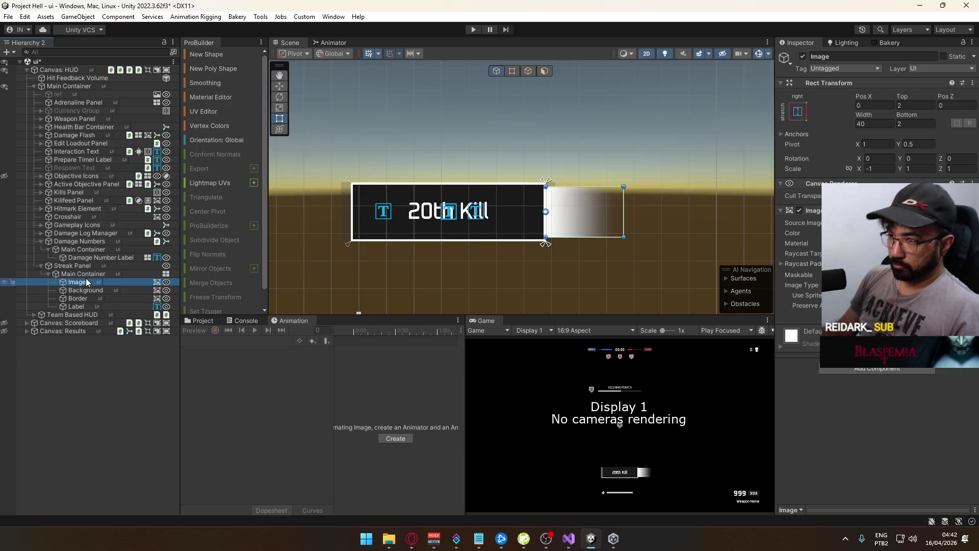
Step: Rename the glow 'Right Effect' and duplicate it as 'Left Effect'
left_click(87, 282)
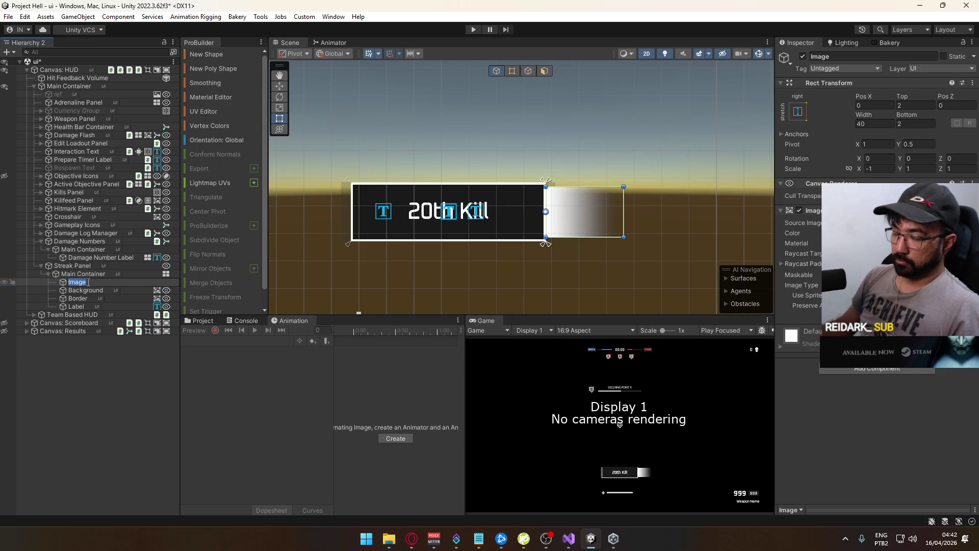
type("Right Effec")
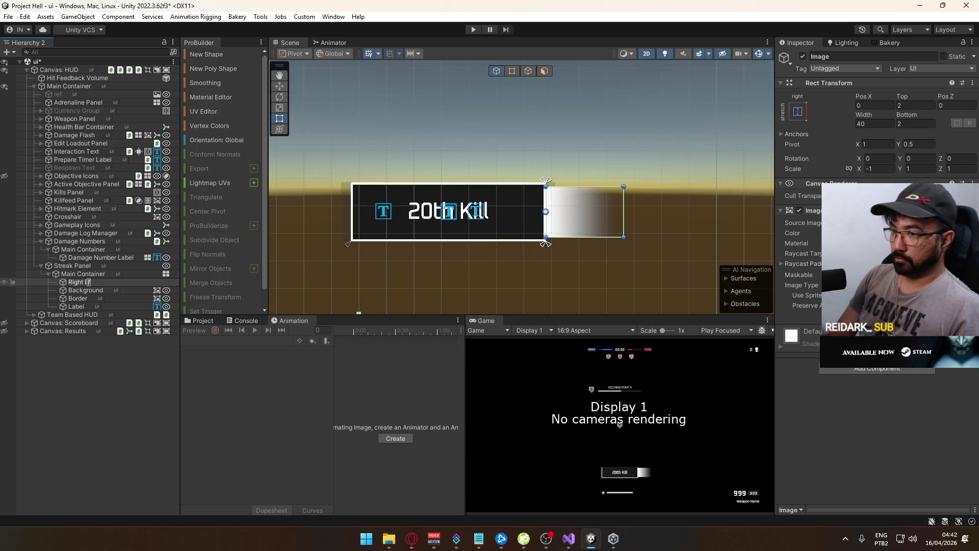
type("t")
key("Return")
key("ctrl+d")
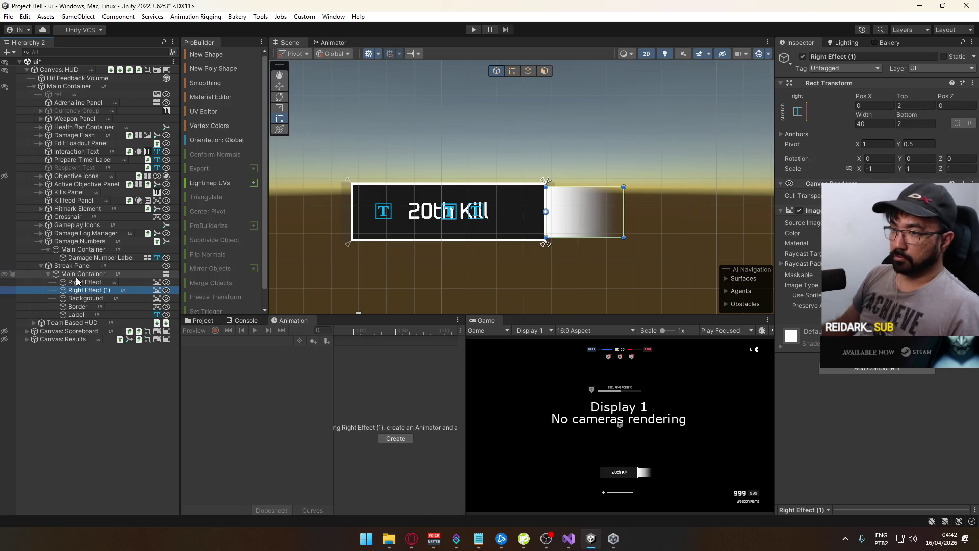
left_click(136, 287)
type("Left Effect")
key("Return")
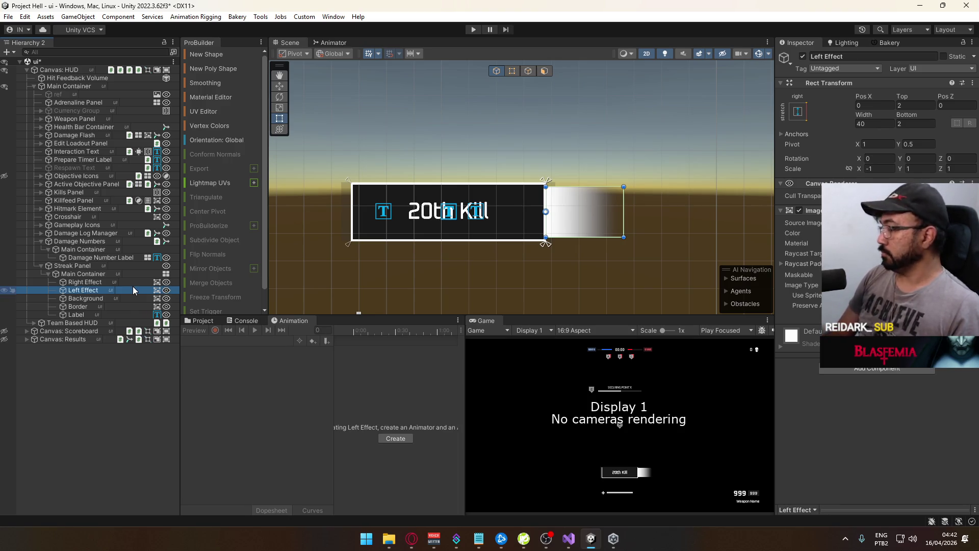
Step: Give Left Effect Scale X 1 and the left-stretch anchor preset
left_click(410, 539)
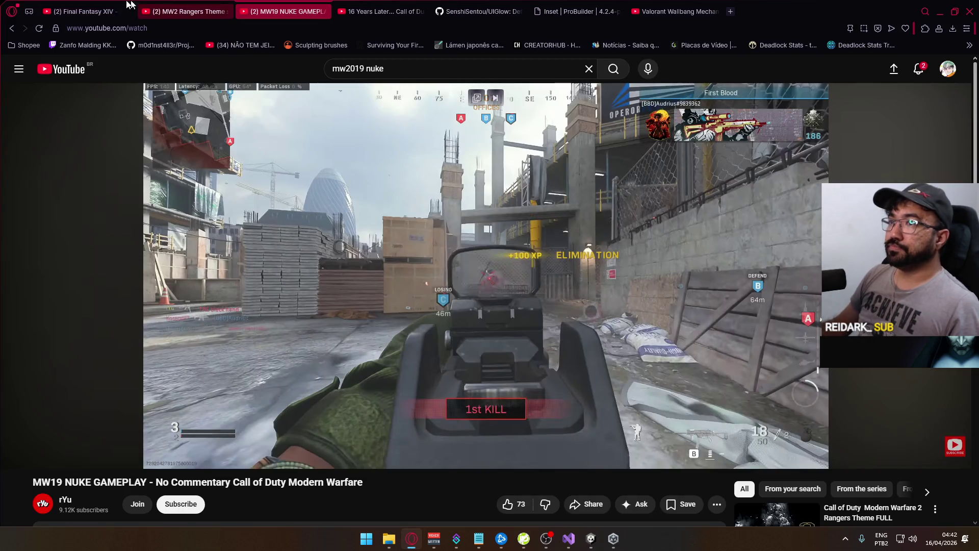
left_click(86, 11)
key("alt+Tab")
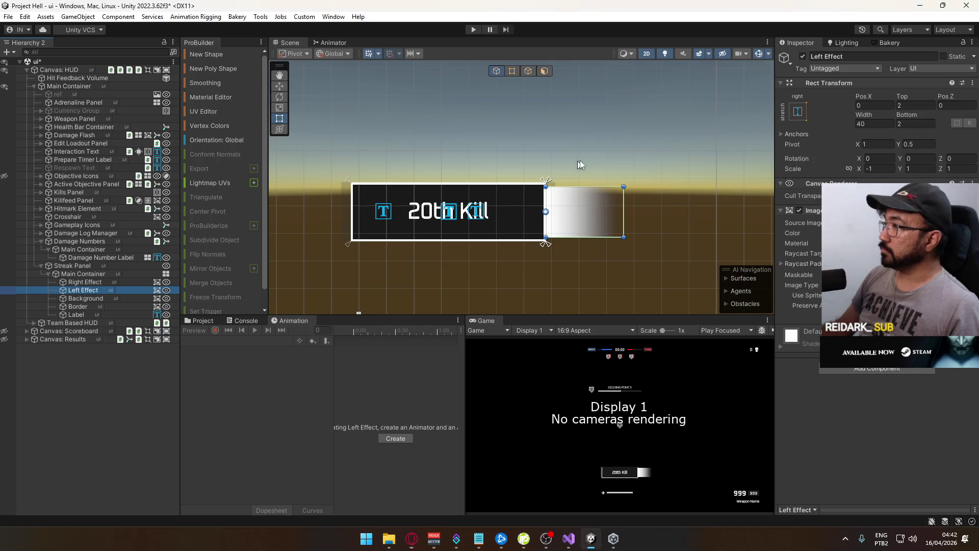
left_click(805, 143)
type("0")
key("Return")
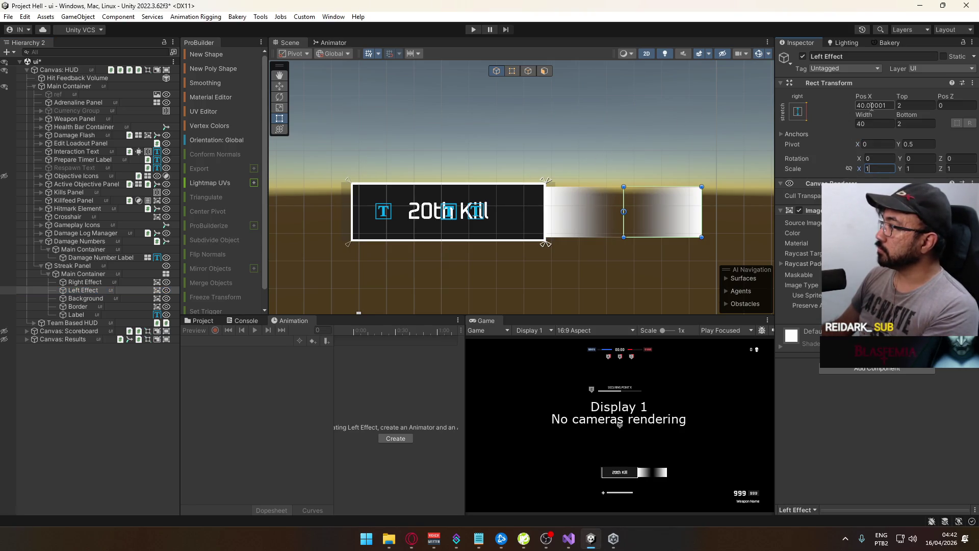
left_click(872, 106)
left_click(798, 111)
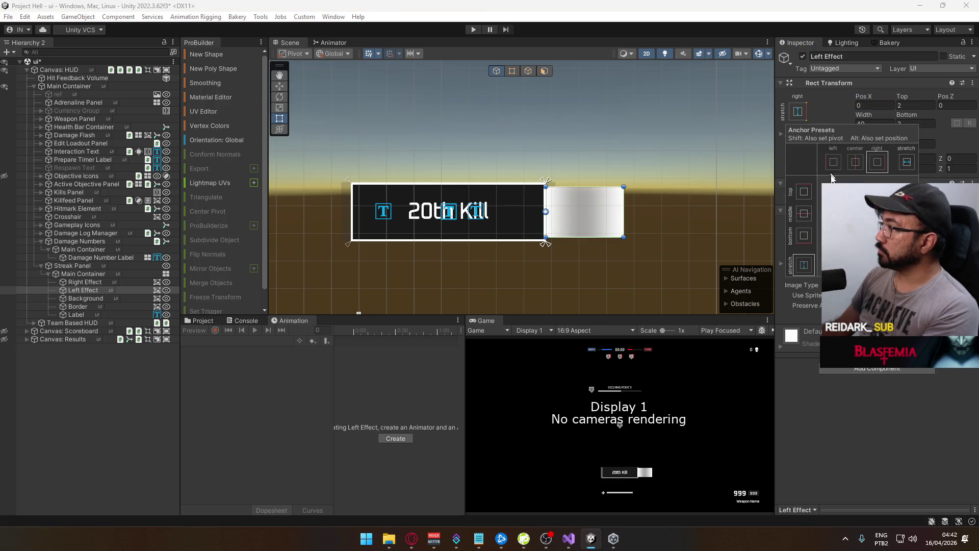
left_click(833, 161)
Step: Set Left Effect's Pivot X to 1 and Pos X to 0 on the banner's left edge
left_click(865, 105)
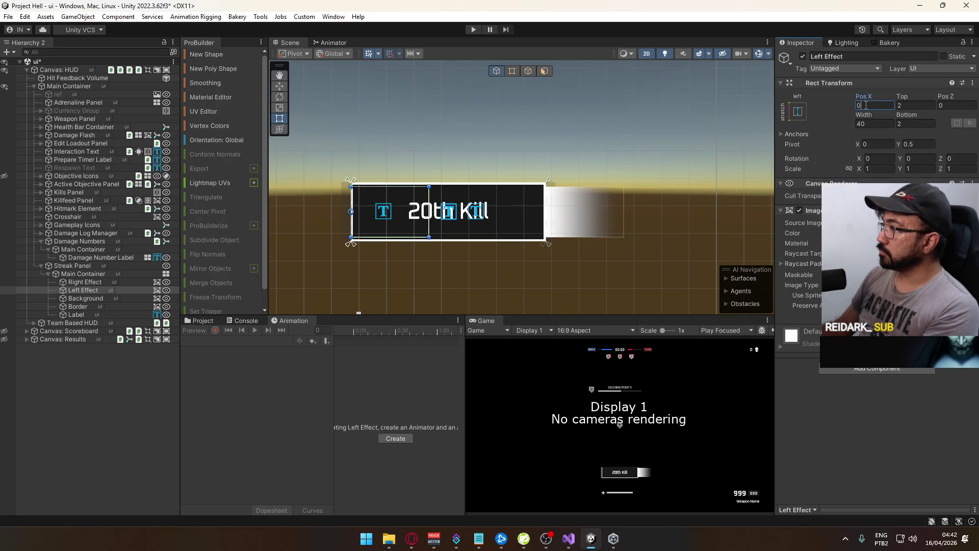
left_click(871, 144)
type("1")
key("Return")
left_click(885, 105)
type("0")
key("Return")
mouse_move(513, 140)
left_mouse_down()
mouse_move(583, 170)
mouse_move(569, 188)
mouse_move(597, 180)
left_mouse_up()
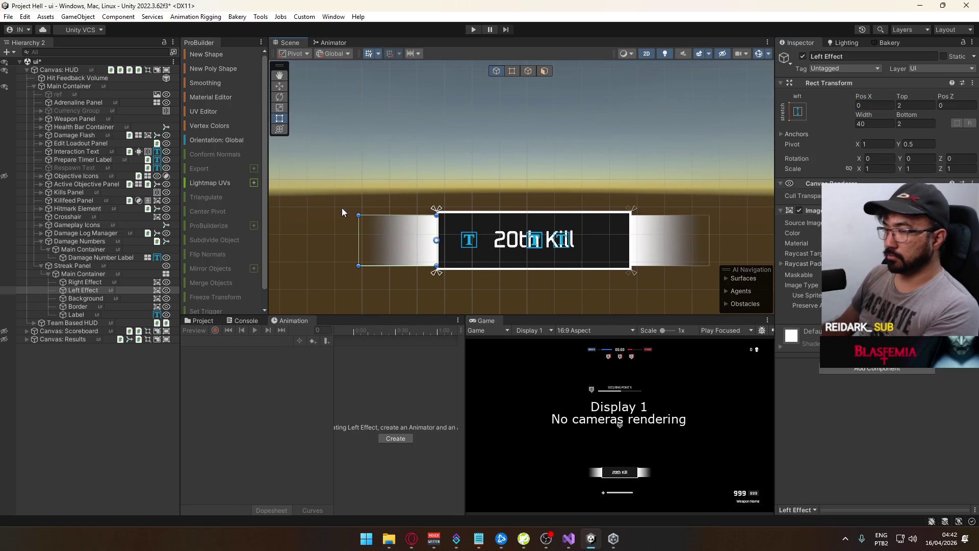
left_click(87, 275)
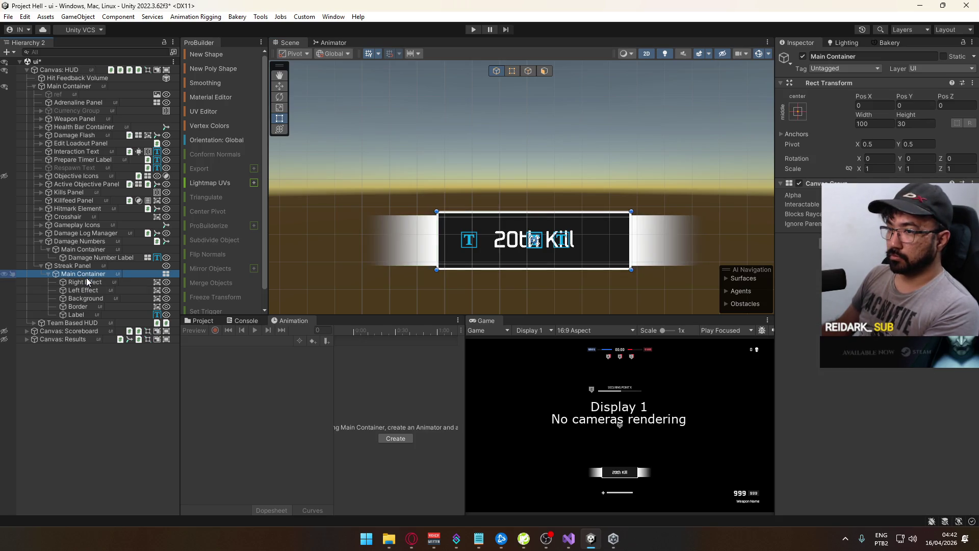
Step: Set the Main Container height to 24, after trying 20 and undoing it
left_click(915, 123)
type("20")
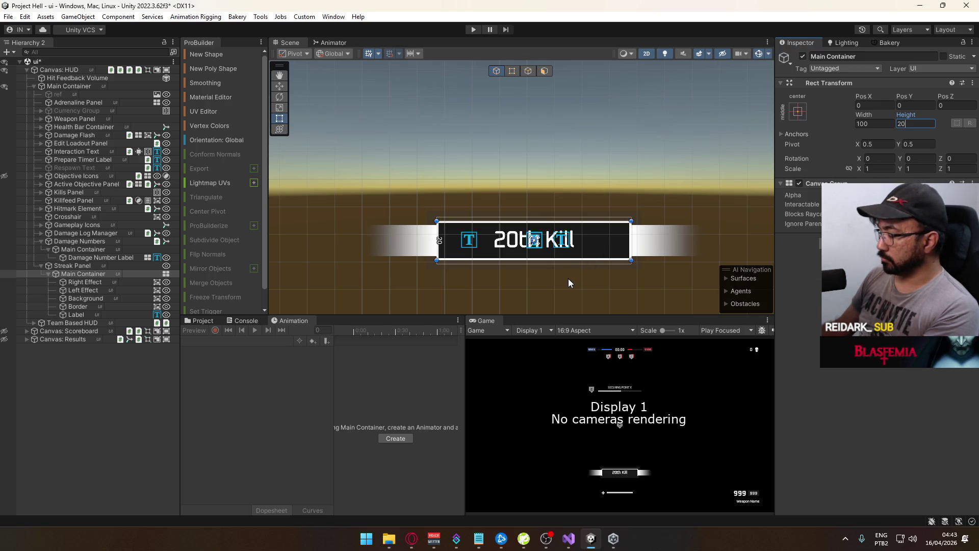
key("ctrl+z")
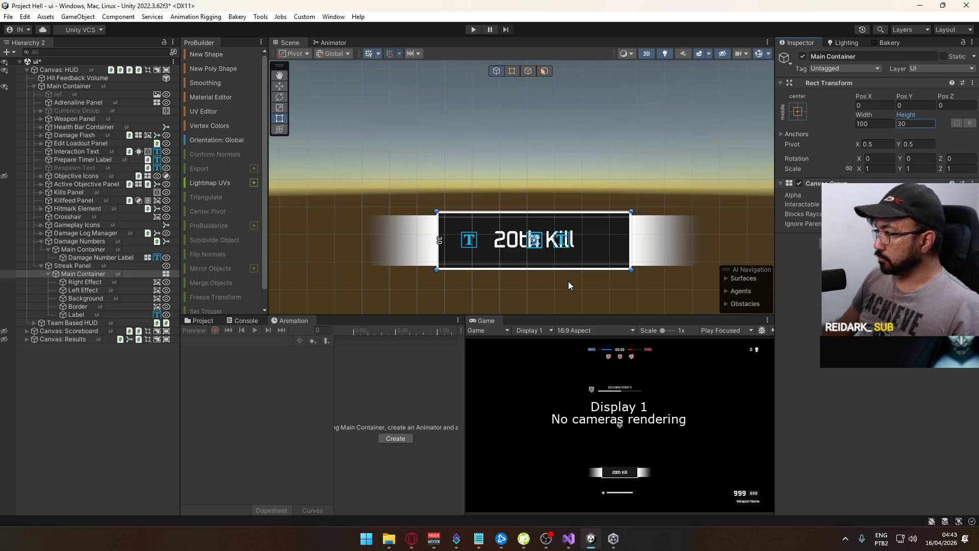
scroll(569, 280, "down", 5)
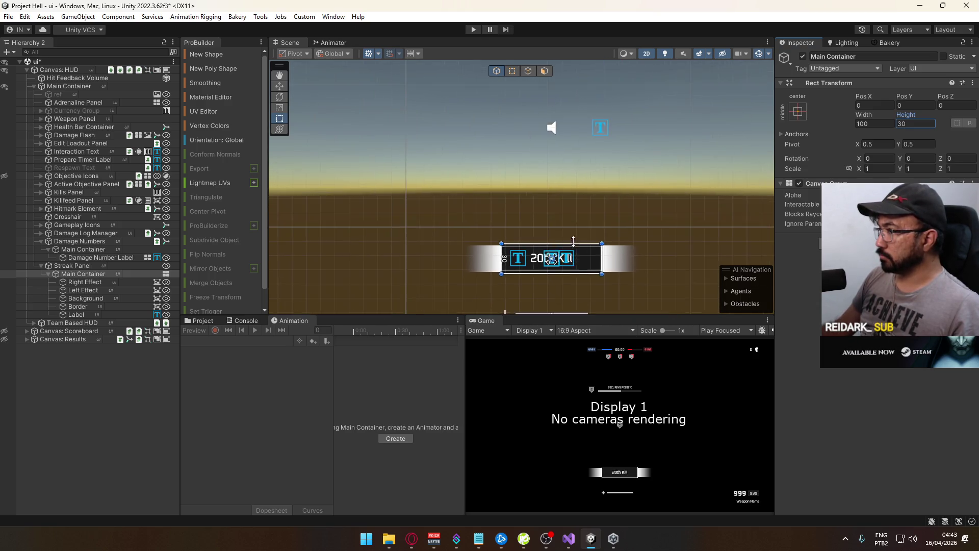
mouse_move(587, 249)
left_mouse_down()
mouse_move(583, 158)
mouse_move(550, 223)
mouse_move(584, 227)
mouse_move(560, 262)
left_mouse_up()
key("f")
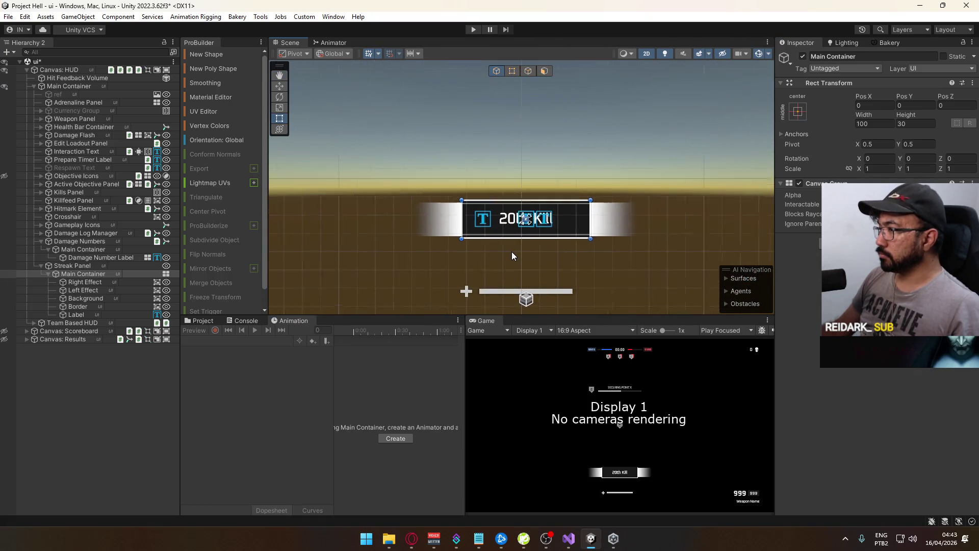
left_click(910, 124)
type("24")
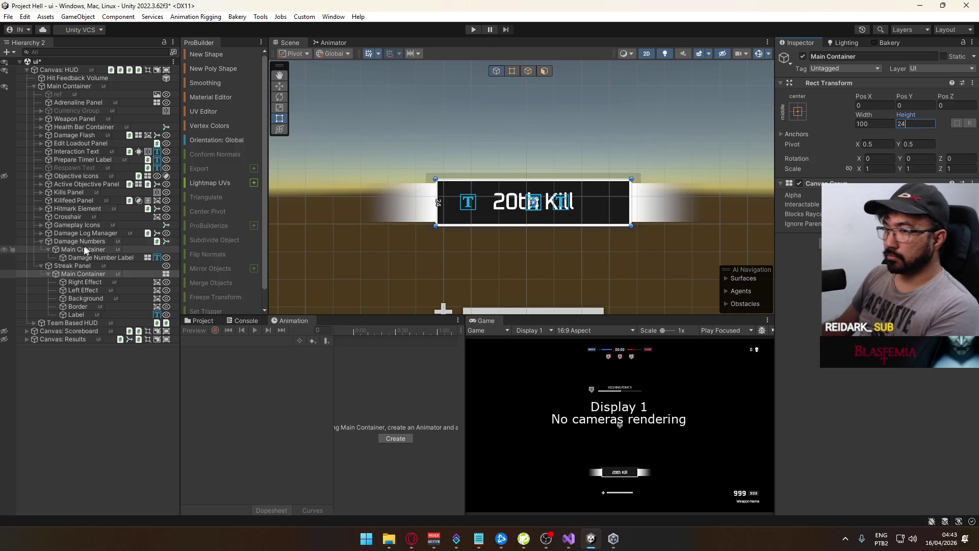
Step: Make the Label fill the container with top and bottom offsets 0 and font size 35
left_click(89, 315)
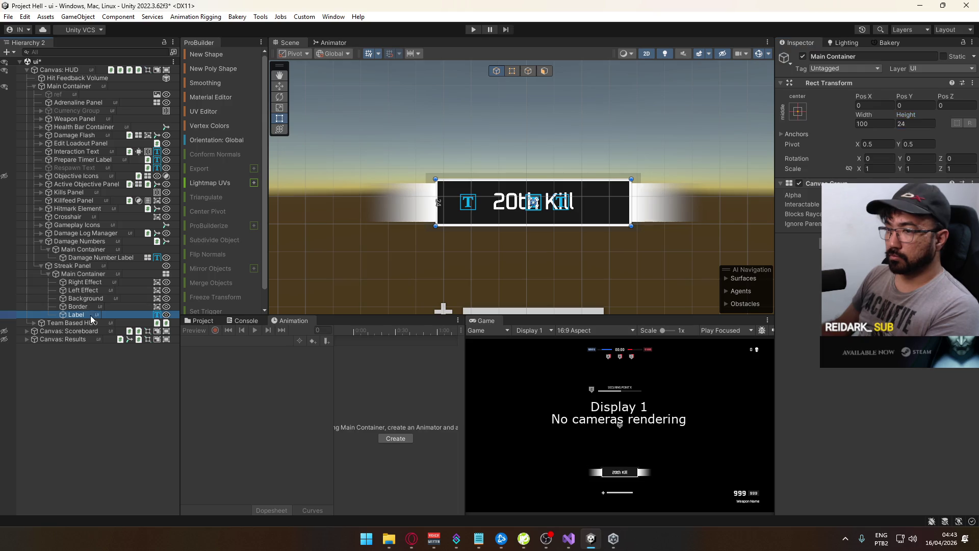
left_click(913, 124)
type("0")
left_click(913, 105)
type("0")
left_click(897, 342)
type("30")
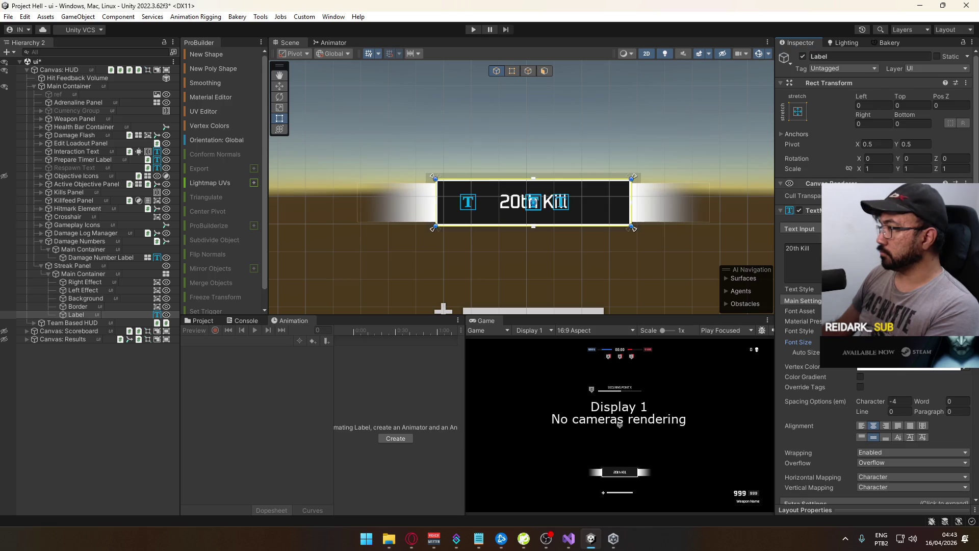
key("BackSpace")
type("5")
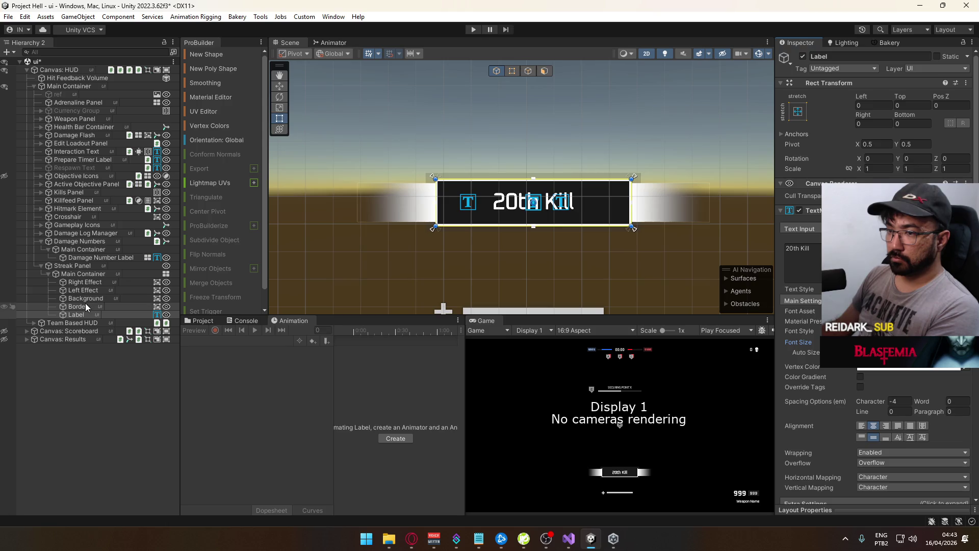
Step: Set the Main Container width to 80 and compare it with the Damage Numbers container
left_click(87, 275)
left_click(881, 123)
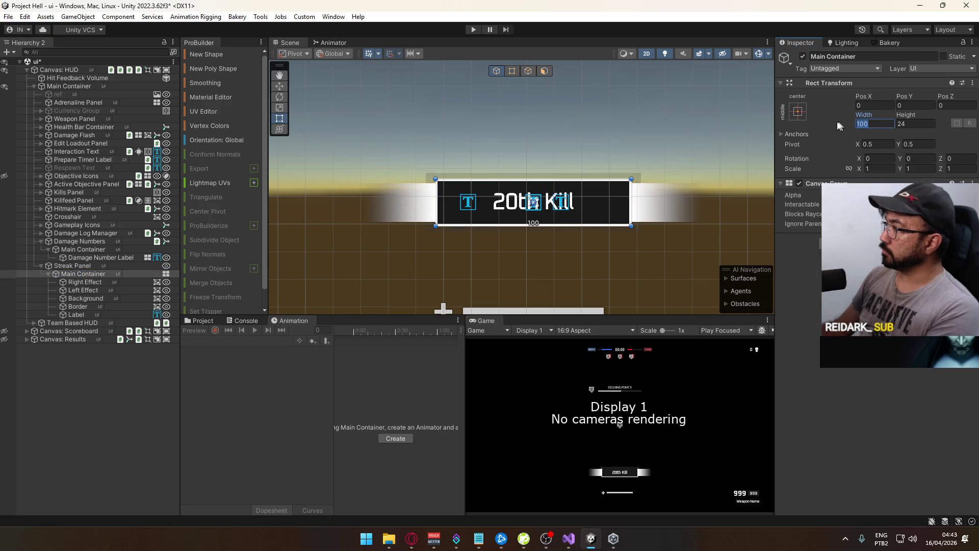
type("80")
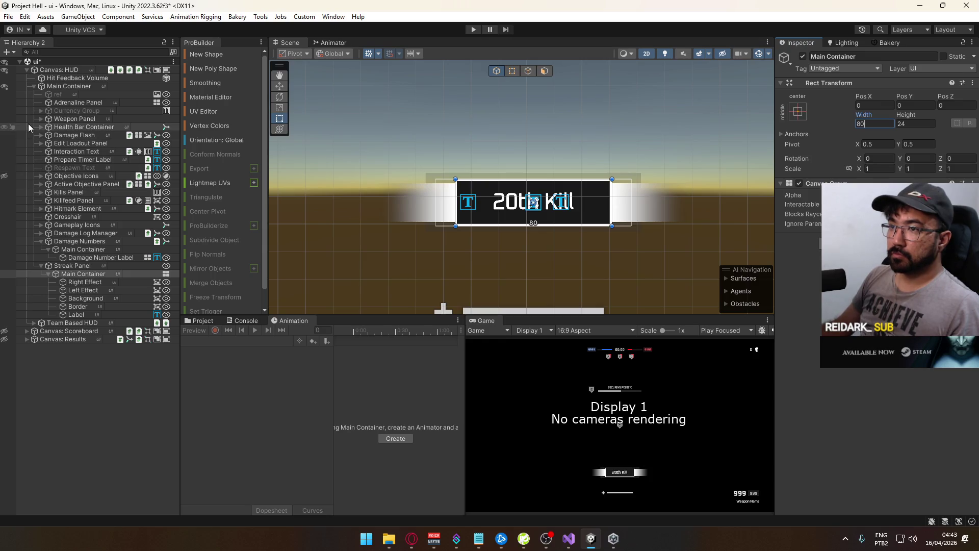
left_click(3, 145)
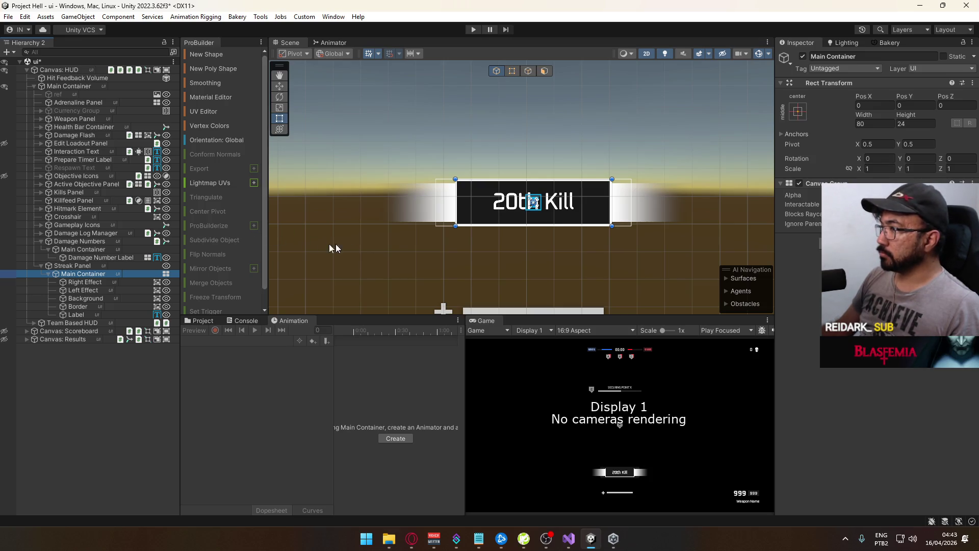
left_click(79, 249)
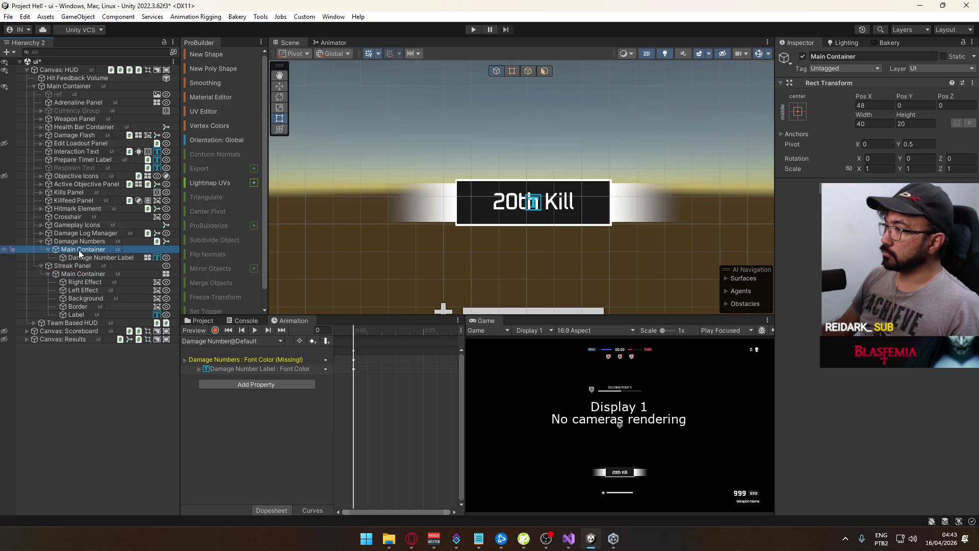
Step: Stretch the Streak Panel across its parent with all edge offsets set to 0
left_click(84, 275)
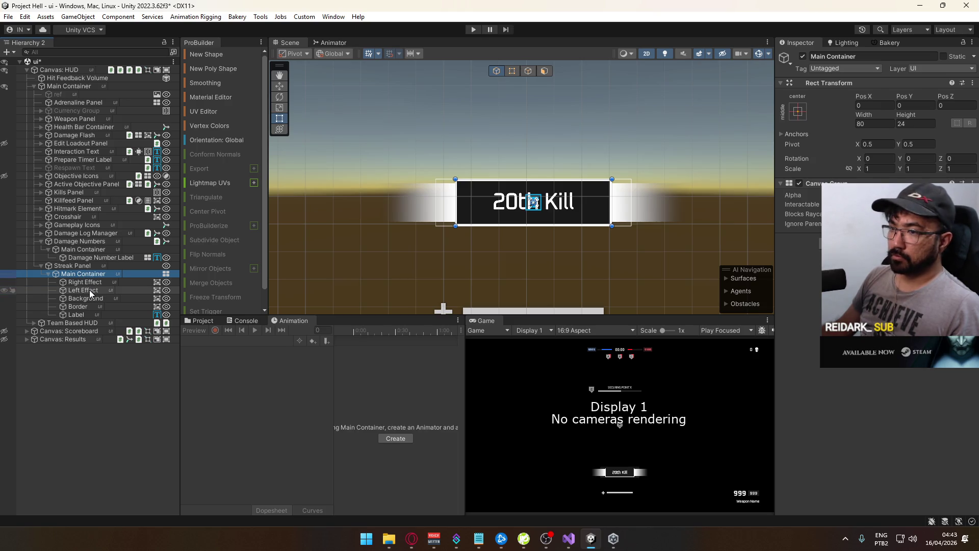
left_click(75, 266)
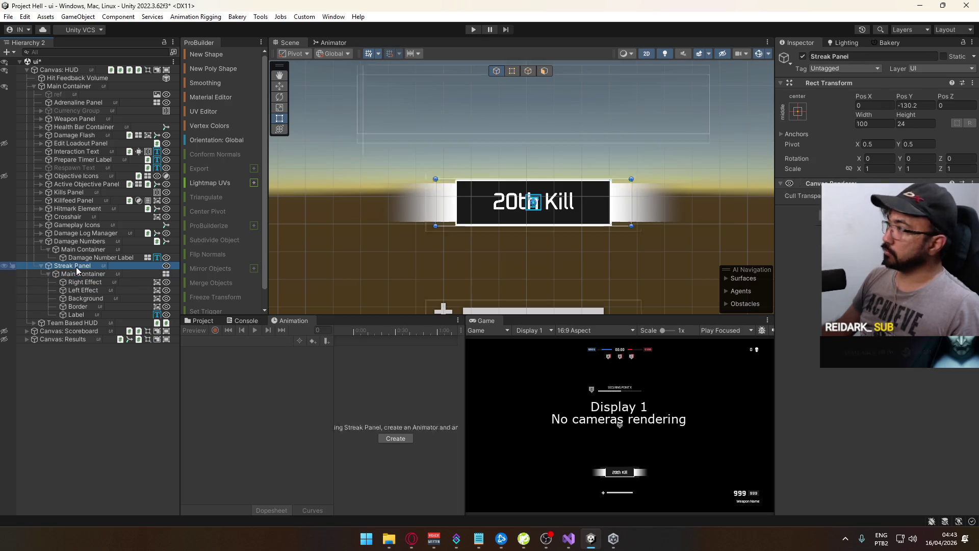
left_click(798, 116)
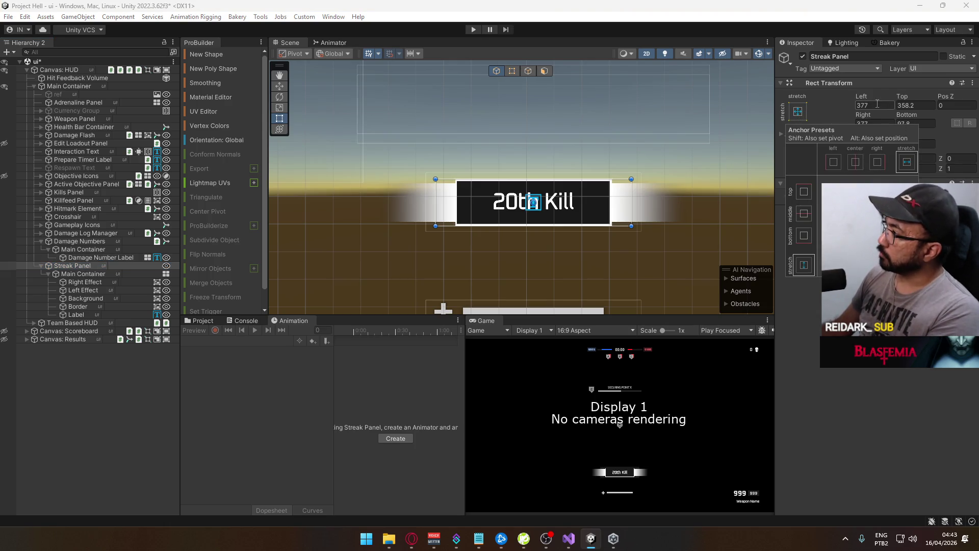
left_click(904, 258)
type("0")
key("Tab")
type("0")
left_click(916, 105)
type("0")
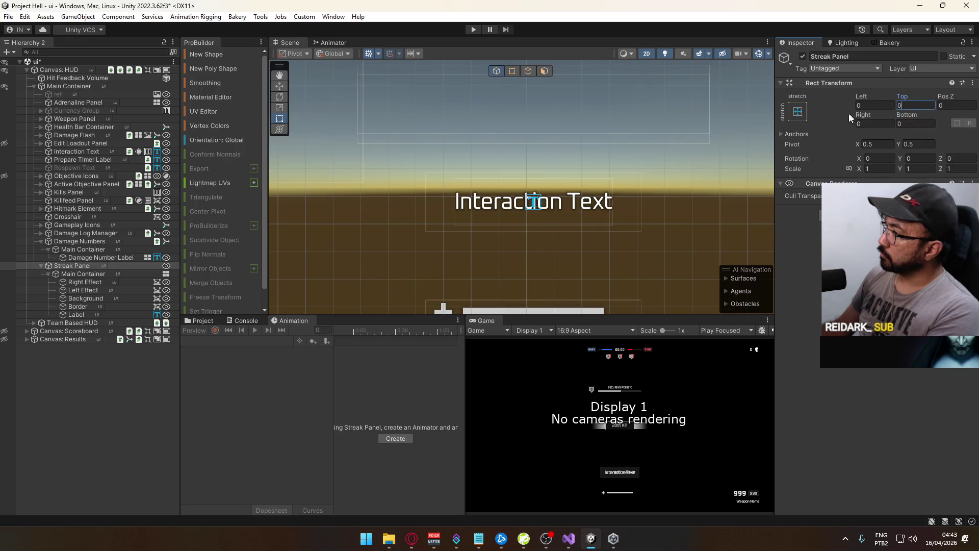
scroll(590, 230, "down", 5)
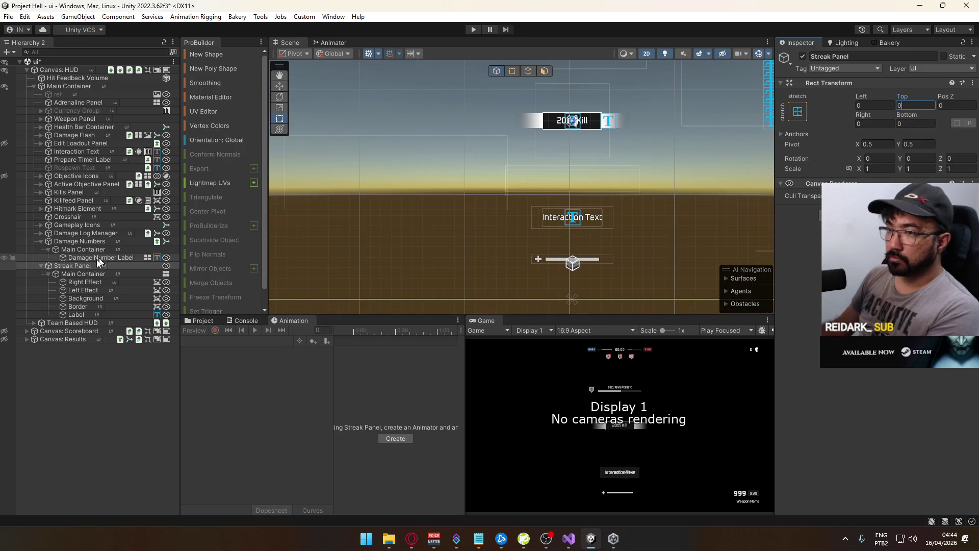
Step: Anchor the Main Container bottom-centre and set its Pos Y to 110
left_click(66, 276)
left_click(808, 115)
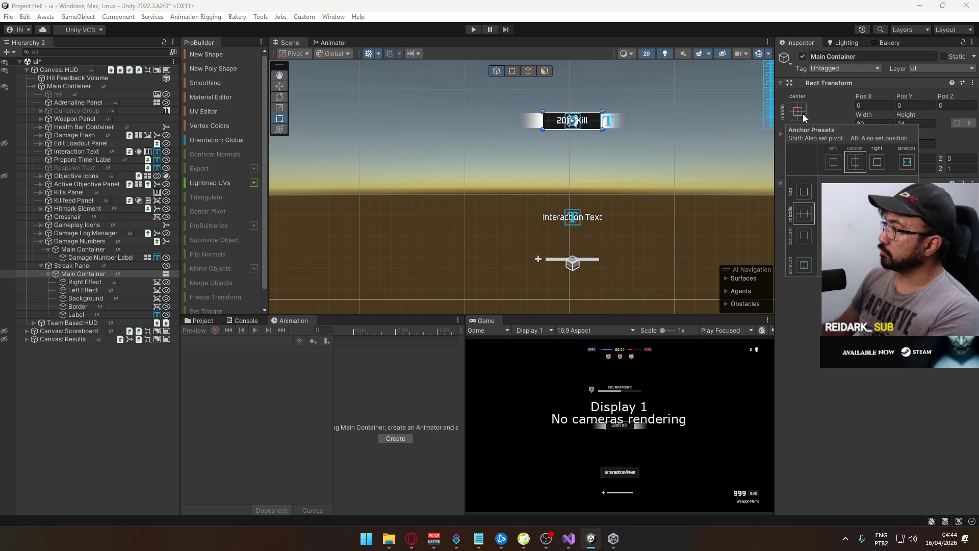
left_click(799, 112)
left_click(804, 236)
mouse_move(904, 96)
left_mouse_down()
mouse_move(415, 198)
mouse_move(442, 191)
left_mouse_up()
key("BackSpace")
key("BackSpace")
key("BackSpace")
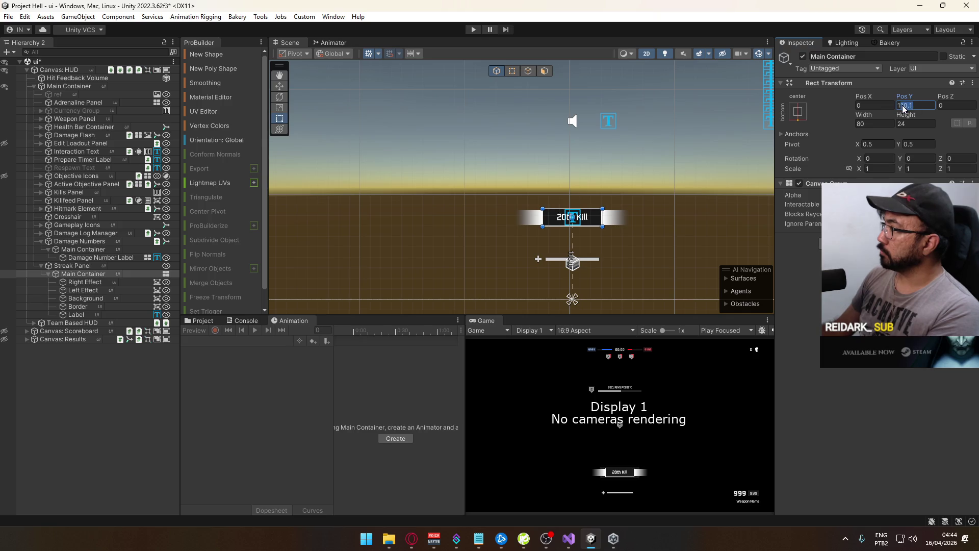
type("0")
key("Return")
key("f")
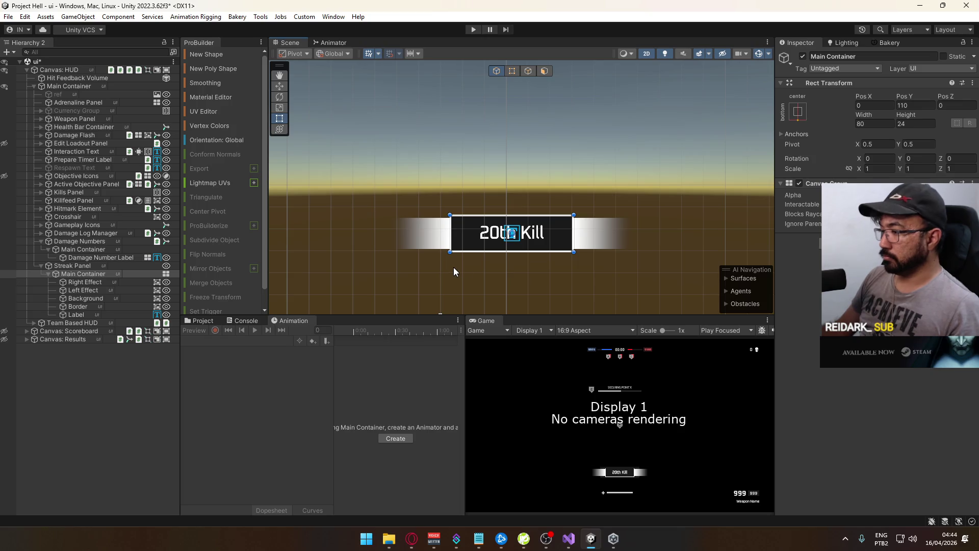
left_click(103, 283)
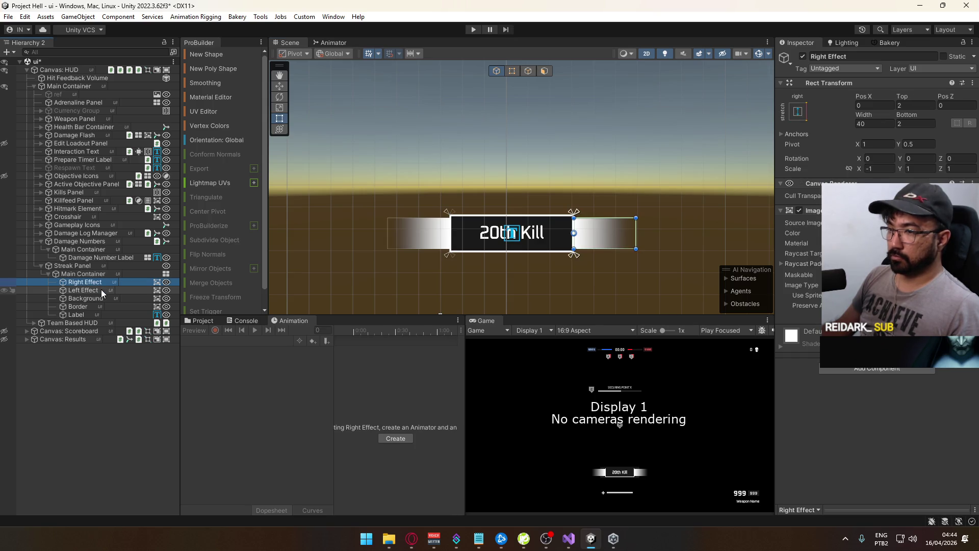
Step: Tint the selected side glows and border red in the colour picker
left_click(101, 289, "ctrl")
left_click(99, 299, "ctrl")
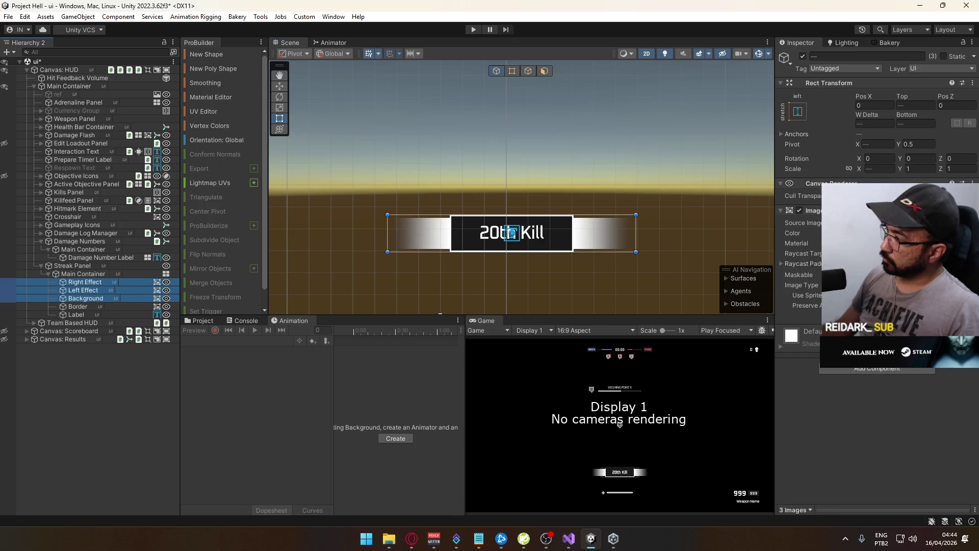
left_click(84, 305)
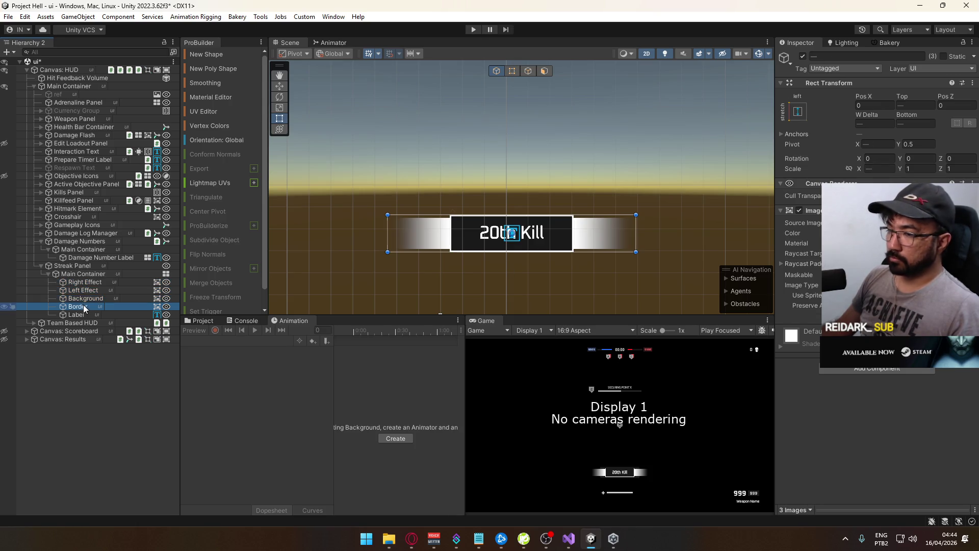
left_click(90, 289, "ctrl")
left_click(84, 282, "ctrl")
left_click(897, 232)
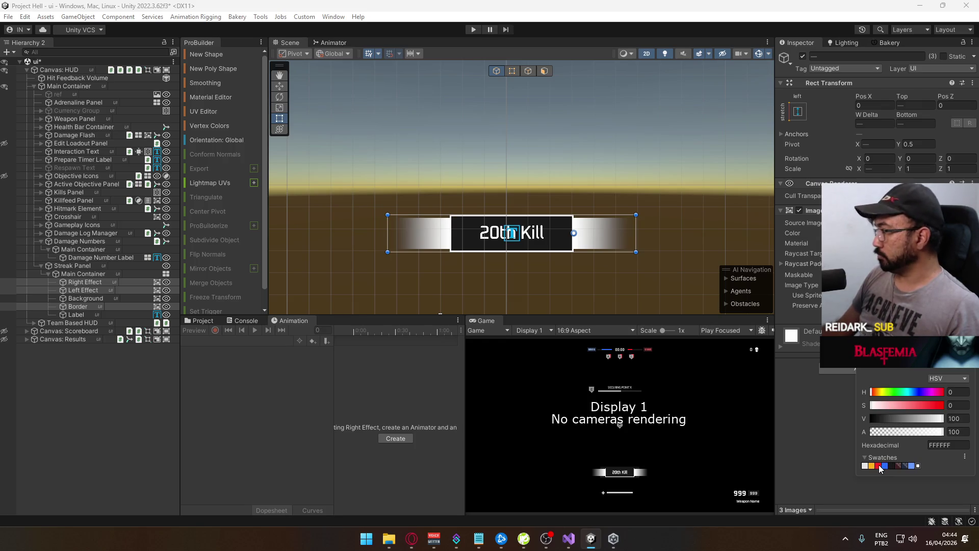
left_click(879, 466)
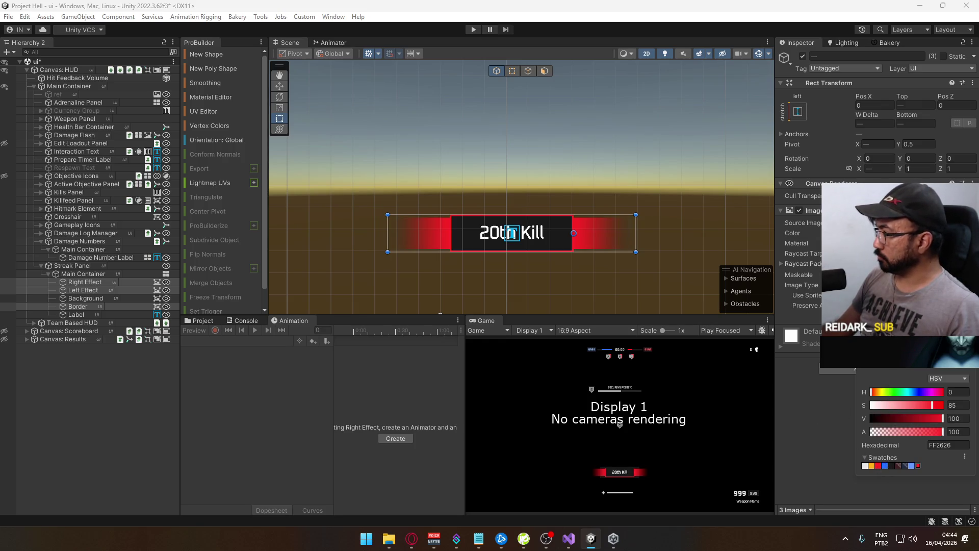
left_click(928, 405)
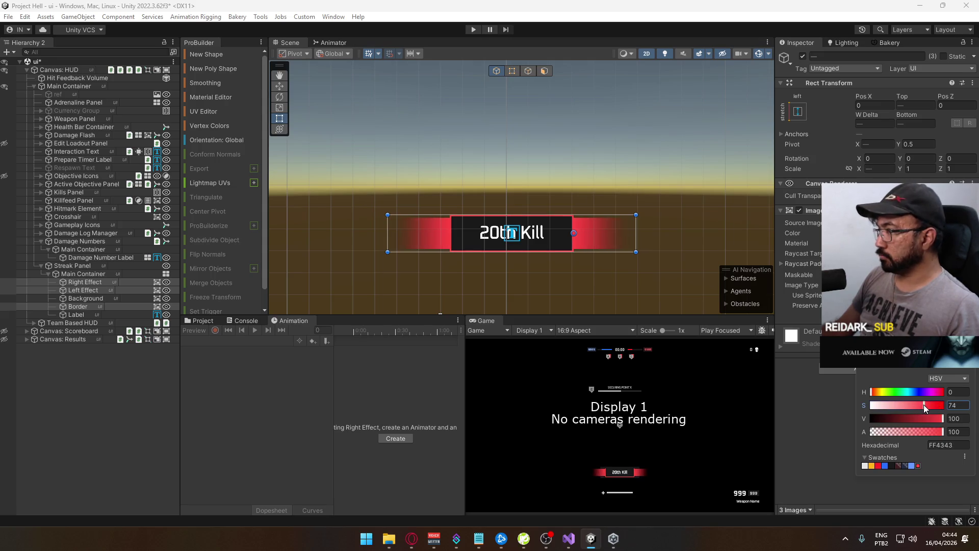
key("alt+Tab")
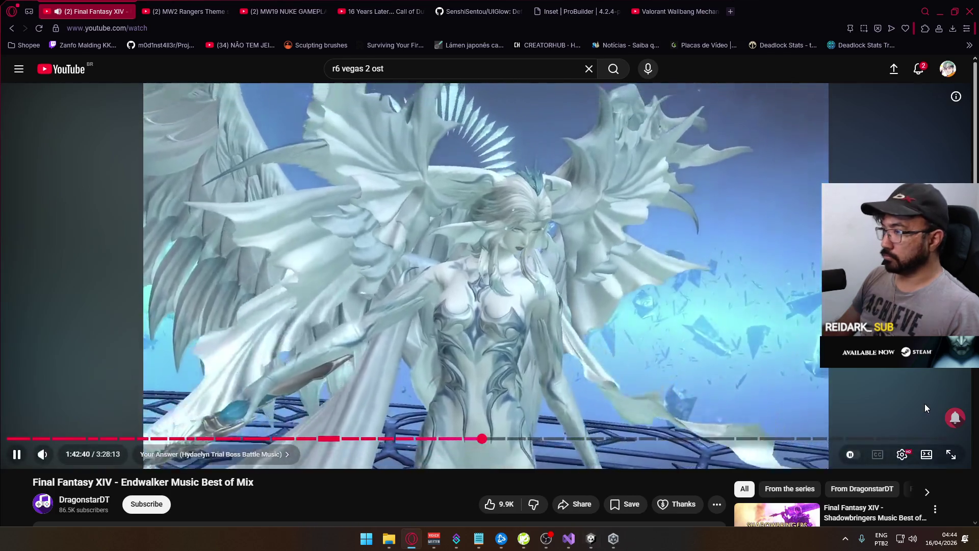
key("alt+Tab")
left_click(867, 232)
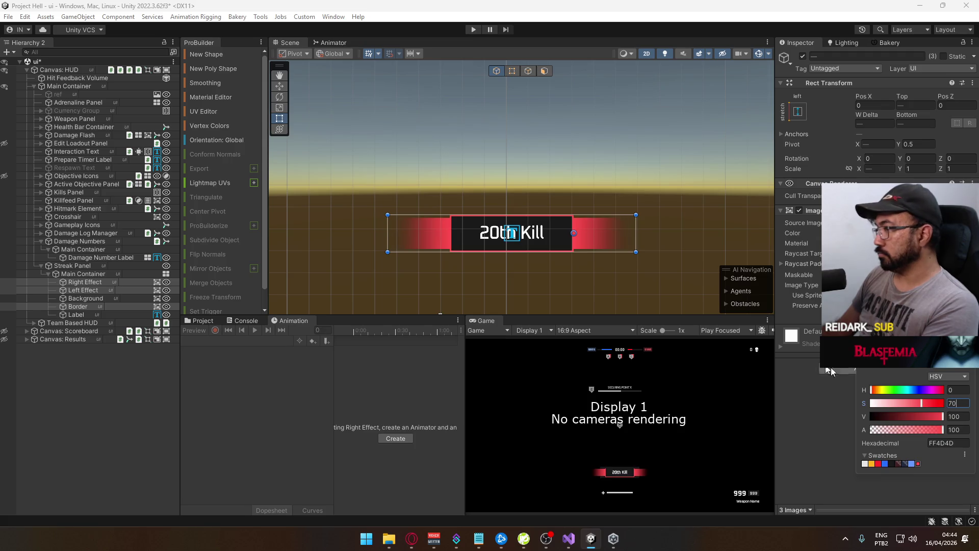
Step: Set both side glows to a darker red: saturation 70, value 70, alpha 100
left_click(106, 290)
left_click(106, 290)
left_click(92, 283)
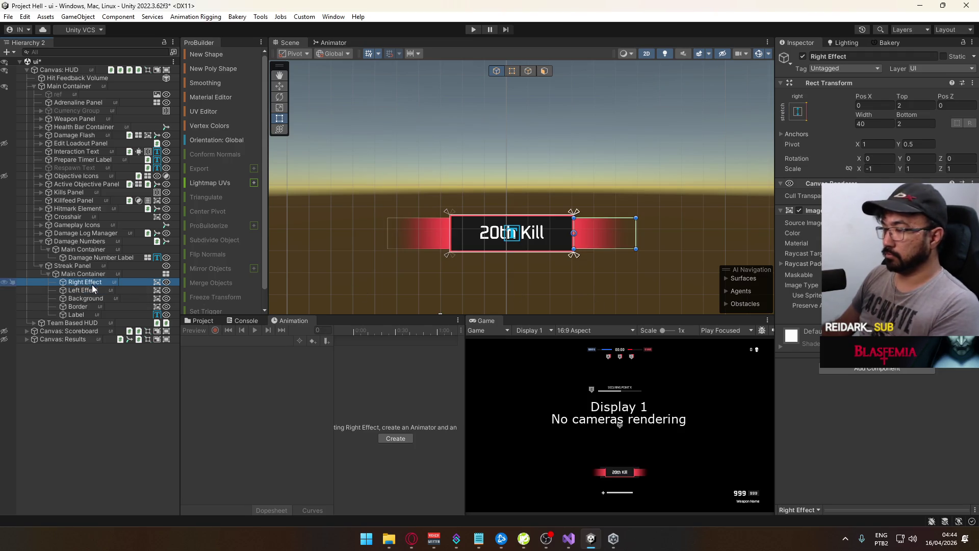
left_click(91, 288, "ctrl")
left_click(867, 233)
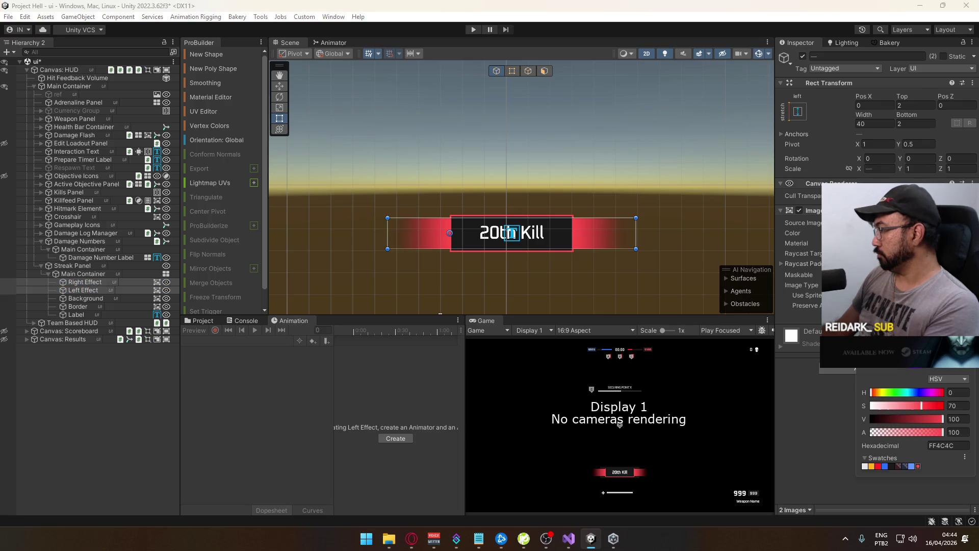
left_click_drag(945, 420, 922, 420)
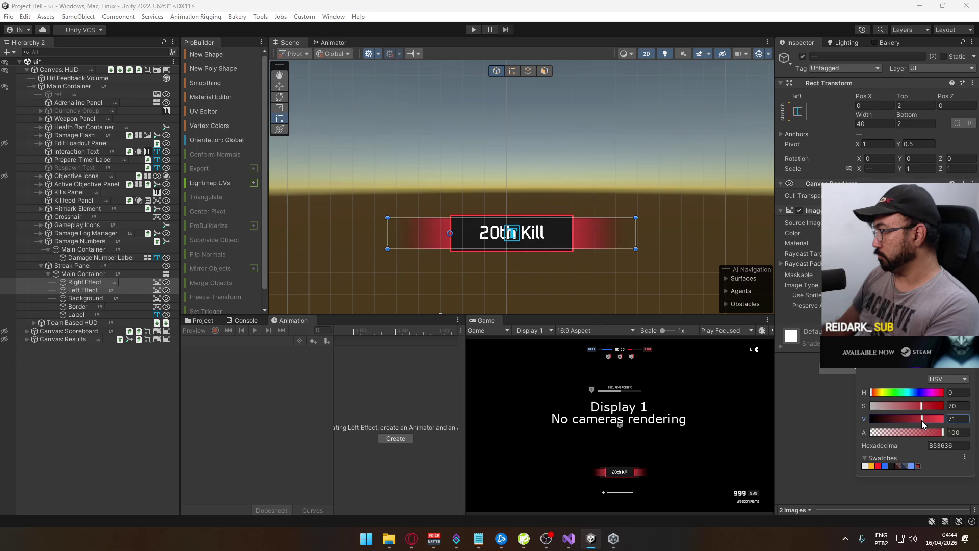
left_click(947, 419)
type("70")
mouse_move(932, 405)
left_mouse_down()
mouse_move(912, 406)
mouse_move(923, 406)
left_mouse_up()
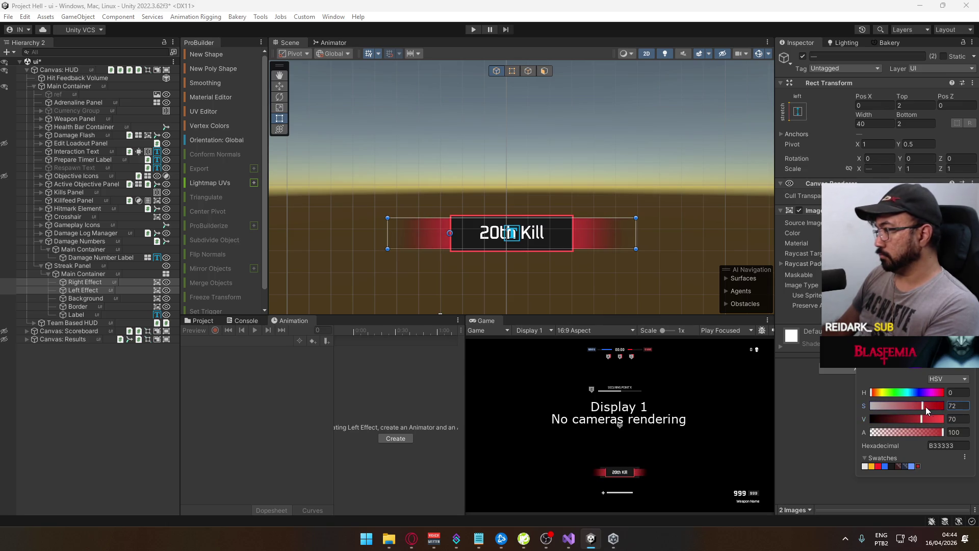
left_click(951, 406)
type("70")
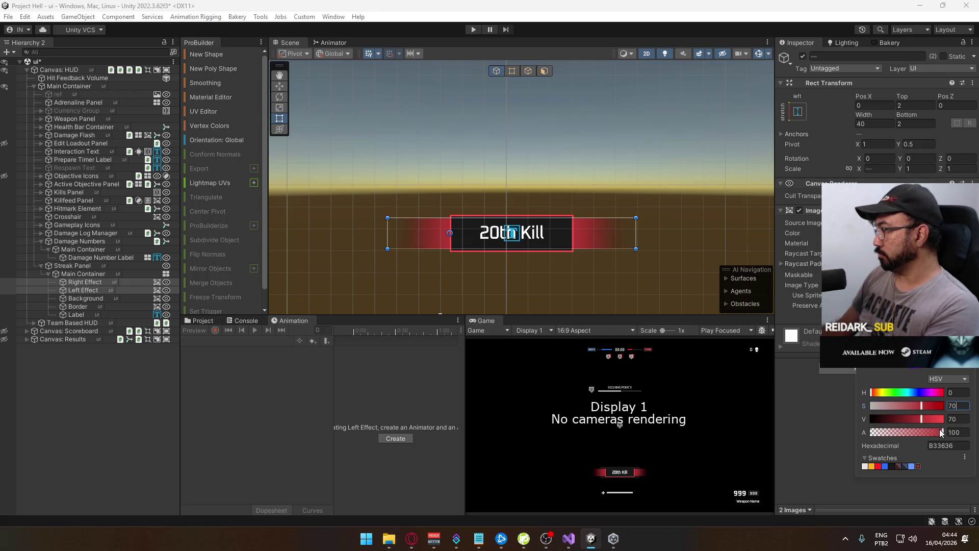
mouse_move(906, 434)
left_mouse_down()
mouse_move(848, 433)
mouse_move(923, 432)
mouse_move(849, 430)
mouse_move(907, 435)
left_mouse_up()
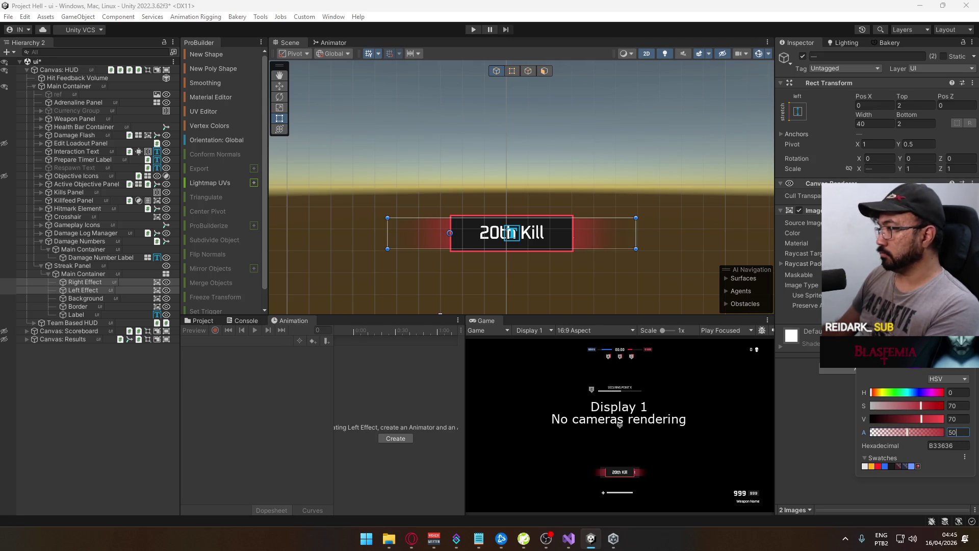
type("100")
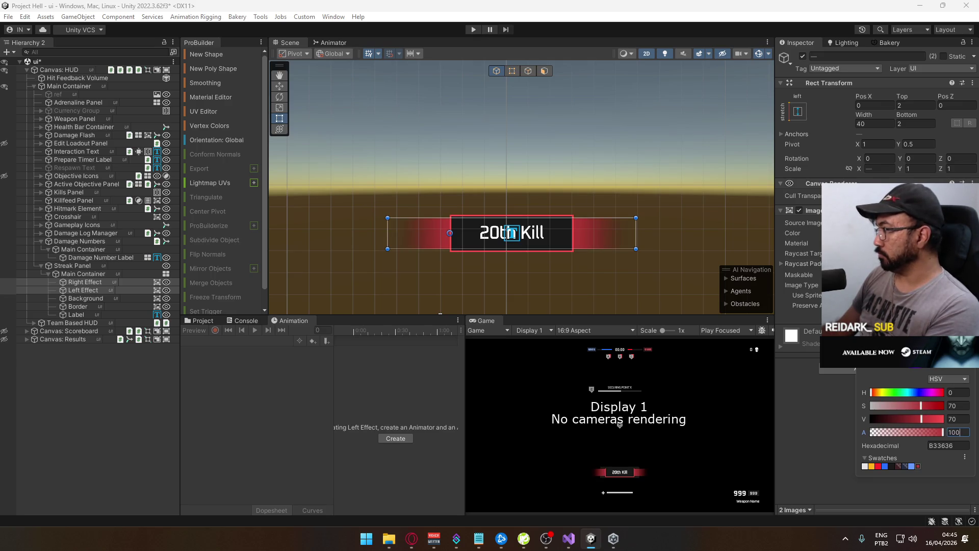
key("Return")
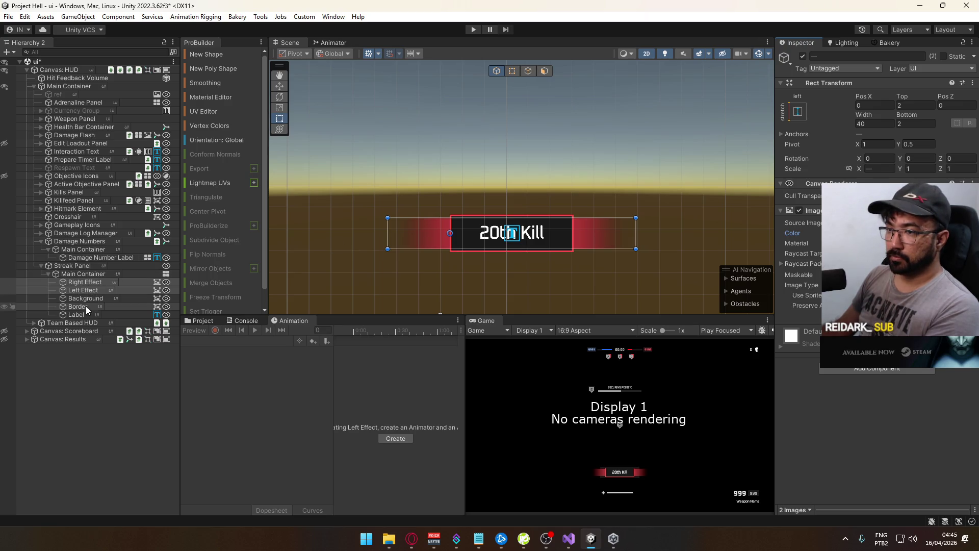
Step: Turn the 20th Kill label's vertex colour red (FF2626)
left_click(81, 314)
left_click(917, 367)
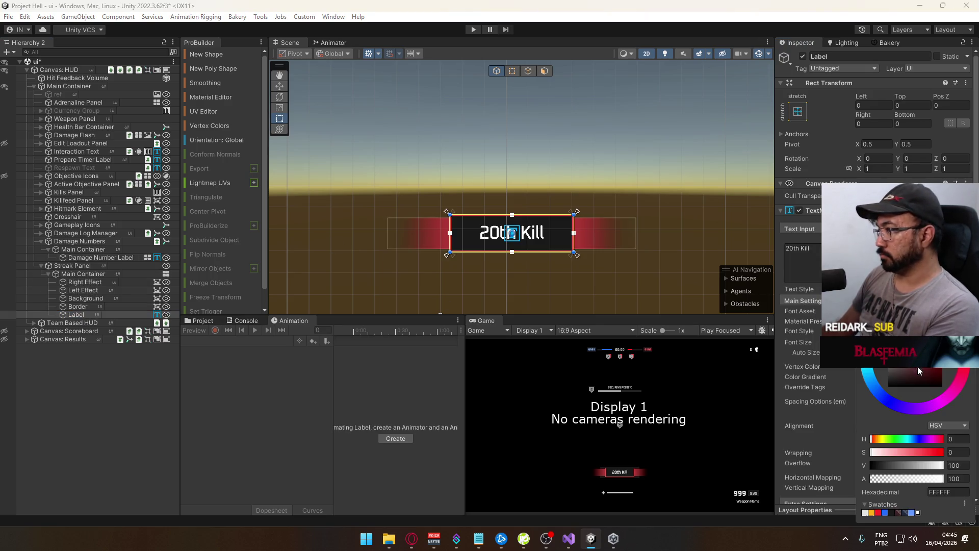
left_click(932, 452)
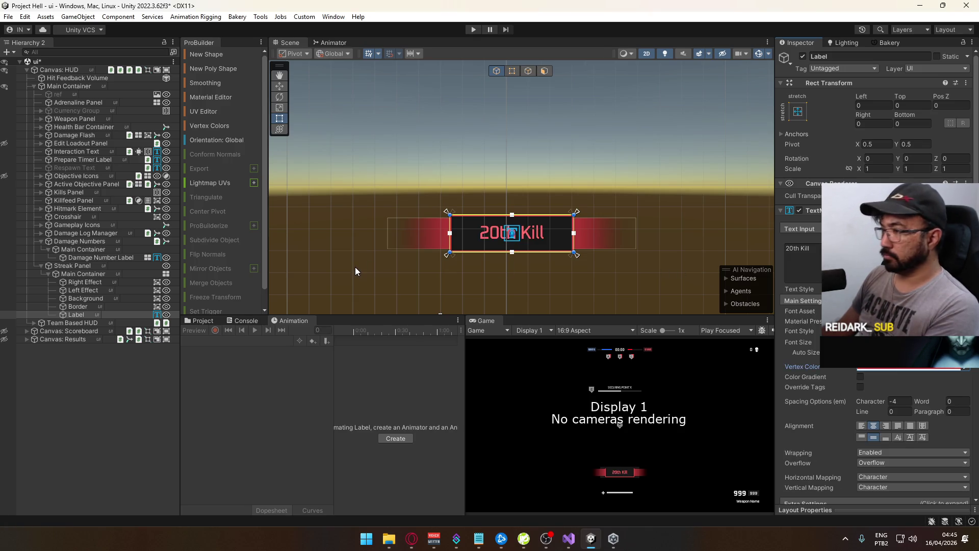
left_click(84, 274)
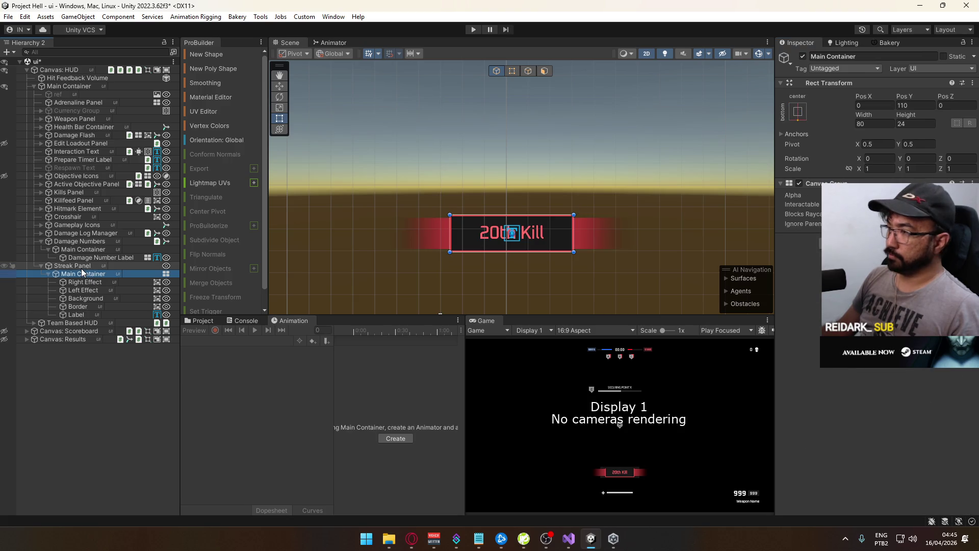
left_click(81, 267)
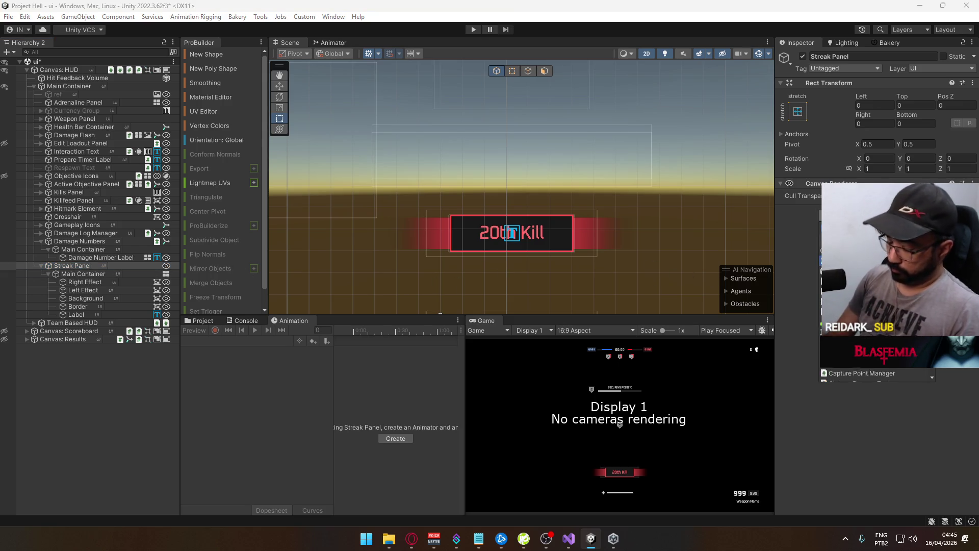
Step: Add an Animator component to the Streak Panel and go to the UI animations folder
key("Return")
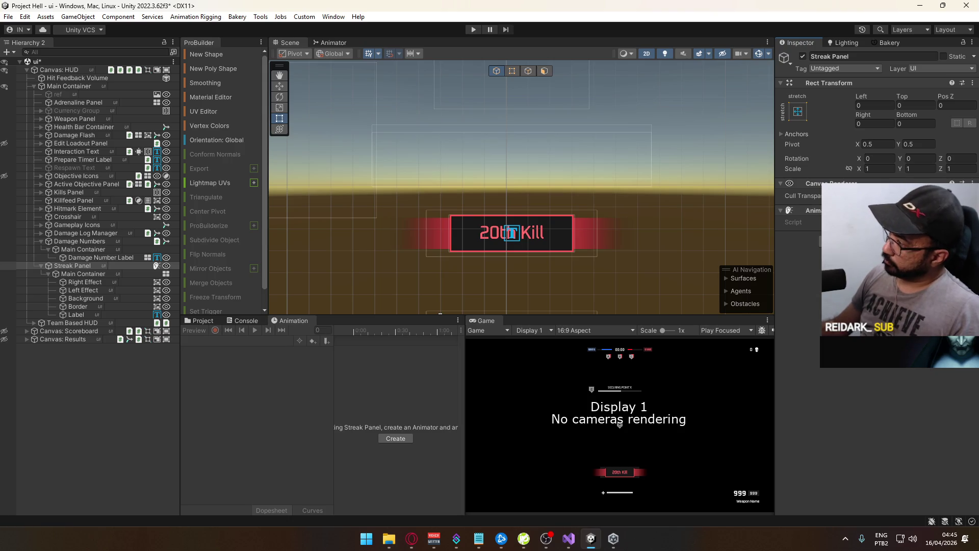
key("ctrl+z")
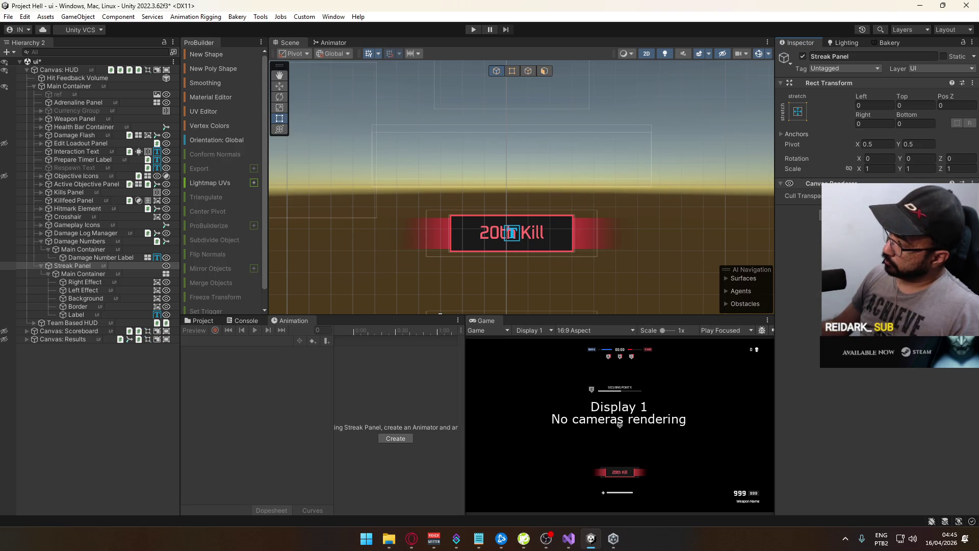
key("ctrl+y")
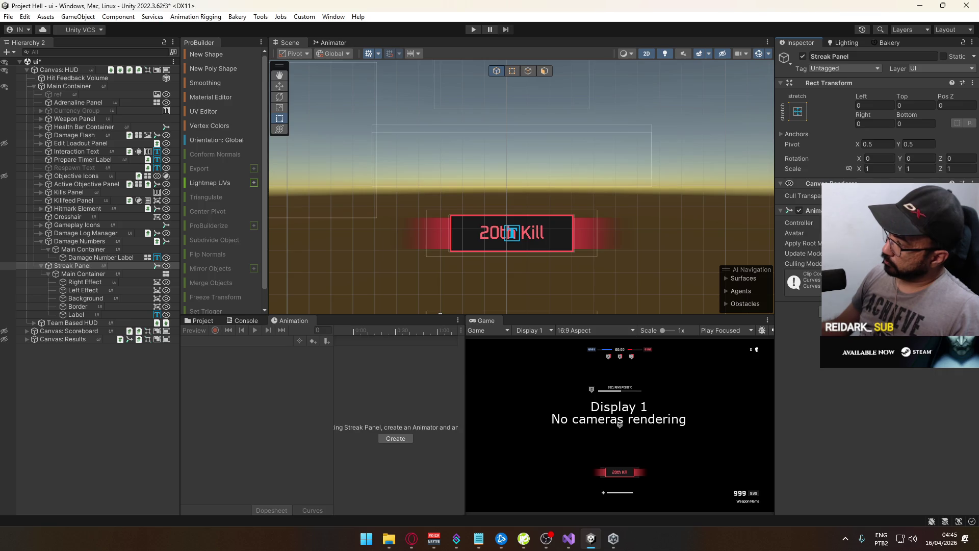
left_click(200, 320)
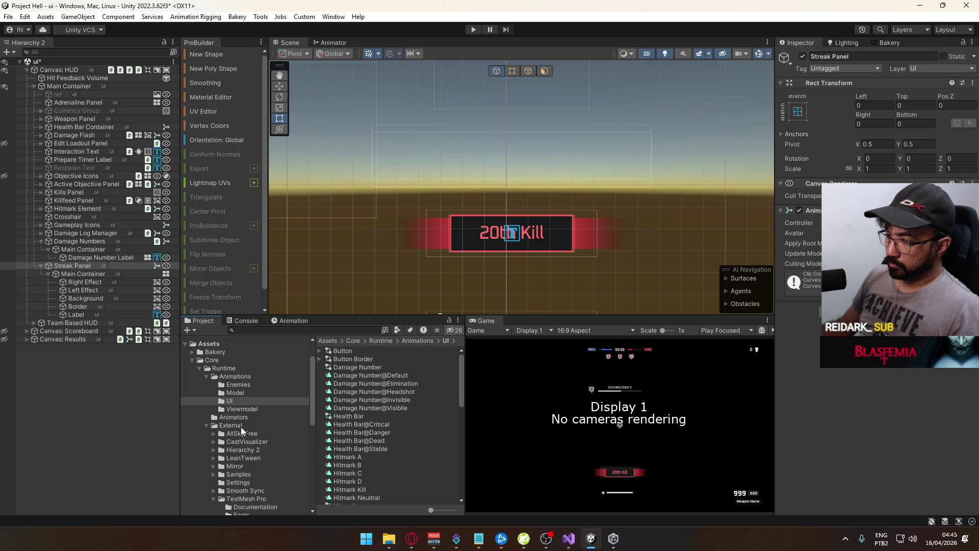
left_click(207, 425)
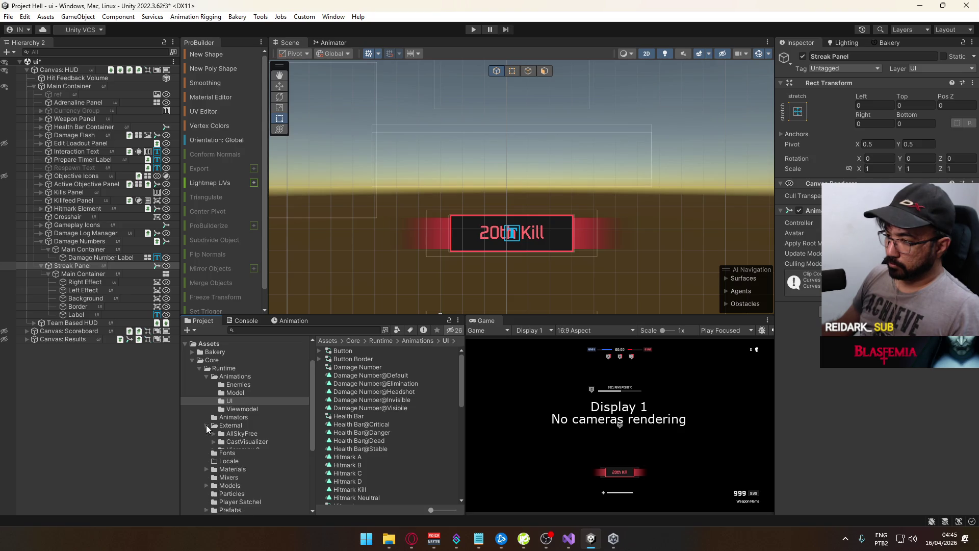
left_click(246, 416)
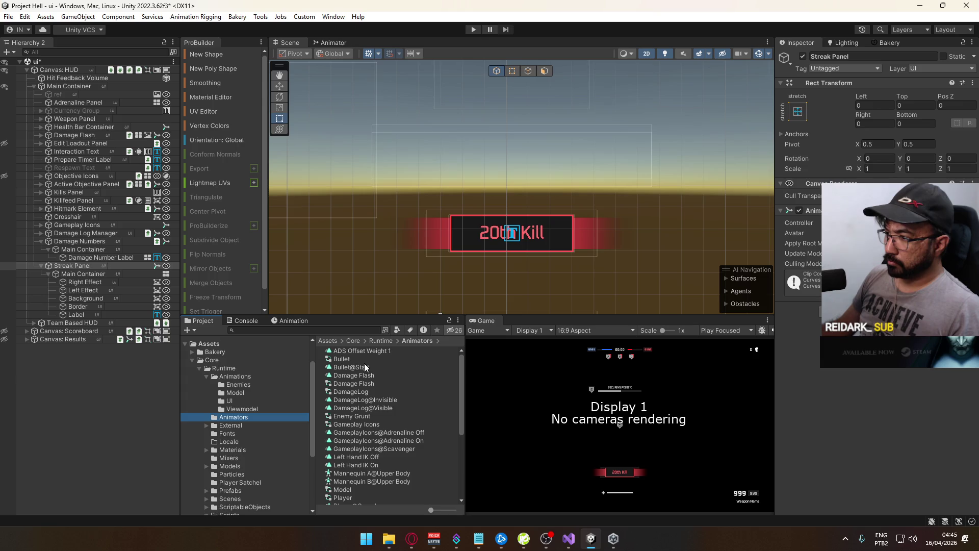
scroll(384, 395, "down", 5)
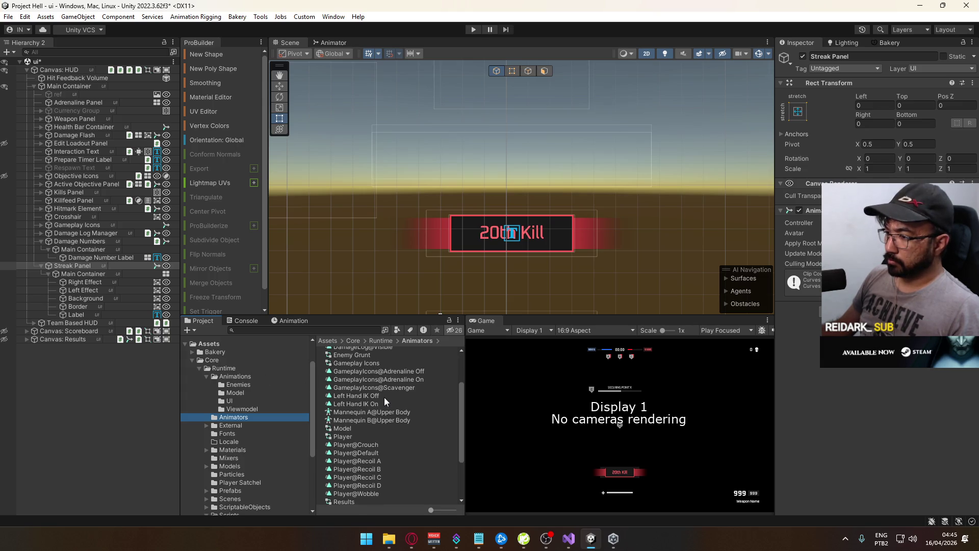
left_click(230, 401)
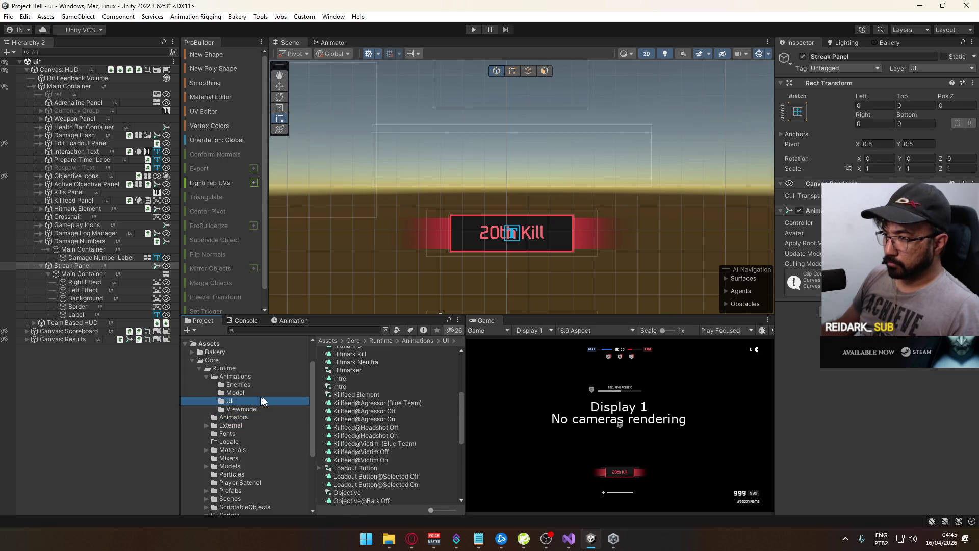
Step: Create a 'Streaks' animator controller and assign it to the Streak Panel
right_click(374, 400)
mouse_move(424, 91)
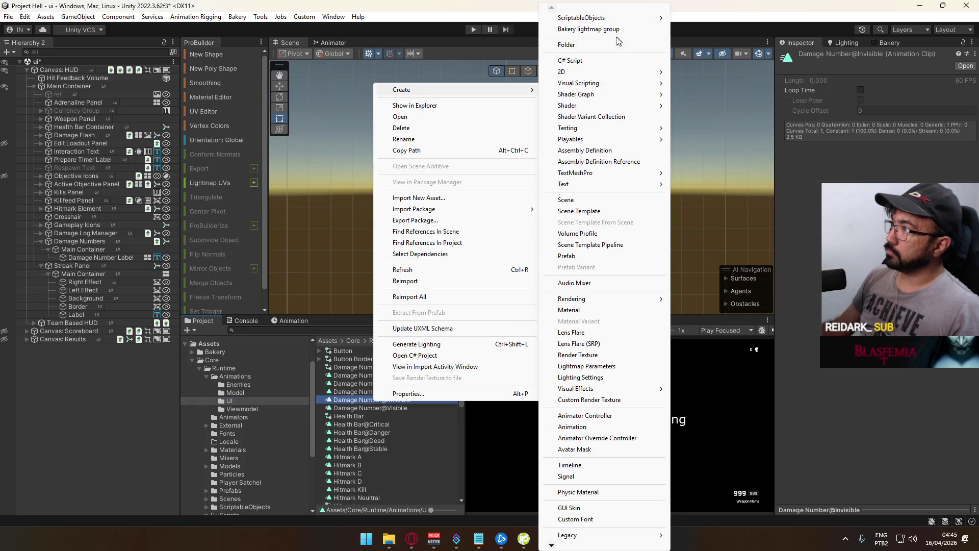
left_click(591, 415)
type("Streaks")
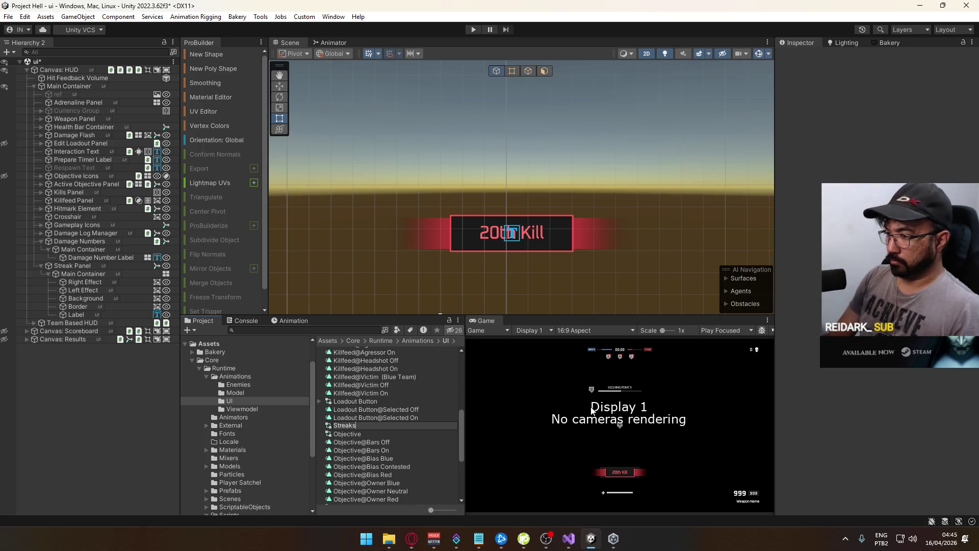
key("Return")
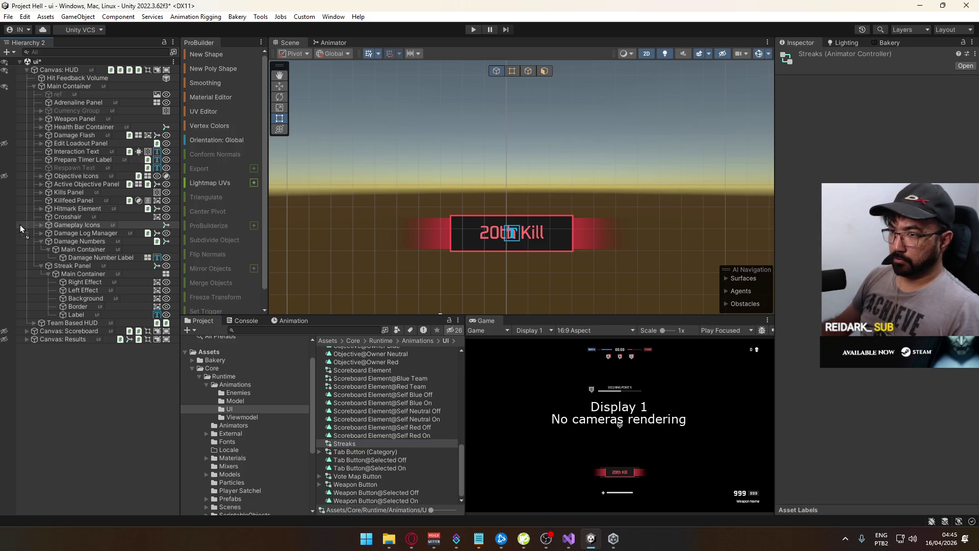
left_click_drag(100, 265, 148, 265)
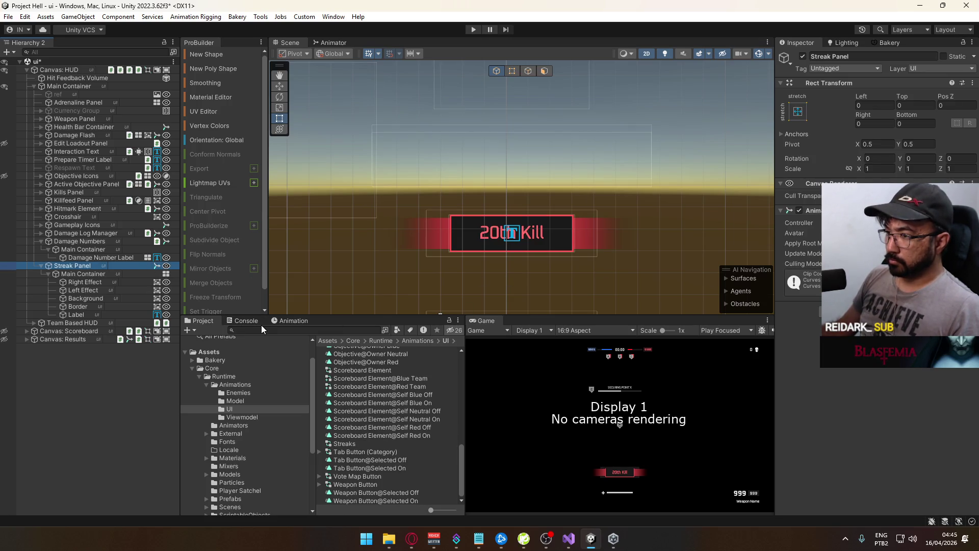
Step: Create an animation clip named 'Streak@Start' in the UI animations folder
left_click(366, 378)
right_click(365, 380)
mouse_move(449, 71)
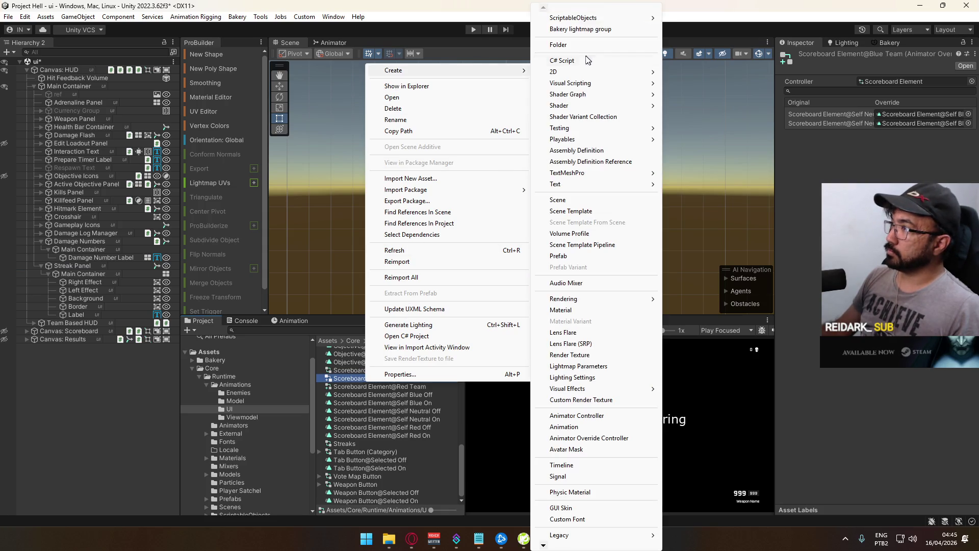
left_click(591, 429)
type("Start")
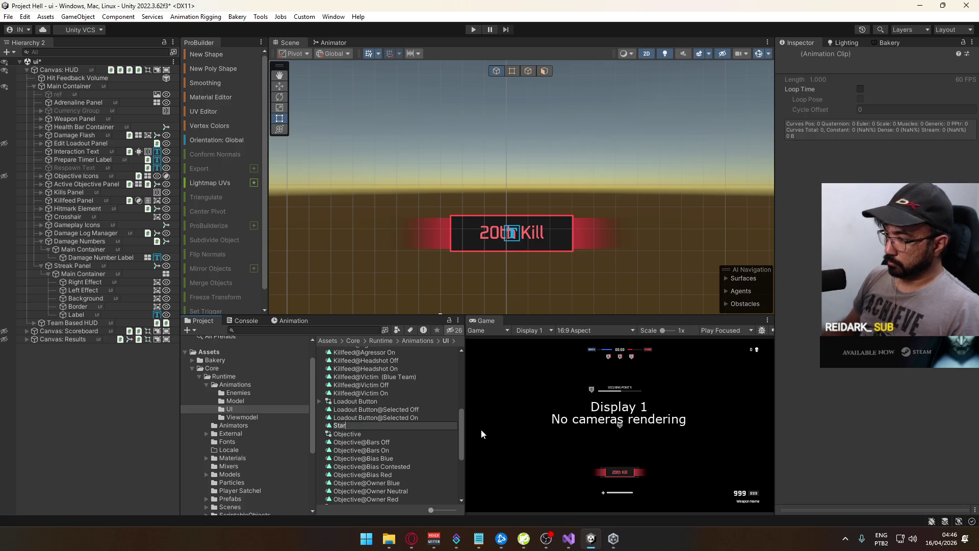
key("ctrl+a")
type("Streak@Start")
key("Return")
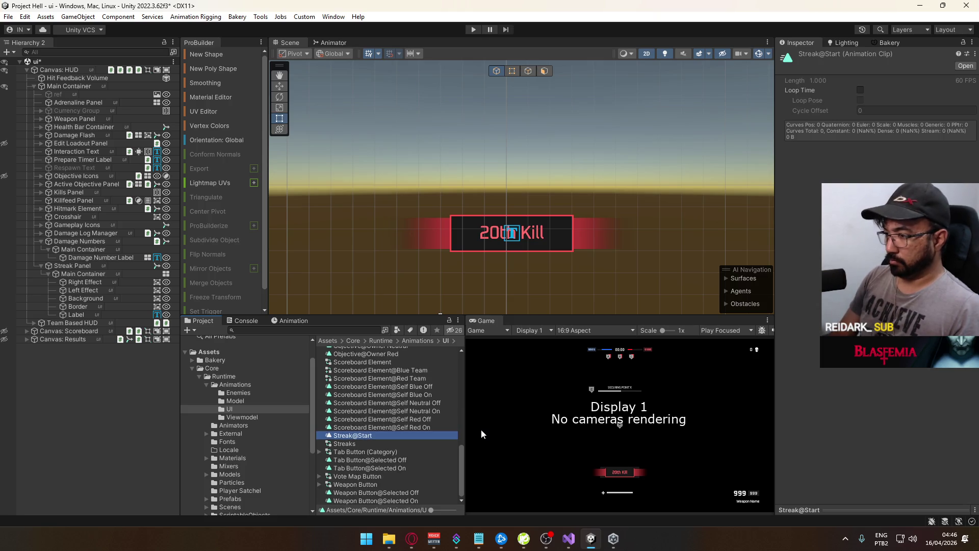
left_click(76, 266)
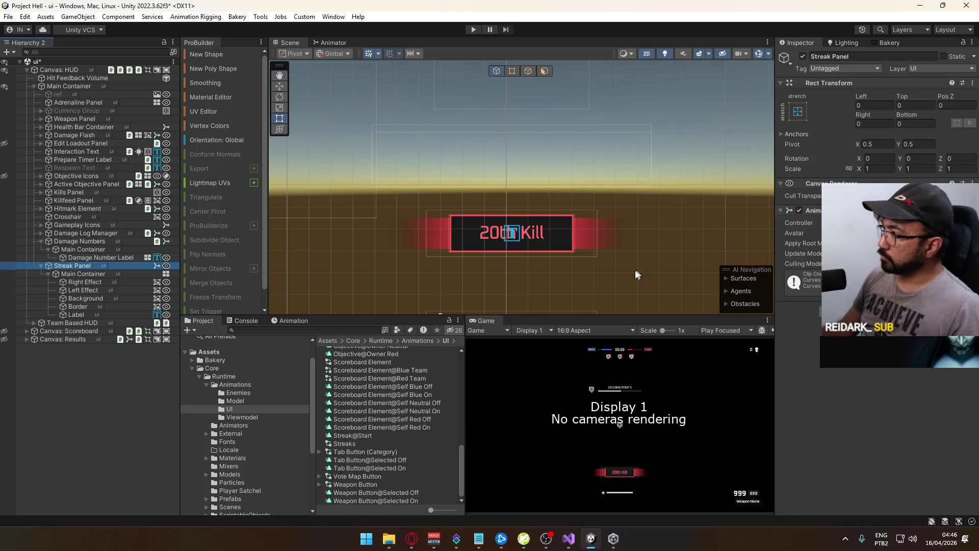
Step: Add an empty default state named Empty to the Streaks graph above Entry
double_click(343, 443)
right_click(493, 221)
mouse_move(531, 223)
left_click(633, 226)
left_click_drag(533, 225, 528, 193)
left_click(849, 58)
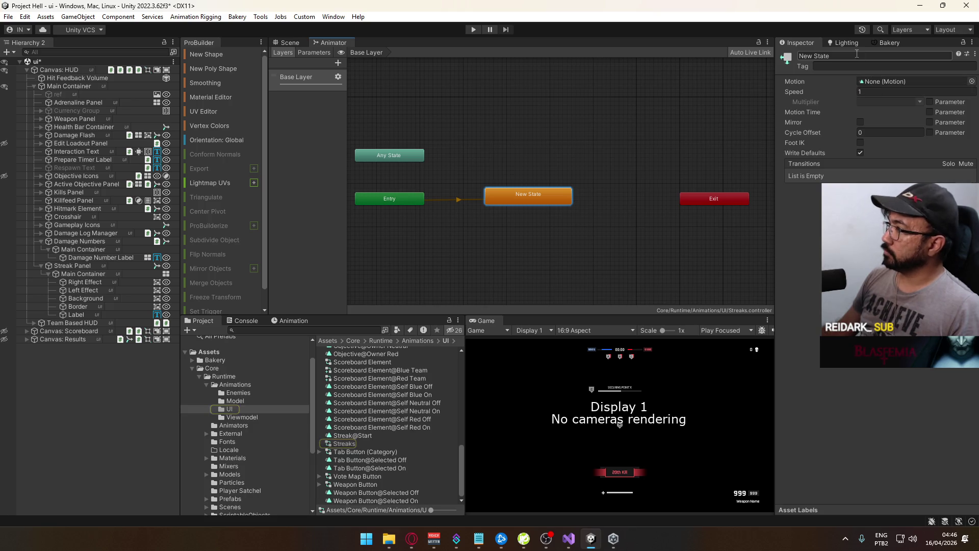
key("Return")
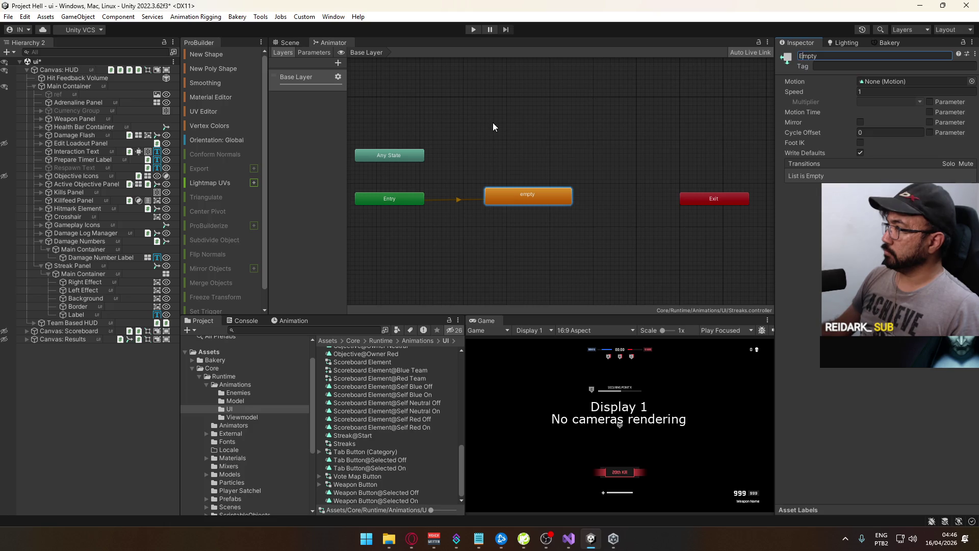
key("Return")
left_click_drag(400, 202, 534, 234)
Step: Add a second empty state and name it Streak
right_click(515, 144)
mouse_move(556, 149)
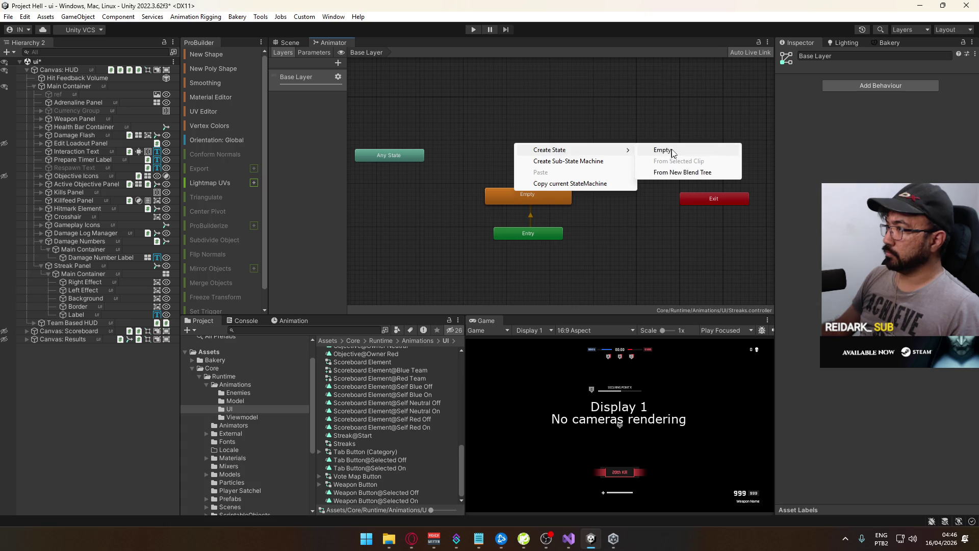
left_click(663, 150)
left_click(551, 157)
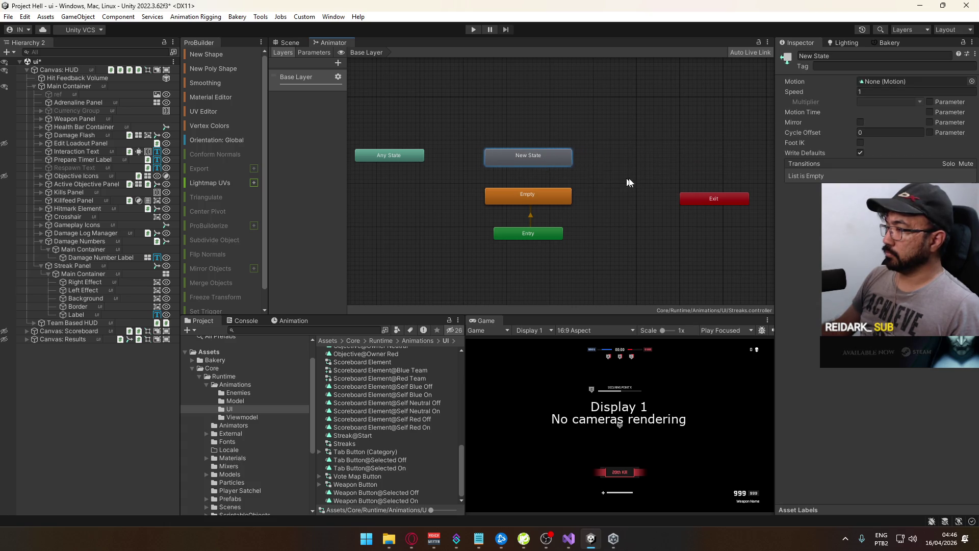
left_click(888, 55)
type("Streak")
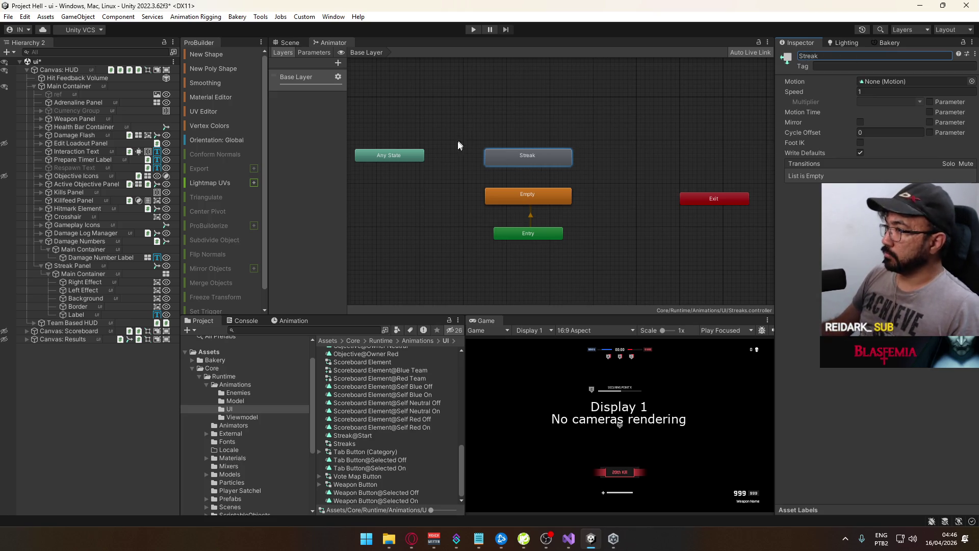
Step: Add a transition from Any State to Streak and adjust its duration and interruption settings
left_click(398, 155)
right_click(399, 156)
left_click(448, 162)
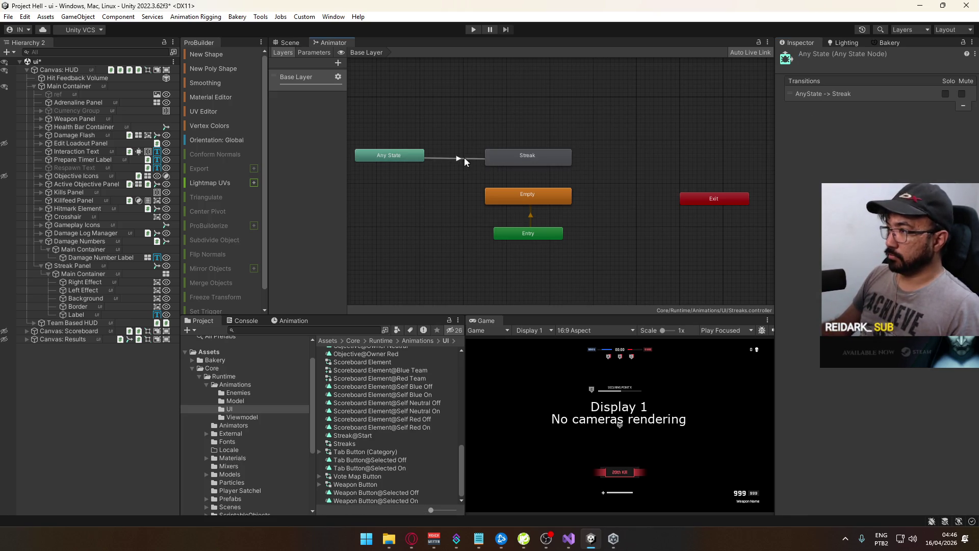
left_click(510, 157)
left_click(808, 164)
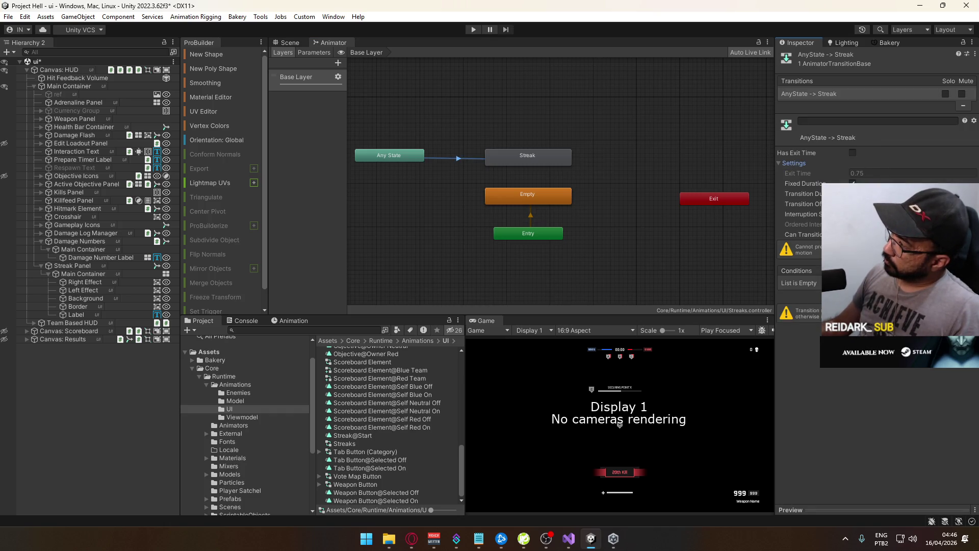
left_click(913, 193)
left_click(913, 214)
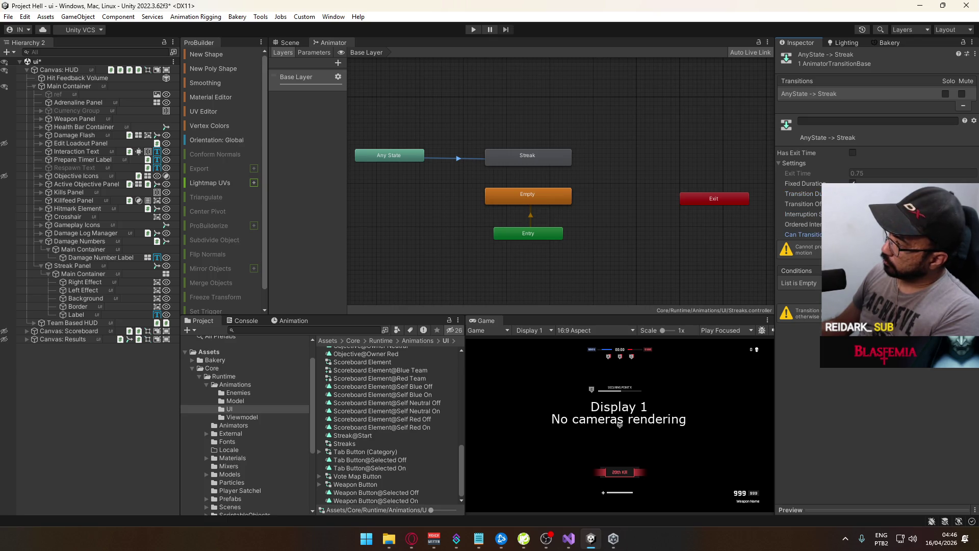
Step: Add a trigger parameter named 'start'
left_click(314, 52)
left_click(338, 62)
left_click(364, 109)
type("start")
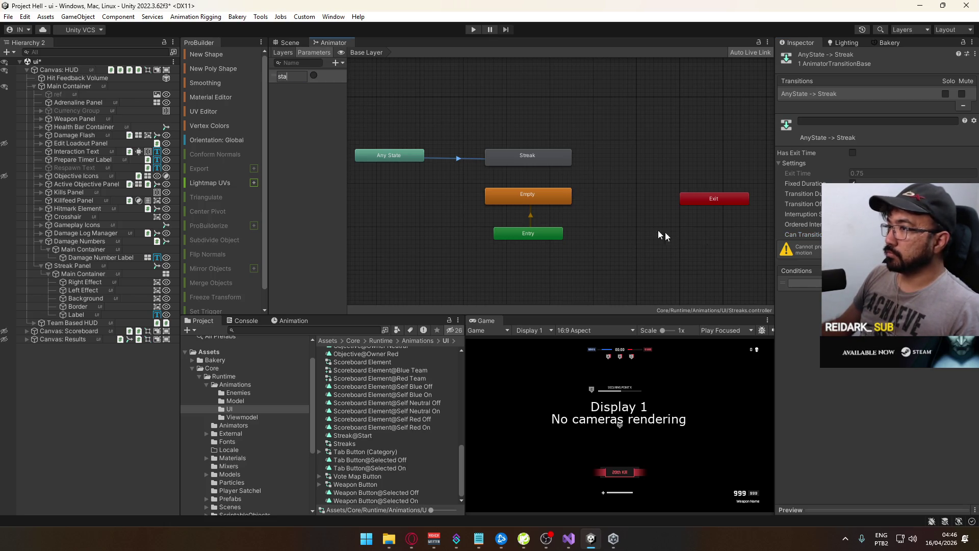
key("Return")
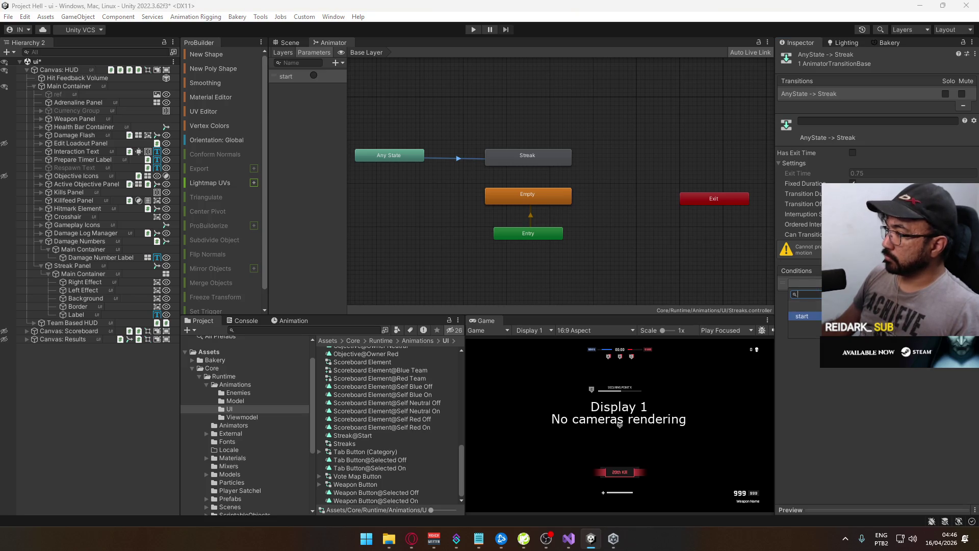
Step: Assign Streak@Start as the Streak state's motion
left_click(525, 162)
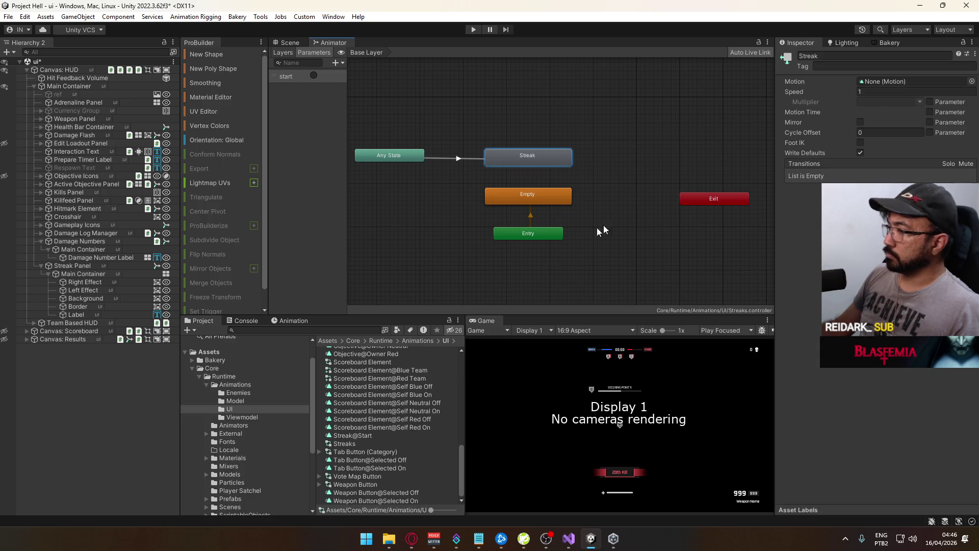
left_click(360, 436)
left_click_drag(359, 436, 913, 81)
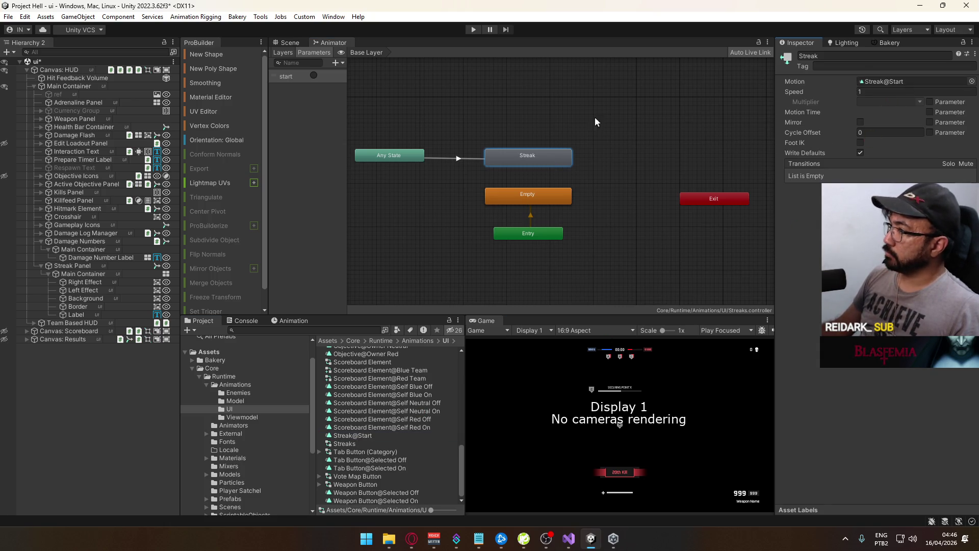
left_click(278, 320)
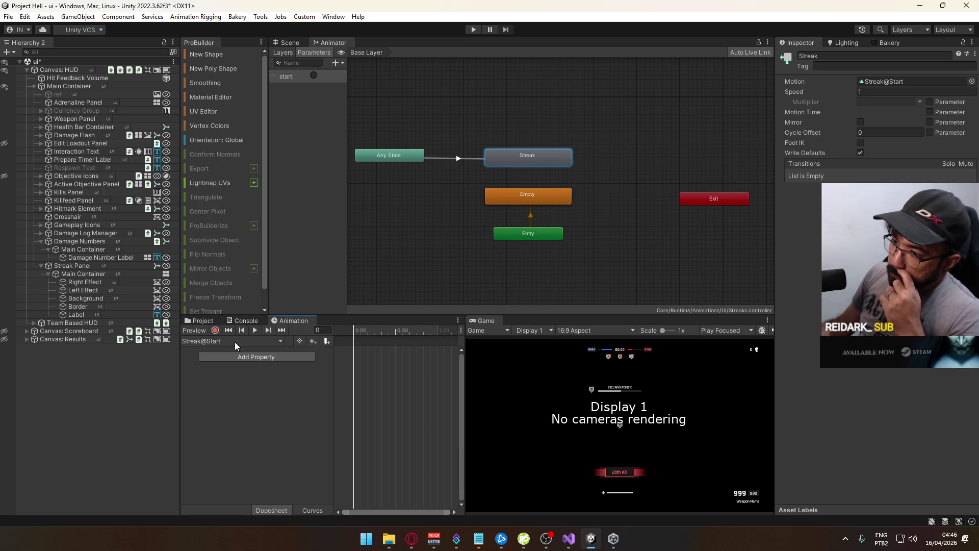
Step: In record mode, key the Main Container at alpha 0 and scale 0.7 on frame 0
left_click(215, 330)
left_click(292, 43)
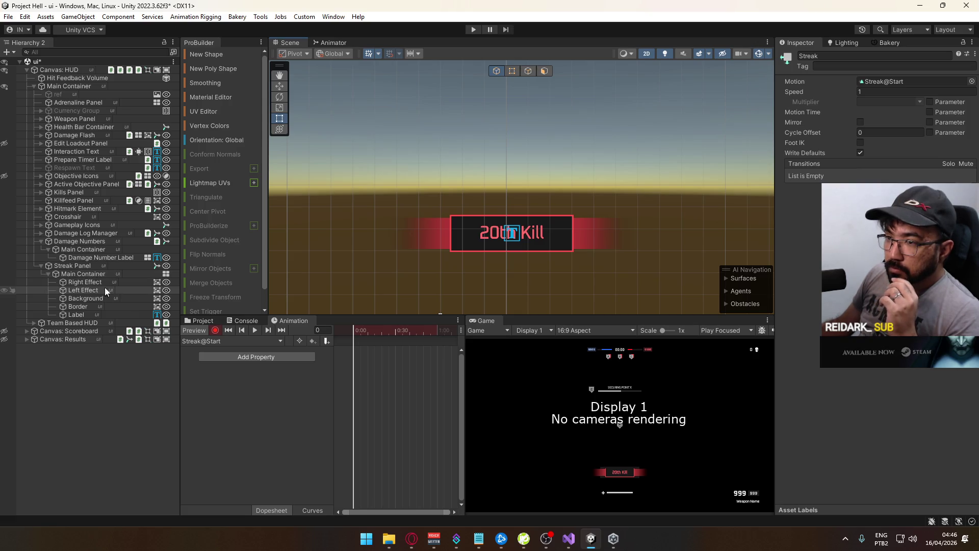
left_click(97, 275)
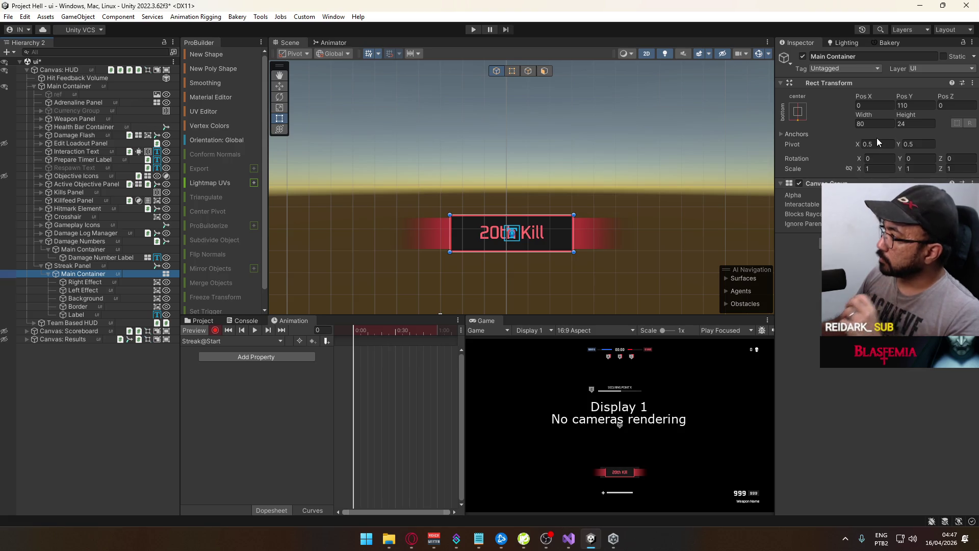
left_click_drag(811, 198, 803, 201)
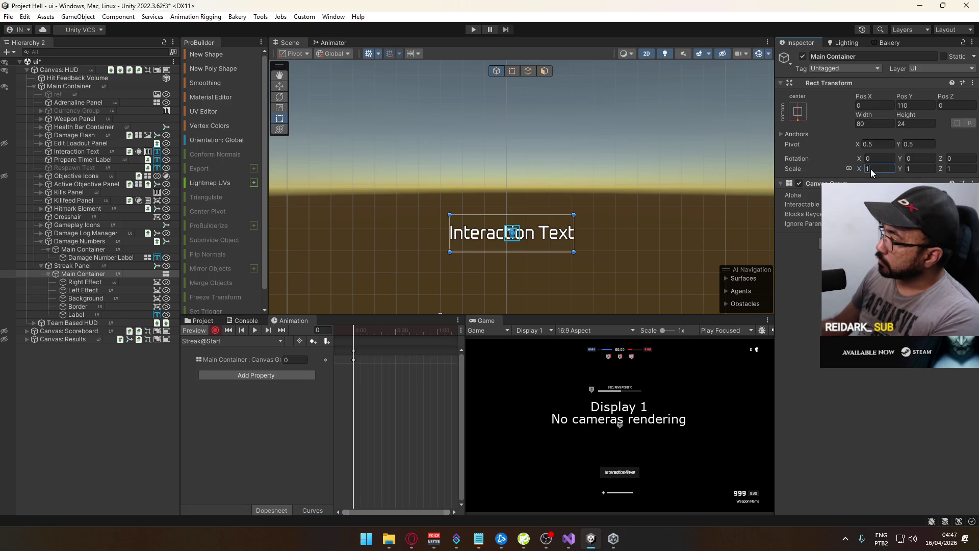
type("0.7")
key("Return")
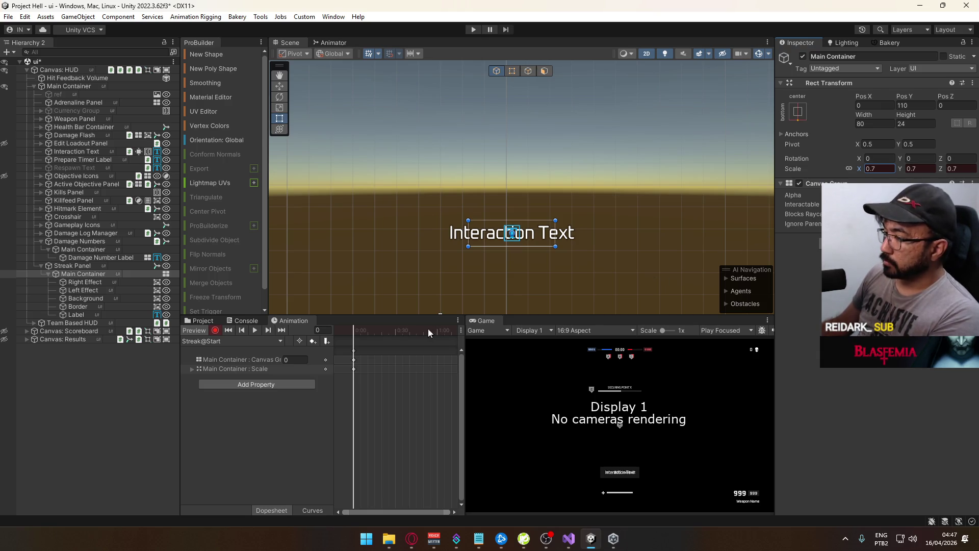
Step: At frame 30 key alpha 1 and scale 1.2, and scale the Label to 0.8
left_click_drag(360, 332, 396, 333)
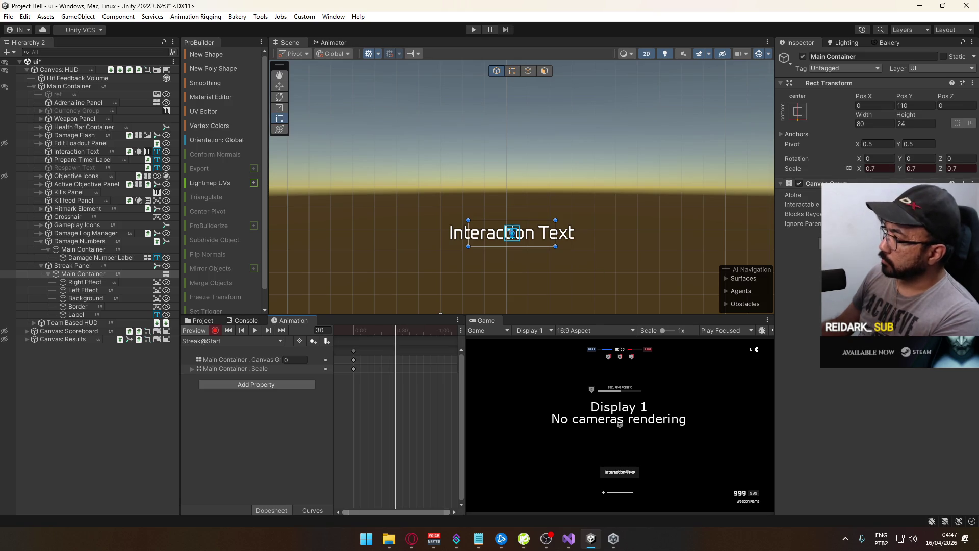
left_click_drag(818, 196, 868, 171)
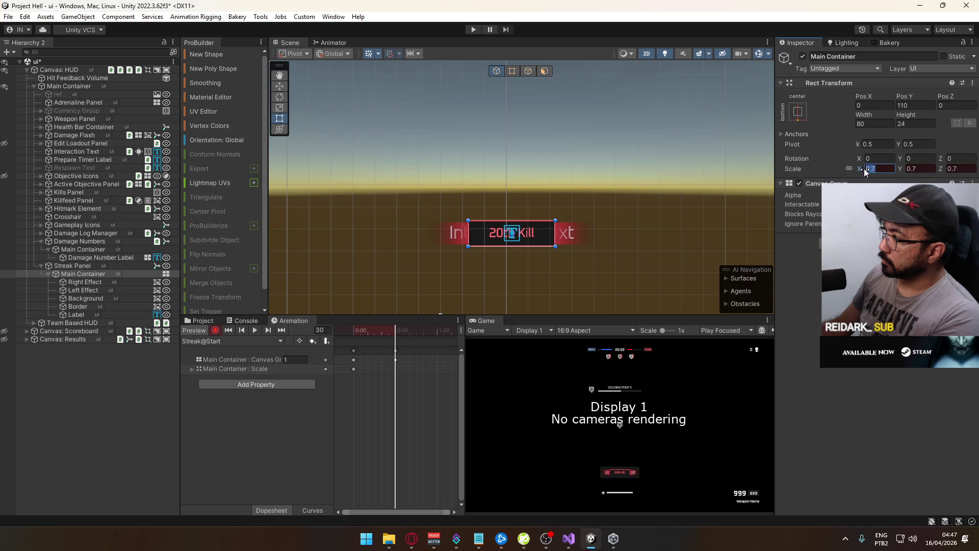
type("1.2")
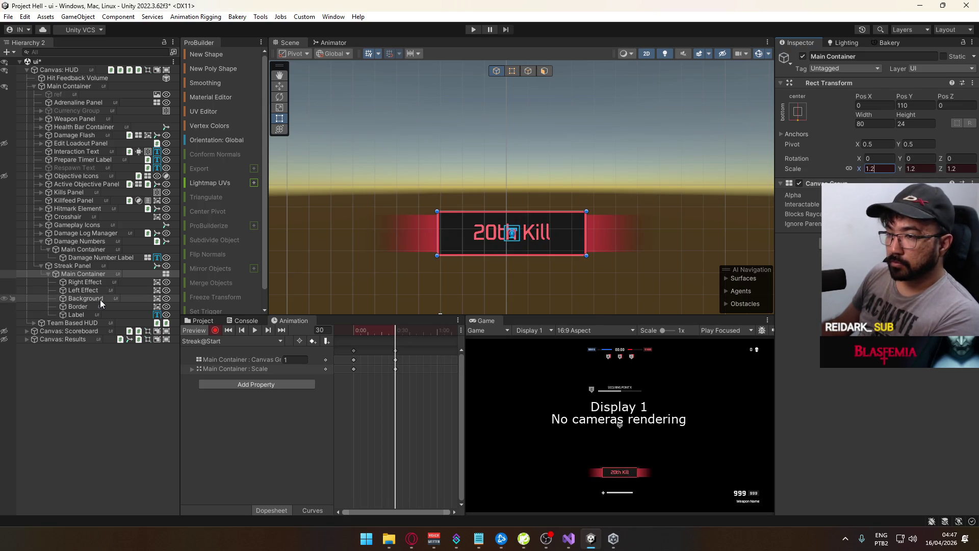
left_click(76, 314)
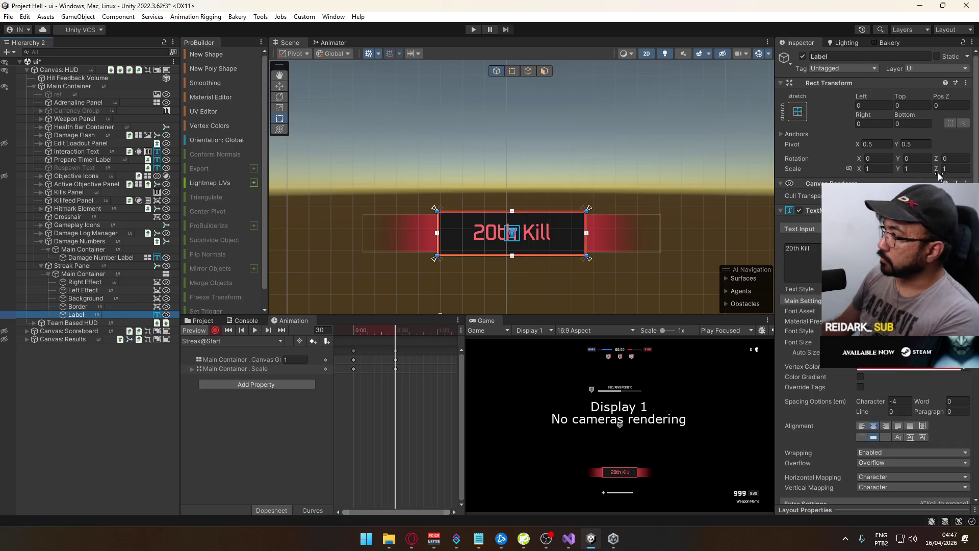
left_click(875, 168)
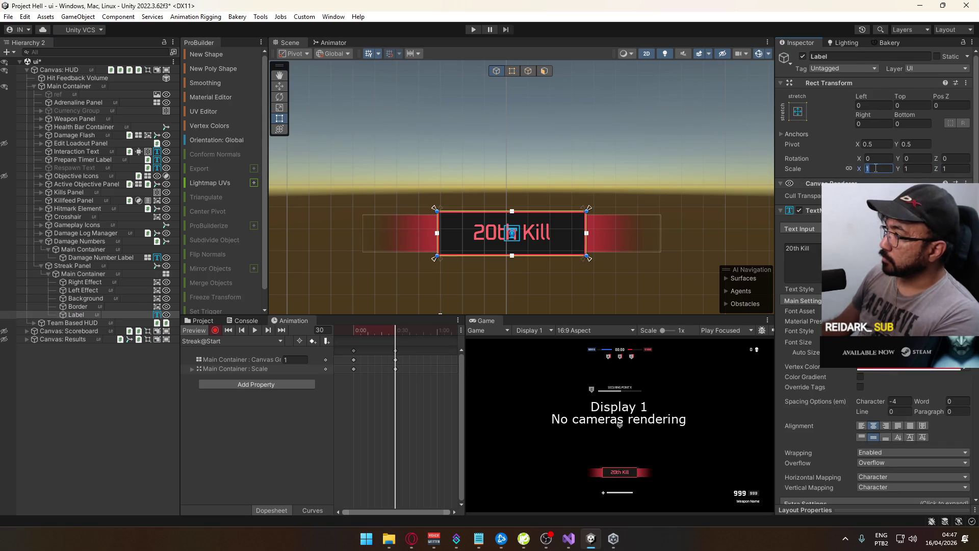
type(".8")
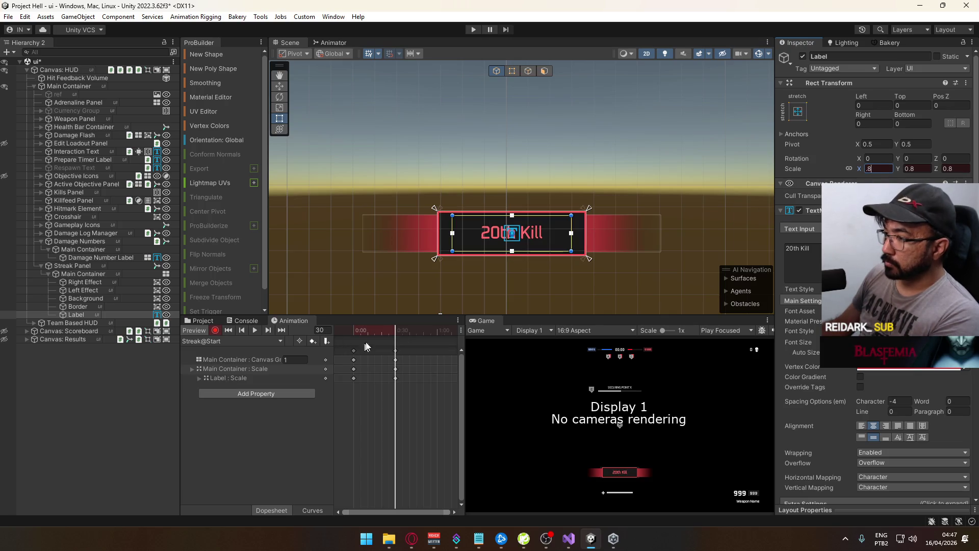
mouse_move(390, 332)
left_mouse_down()
mouse_move(349, 335)
mouse_move(395, 317)
left_mouse_up()
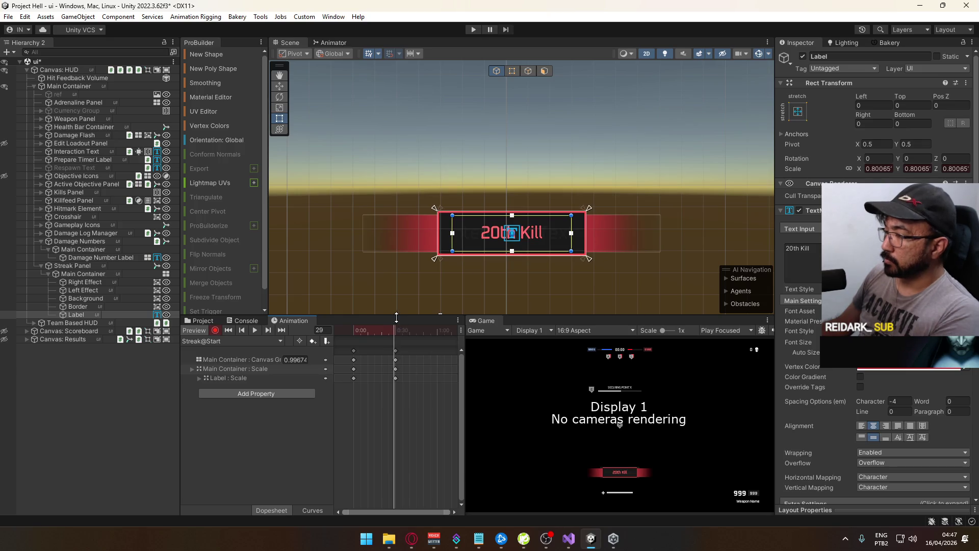
key("alt+Tab")
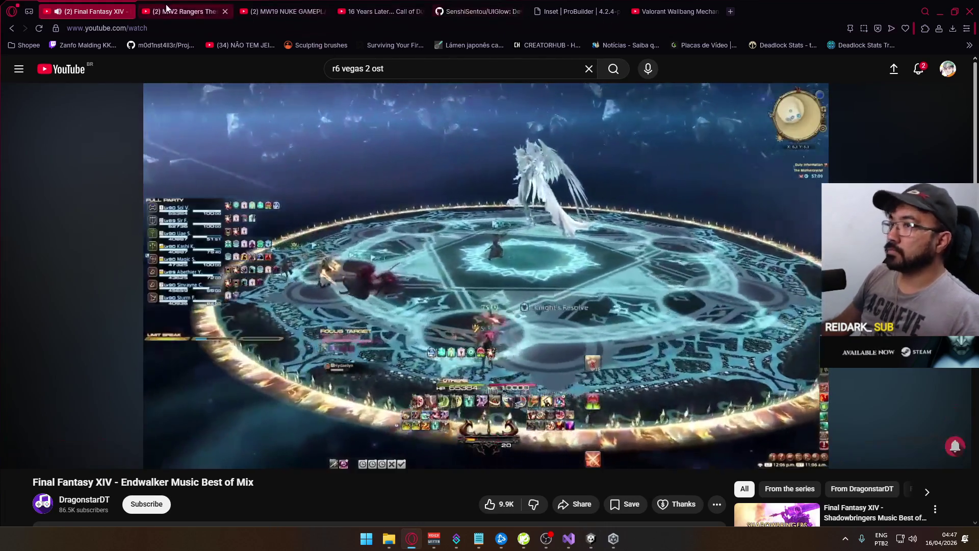
Step: Switch to the MW19 Nuke gameplay tab and play the video to watch its kill banner
left_click(227, 11)
left_click(245, 11)
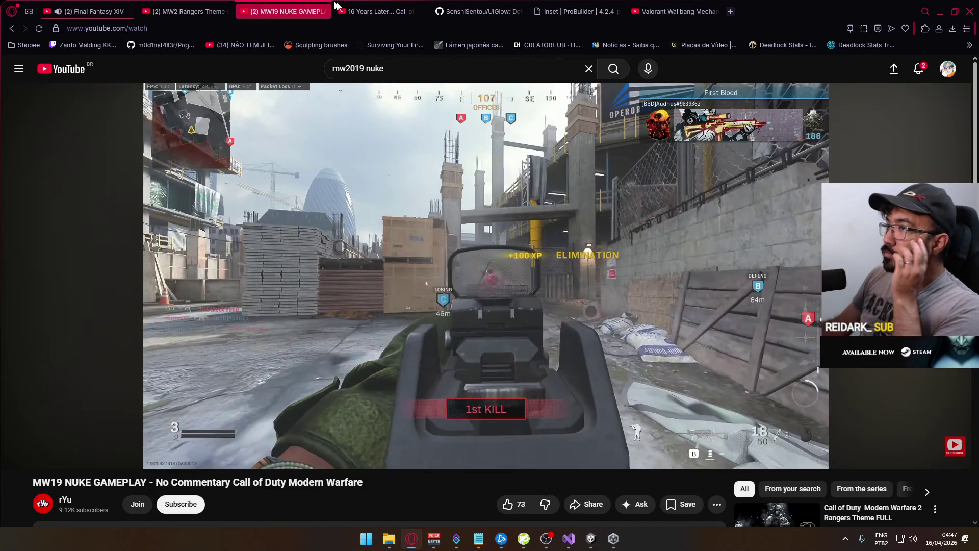
left_click(417, 206)
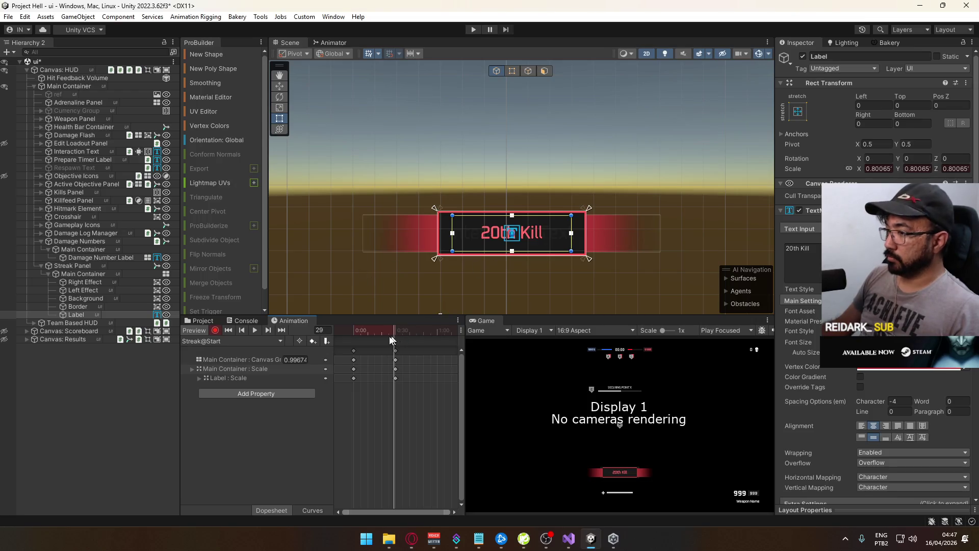
mouse_move(387, 332)
left_mouse_down()
mouse_move(355, 335)
mouse_move(437, 326)
left_mouse_up()
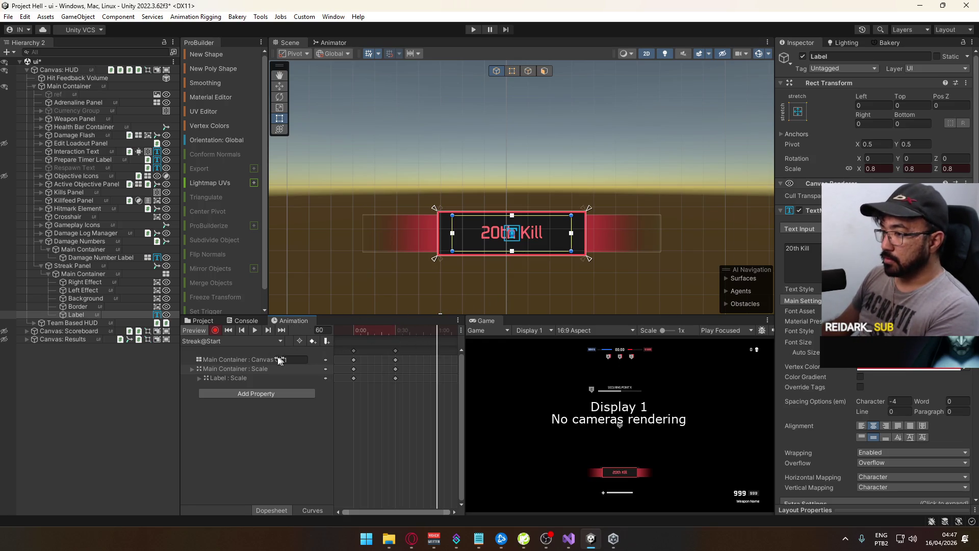
Step: Key the Main Container and Label scale tracks at 1 in Streak@Start
left_click(267, 368)
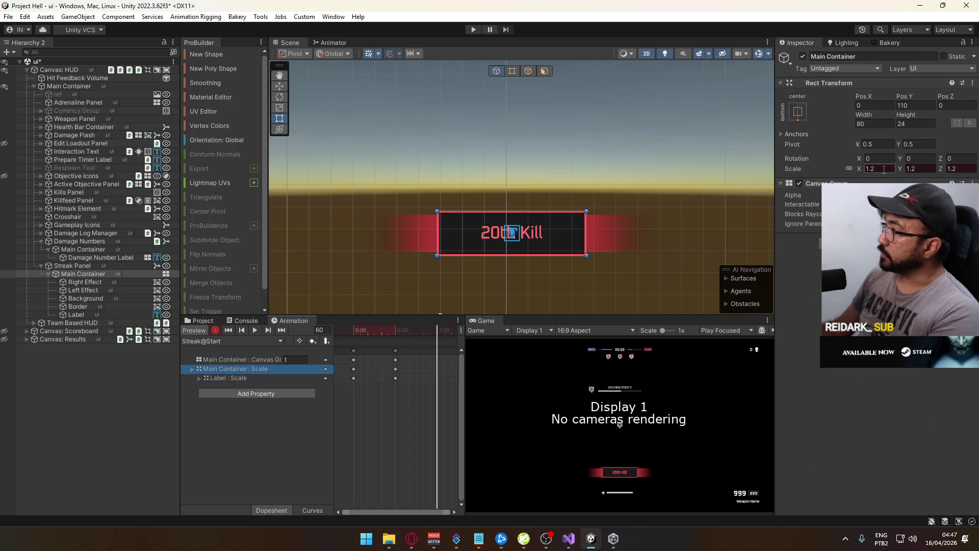
type("1")
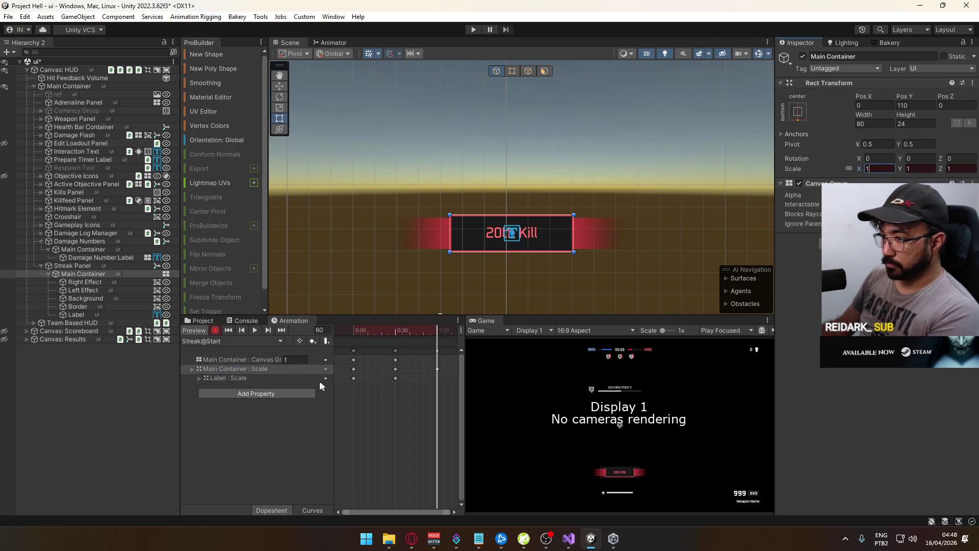
left_click(254, 377)
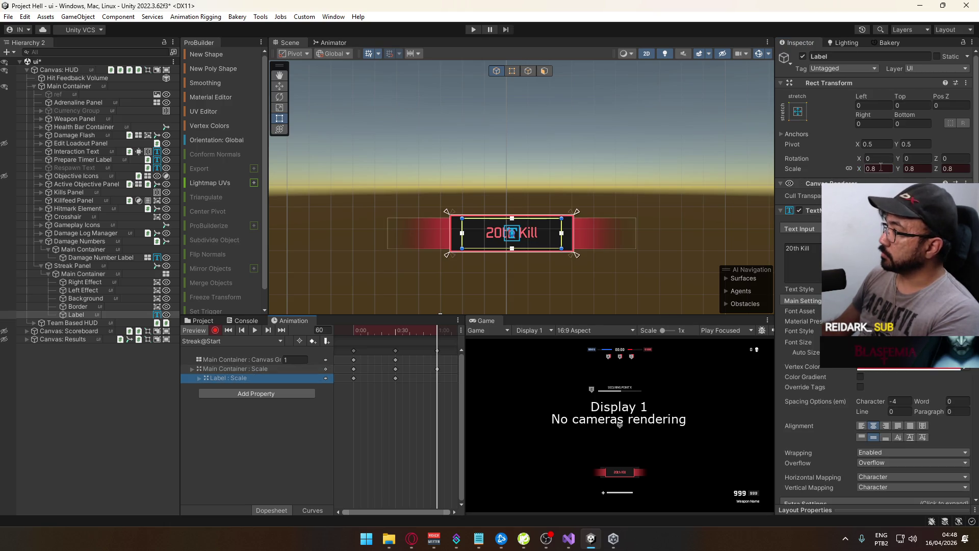
type("1")
Step: Key the Label scale at 0.8 partway through and 0.6 at the clip start
mouse_move(433, 336)
left_mouse_down()
mouse_move(347, 337)
mouse_move(443, 319)
mouse_move(364, 329)
mouse_move(428, 314)
mouse_move(354, 313)
left_mouse_up()
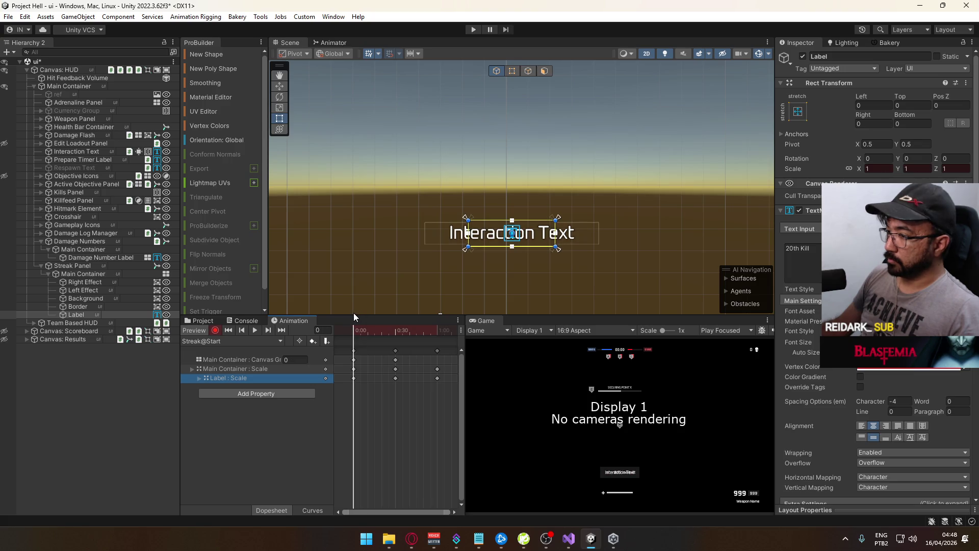
type("0.8")
key("Return")
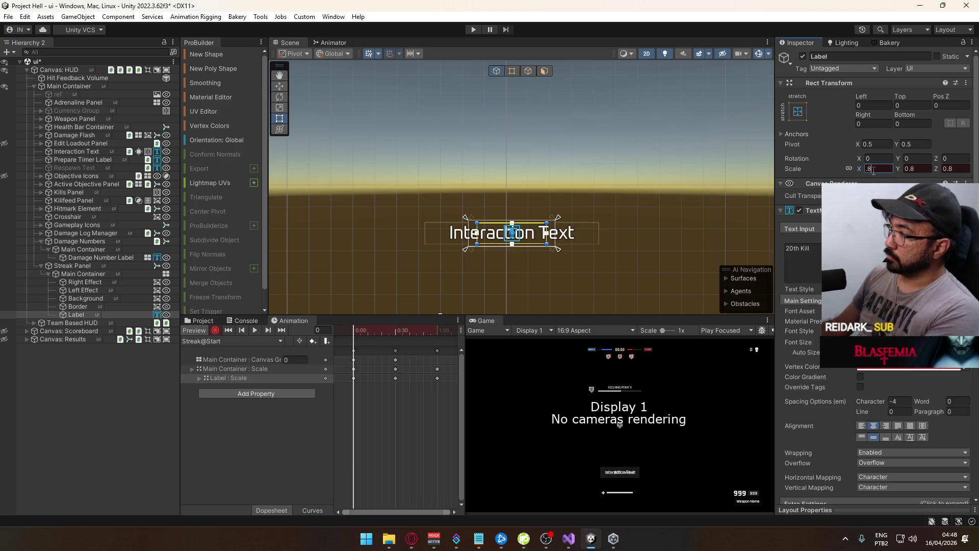
left_click_drag(367, 328, 353, 330)
left_click(876, 169)
type("0.6")
mouse_move(353, 326)
left_mouse_down()
mouse_move(442, 310)
mouse_move(367, 308)
mouse_move(438, 289)
left_mouse_up()
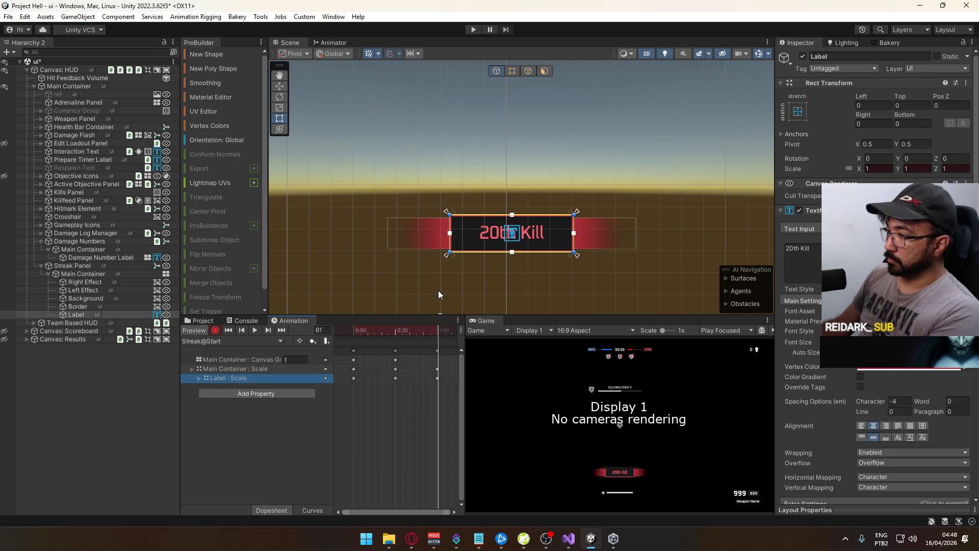
key("alt+Tab")
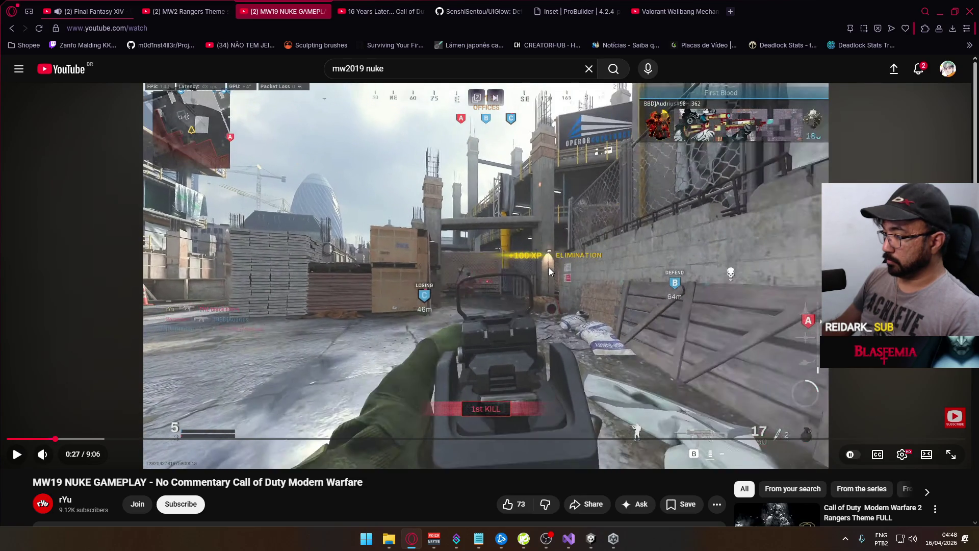
Step: Glance at the paused MW19 kill banner frame, then return to Unity
key("alt+Tab")
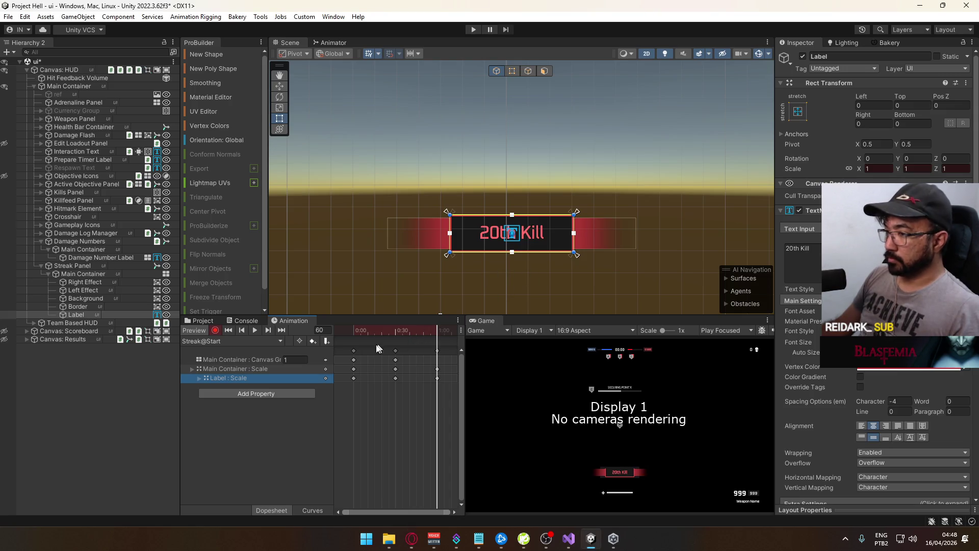
Step: Scrub Streak@Start to check the Label scaling from 0.6 to 1, then exit preview
mouse_move(436, 331)
left_mouse_down()
mouse_move(339, 325)
mouse_move(395, 313)
mouse_move(336, 329)
left_mouse_up()
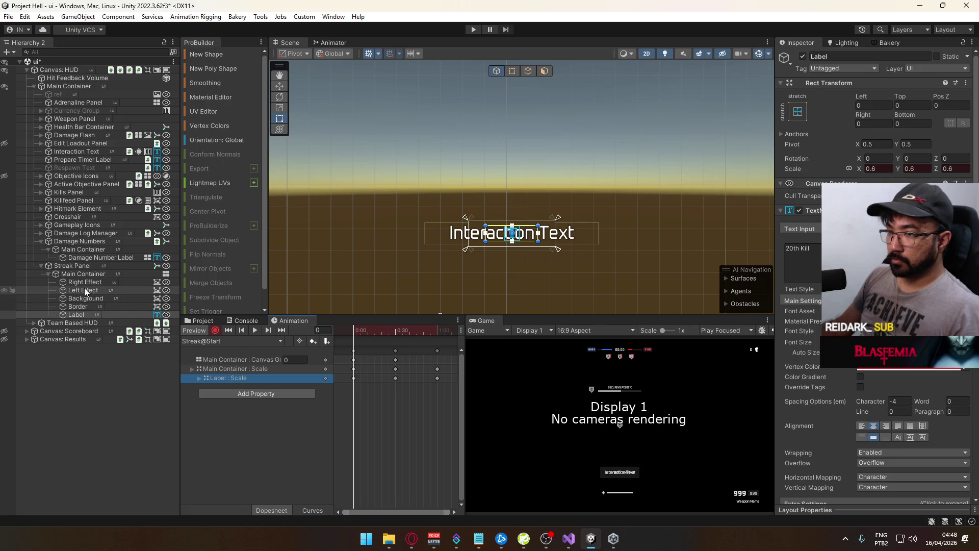
left_click(196, 330)
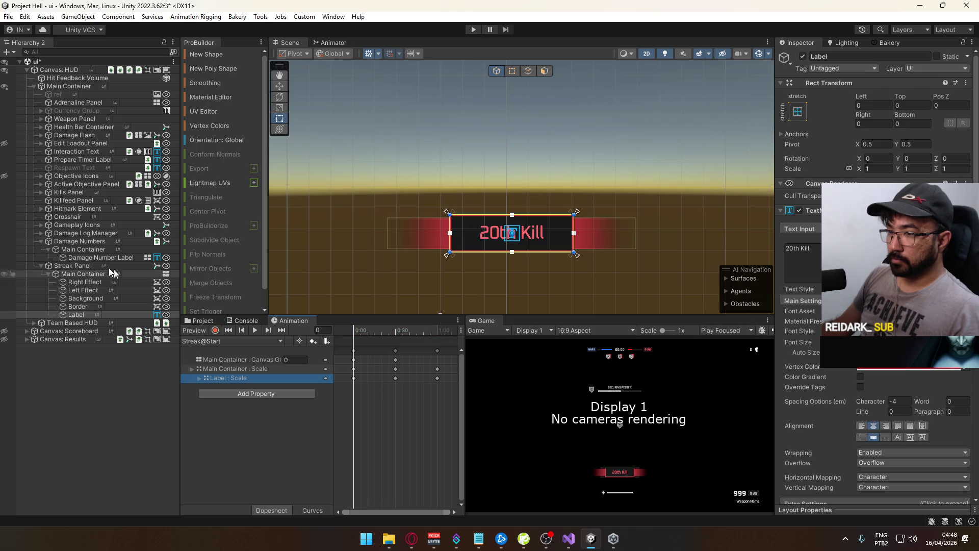
right_click(77, 271)
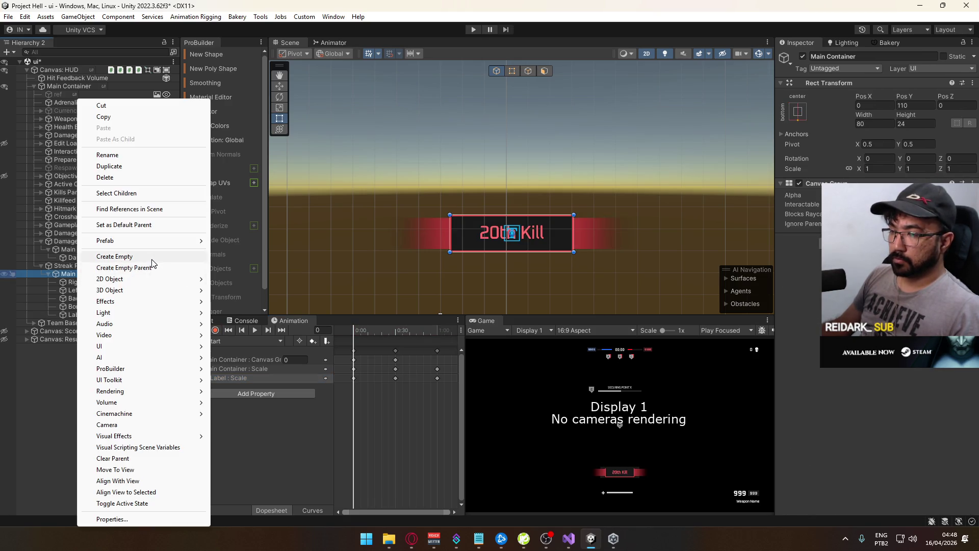
Step: Create an empty child 'Effects' under Main Container holding Right Effect and Left Effect
left_click(152, 259)
mouse_move(67, 314)
left_mouse_down()
mouse_move(89, 282)
mouse_move(103, 280)
left_mouse_up()
left_click(87, 290)
left_click(90, 299, "shift")
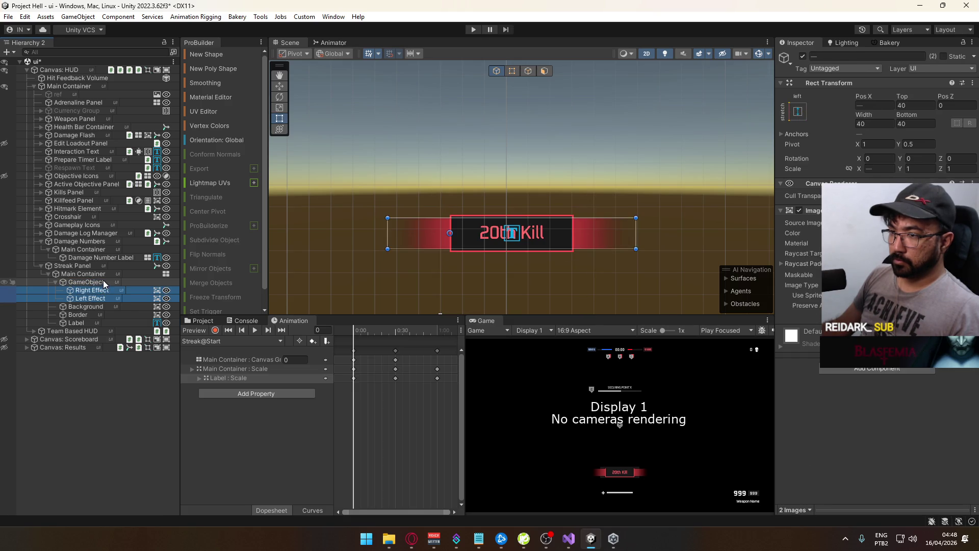
left_click(92, 285)
key("F2")
type("Effects")
key("Return")
left_click(101, 290)
left_click_drag(100, 289, 539, 288)
Step: Give Effects a Canvas Group, enable recording, and delete the Main Container scale track
key("alt+Tab")
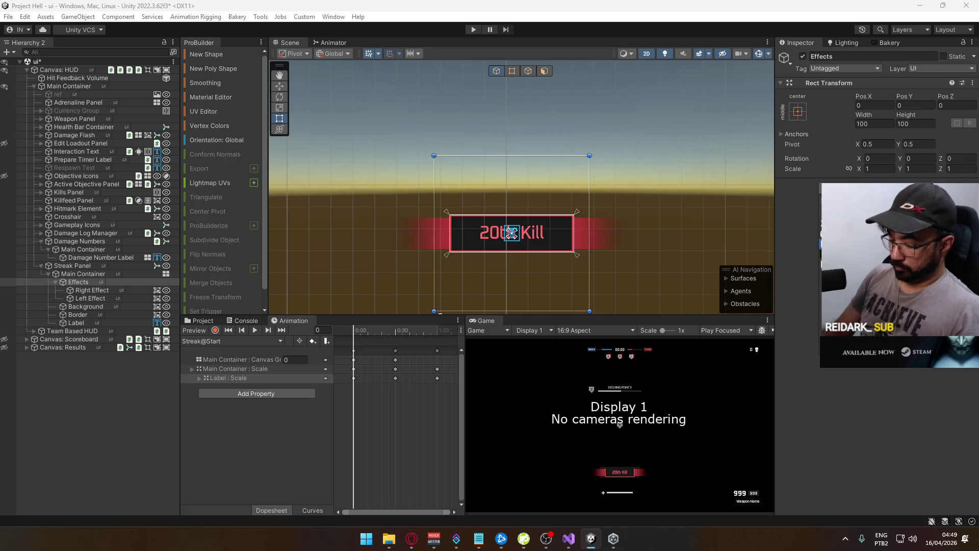
key("alt+Tab")
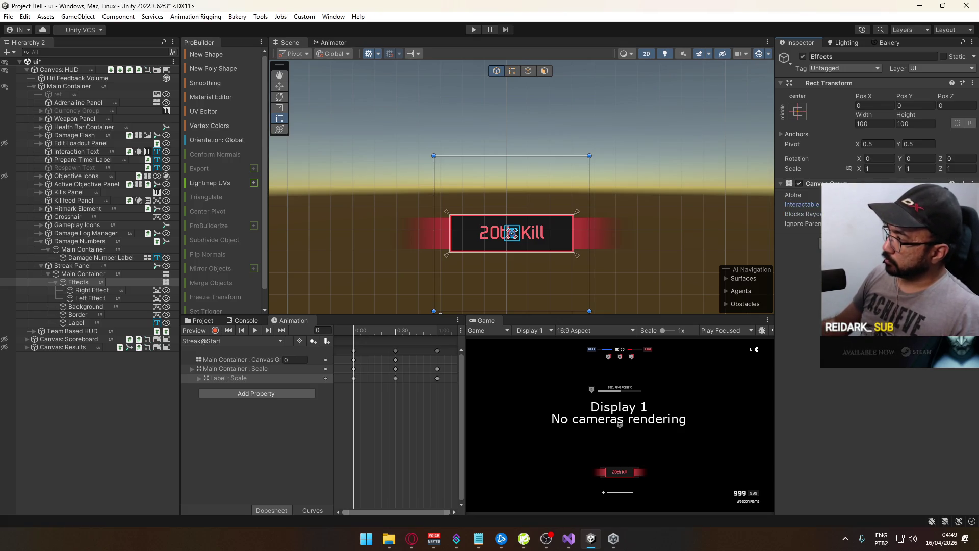
left_click(100, 274)
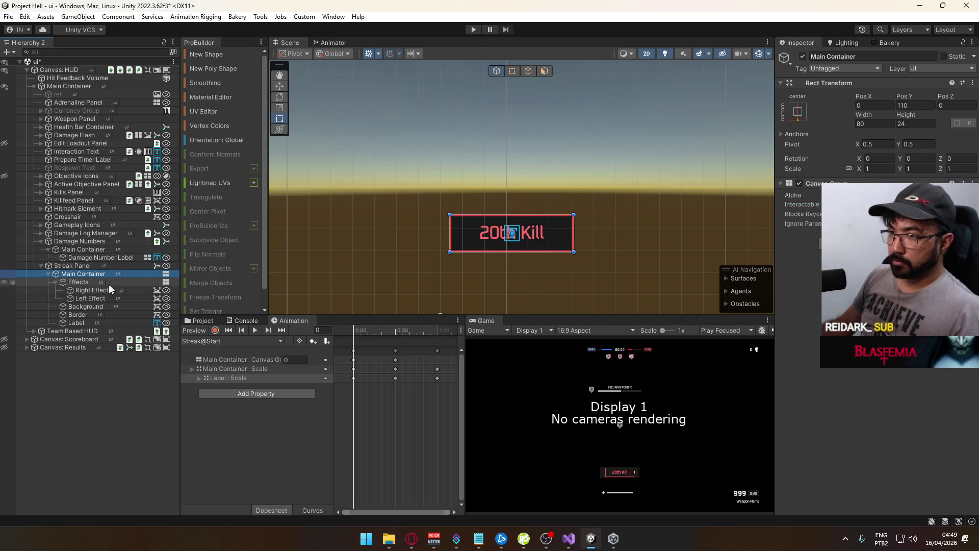
left_click(80, 283)
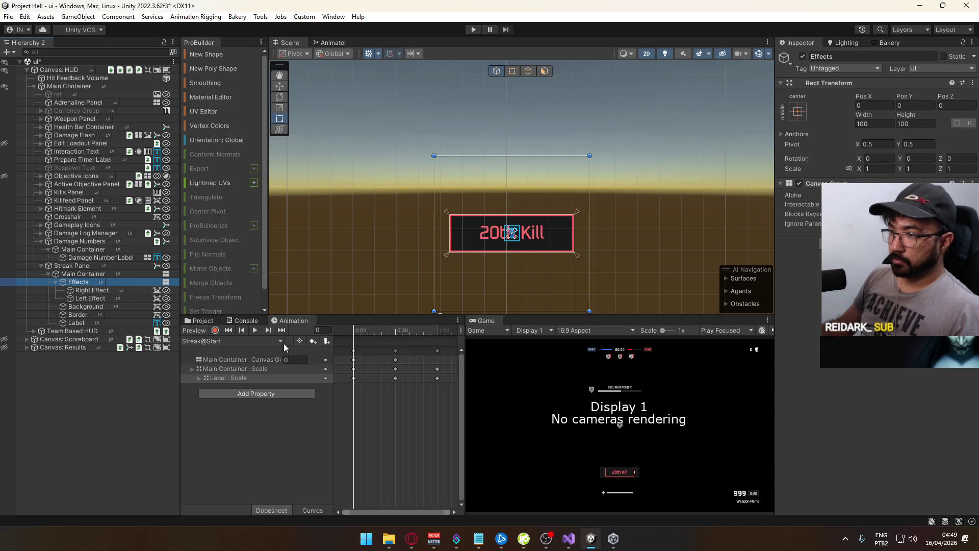
left_click(215, 330)
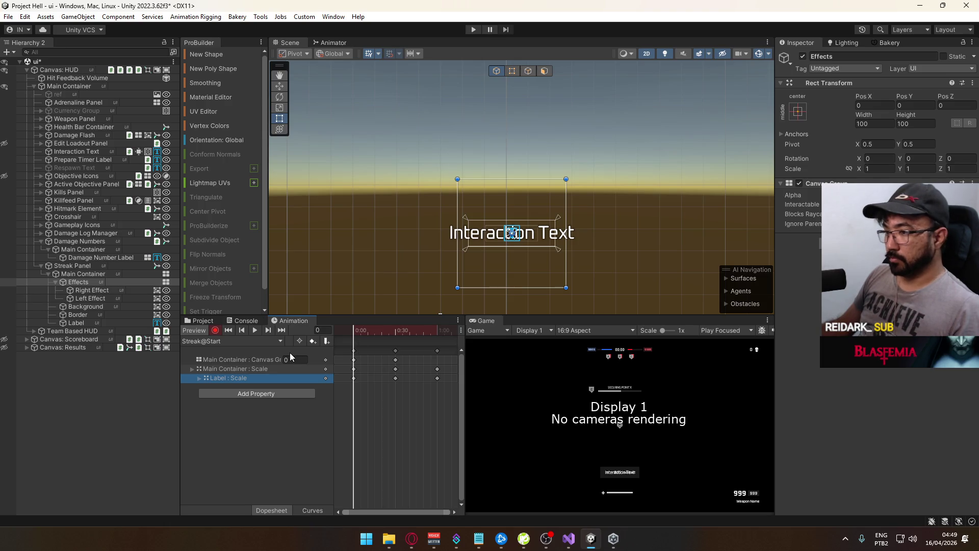
left_click(233, 367)
key("Delete")
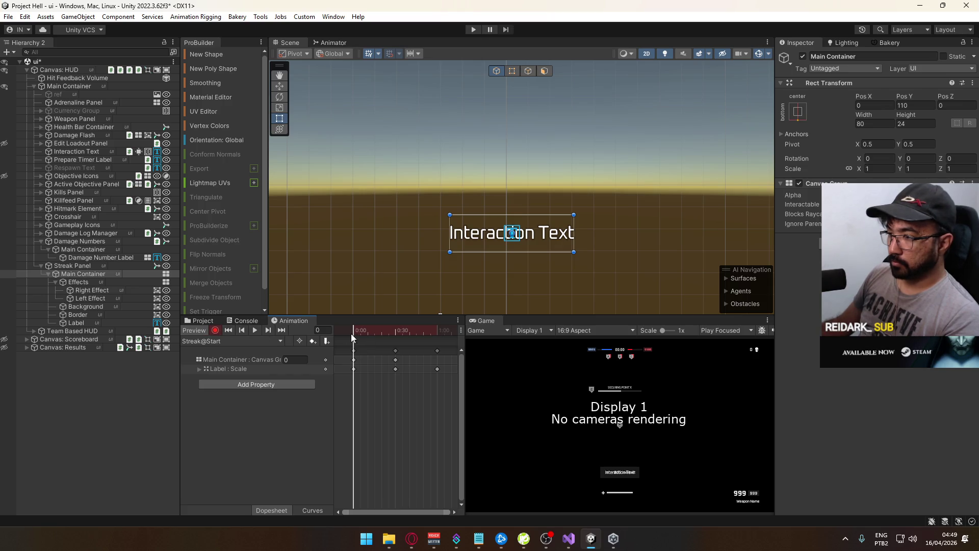
Step: Restore the Main Container scale track and key the Effects Canvas Group alpha to 1 at frame 30
key("ctrl+z")
left_click_drag(356, 333, 396, 331)
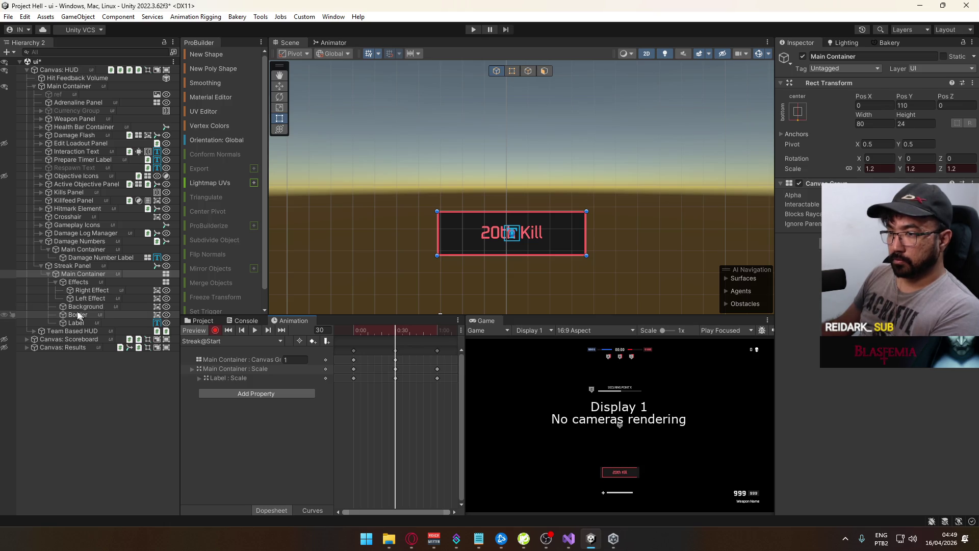
left_click(82, 282)
left_click(867, 194)
type("1")
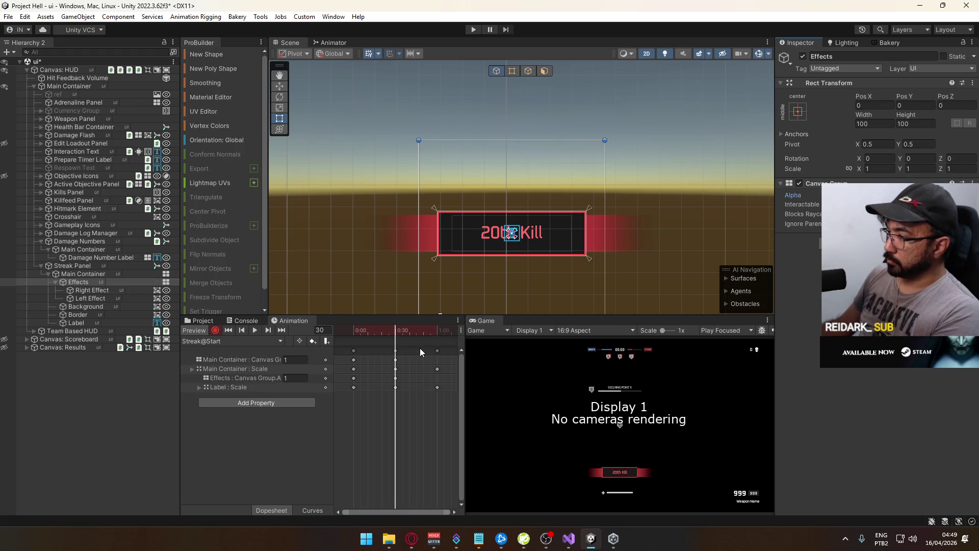
left_click_drag(395, 334, 374, 332)
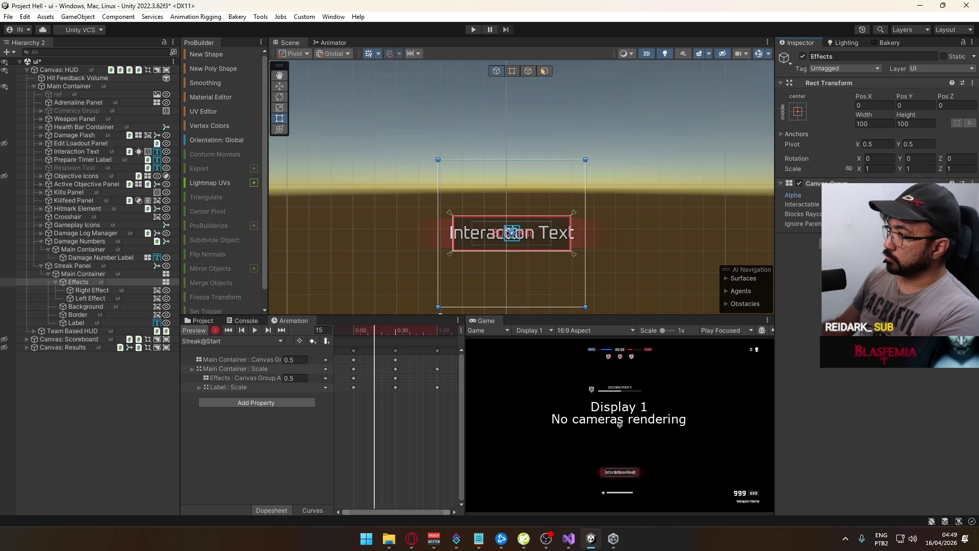
left_click_drag(374, 331, 397, 329)
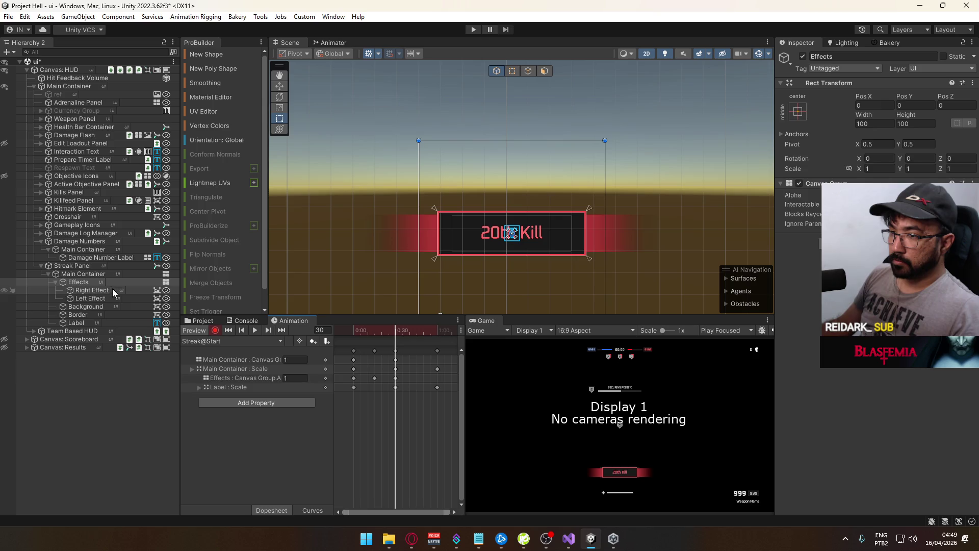
left_click(92, 290)
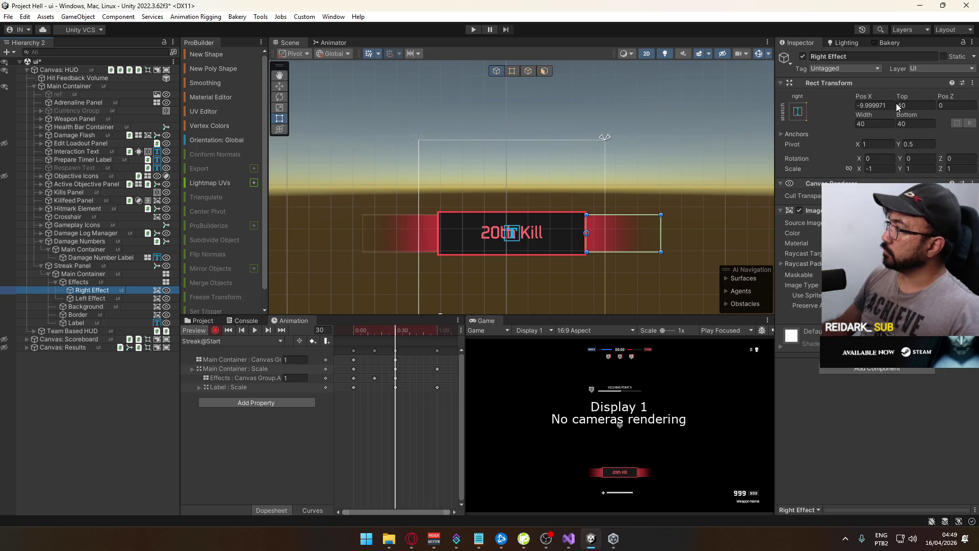
Step: With recording off, set Right Effect Pos X to -10 and width to 80
left_click(214, 330)
left_click(214, 331)
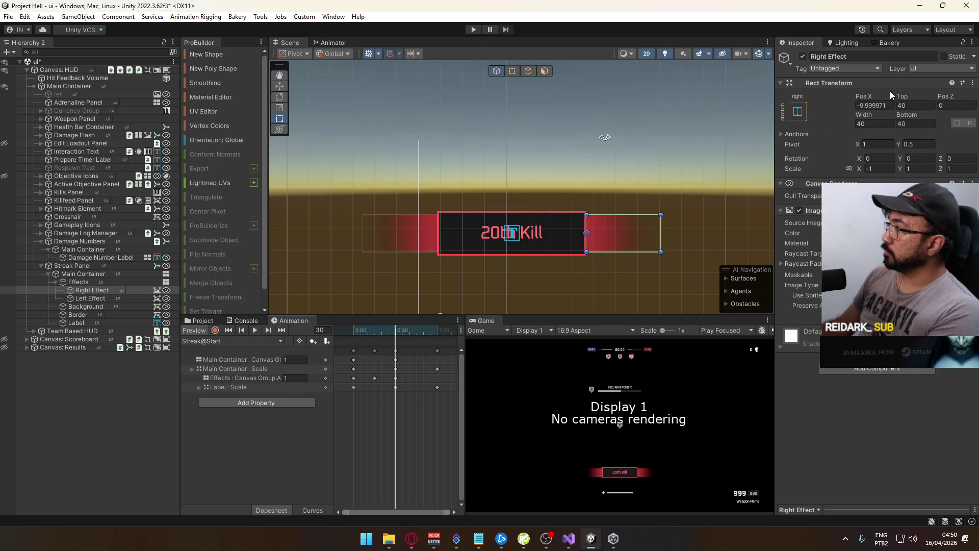
left_click_drag(887, 105, 863, 111)
type("-10")
mouse_move(861, 117)
left_mouse_down()
mouse_move(919, 120)
mouse_move(874, 124)
left_mouse_up()
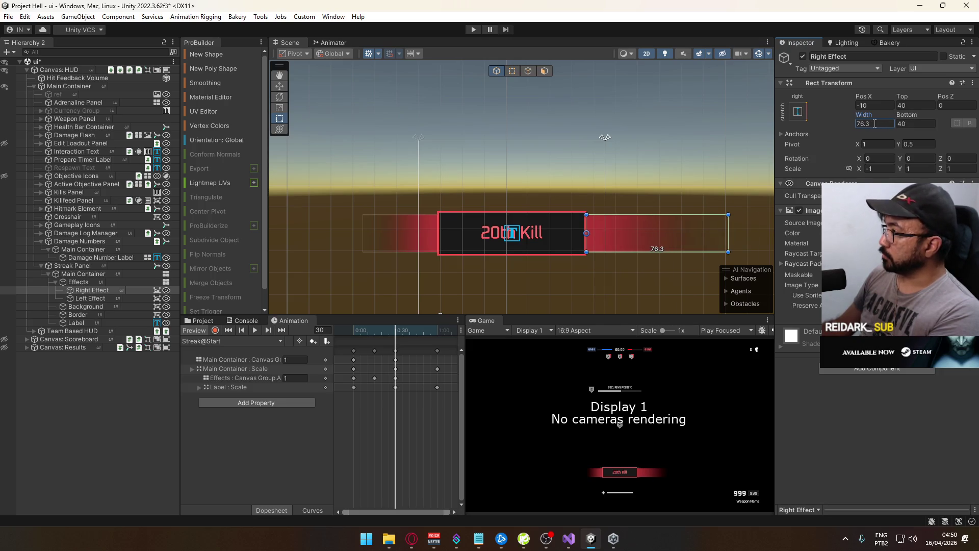
type("80")
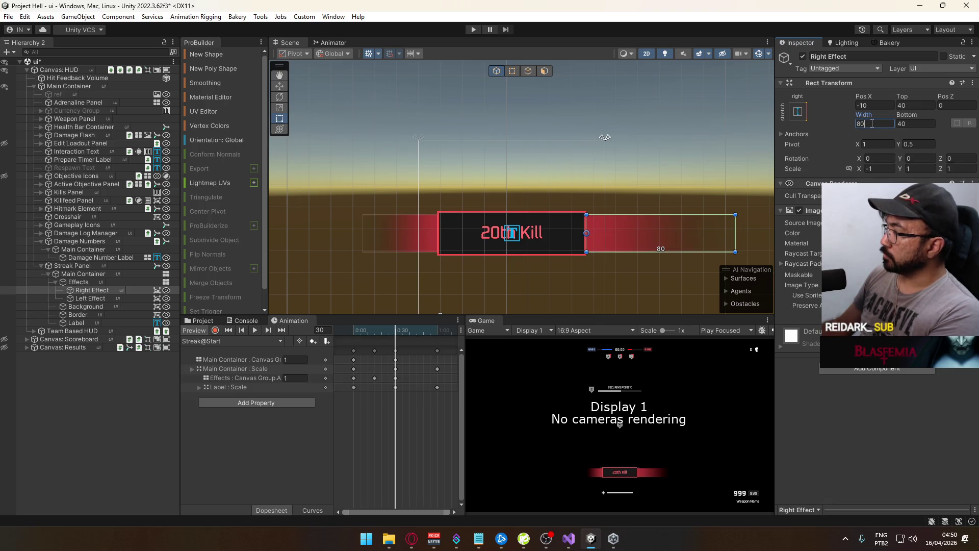
key("alt+Tab")
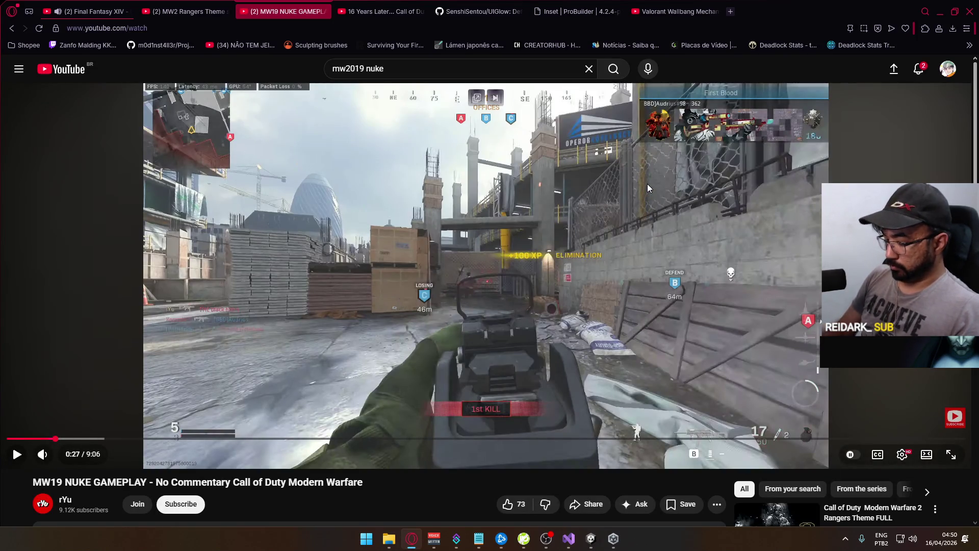
Step: Play the MW19 reference clip briefly, then return to Unity
key("space")
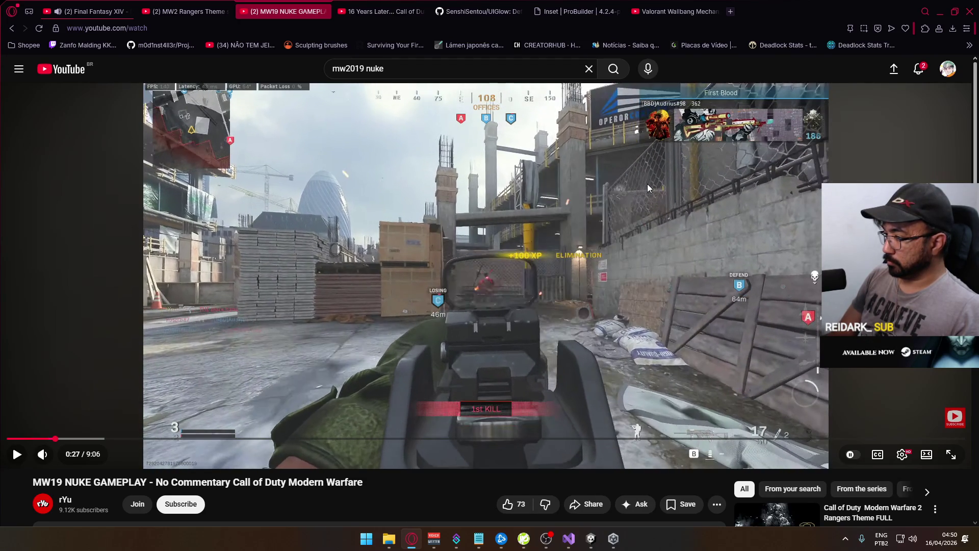
key("alt+Tab")
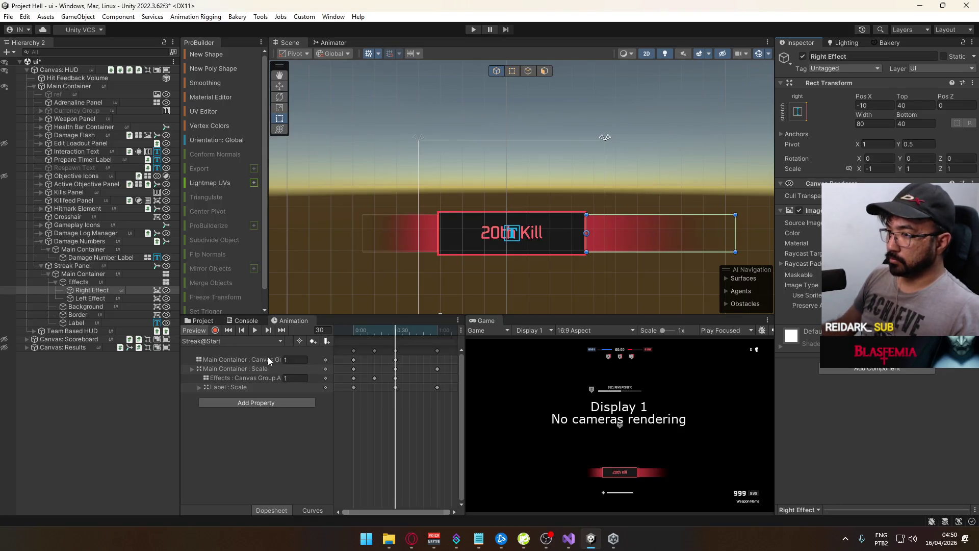
Step: Set Left Effect width to 80 and Pos X to 10
left_click(91, 299)
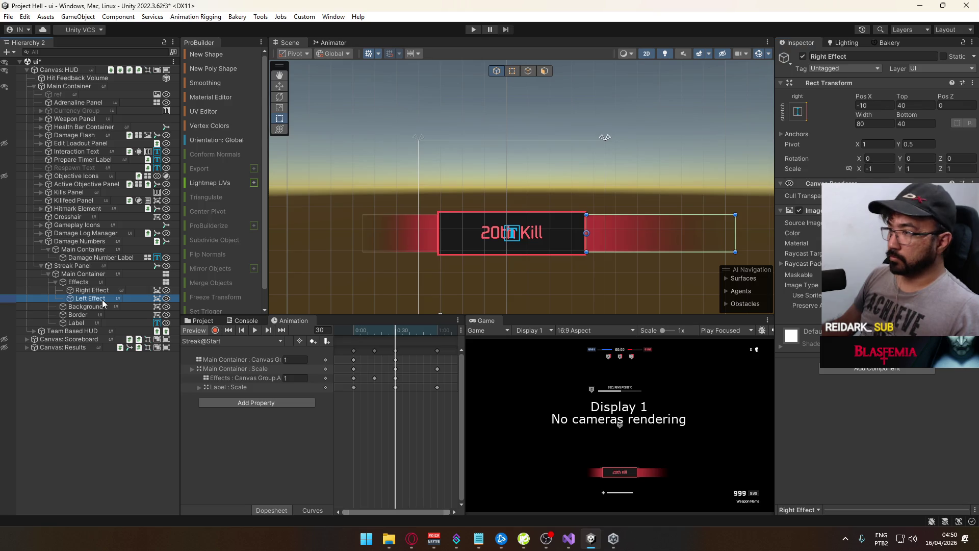
double_click(878, 124)
type("80")
key("Return")
double_click(874, 106)
type("10")
key("Return")
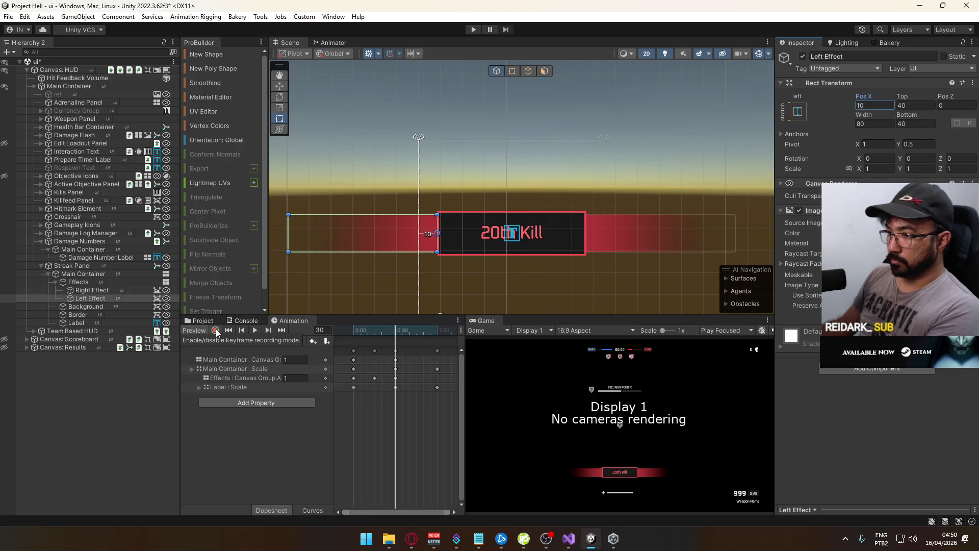
Step: Record width keys of 40 for Left Effect and Right Effect at frame 0
left_click_drag(387, 333, 340, 335)
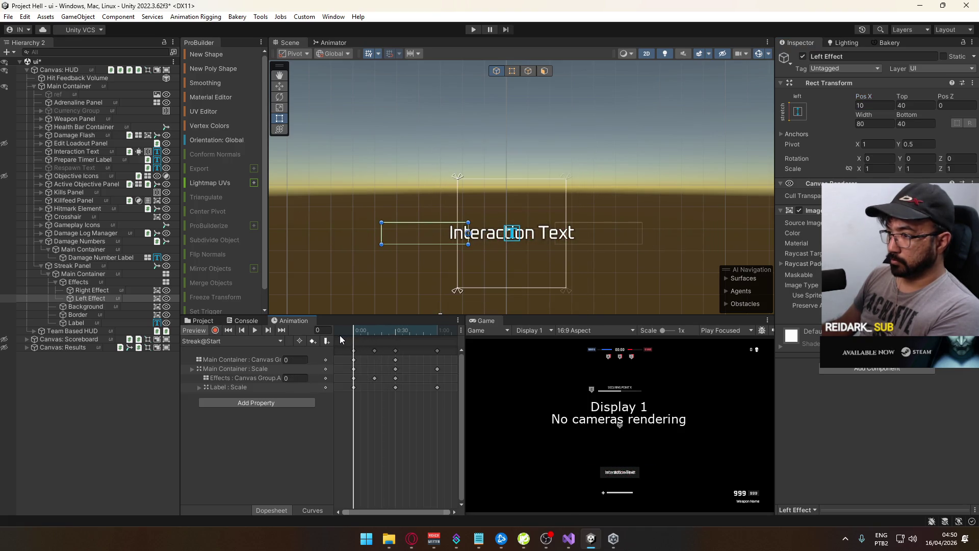
left_click(215, 331)
double_click(874, 123)
type("40")
key("Return")
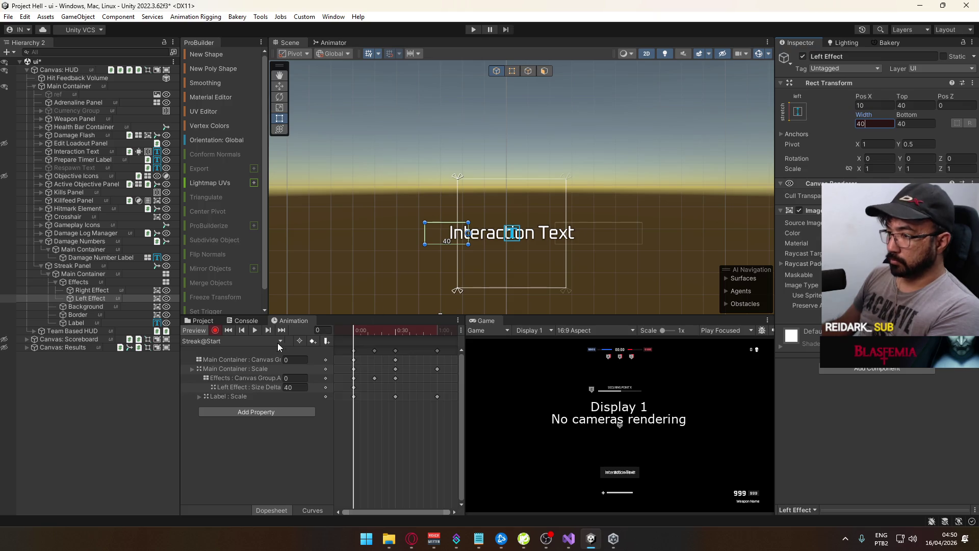
left_click(92, 289)
type("40")
key("Return")
Step: Copy both frame-0 width keys to frame 30 so the glows hold 40
left_click_drag(350, 331, 441, 324)
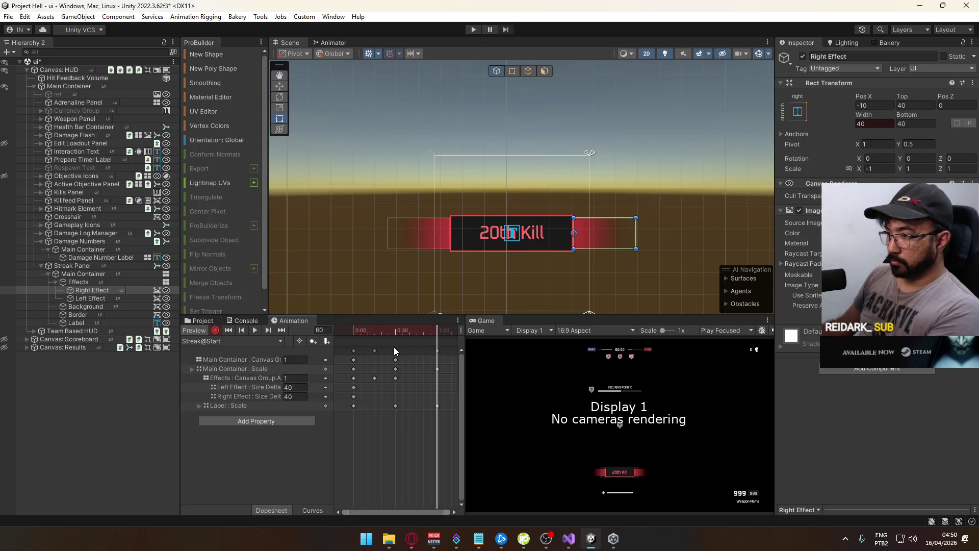
left_click(395, 332)
left_click_drag(363, 384, 351, 396)
key("ctrl+c")
key("ctrl+v")
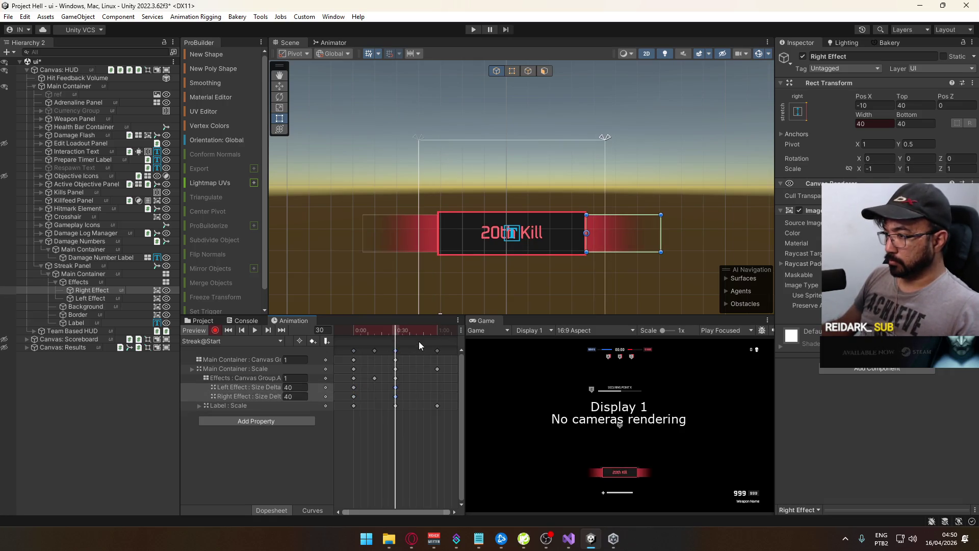
Step: Key both Right Effect and Left Effect widths to 80 at frame 60
left_click(437, 330)
left_click(874, 124)
type("100")
key("BackSpace")
key("BackSpace")
key("BackSpace")
type("80")
left_click(253, 387)
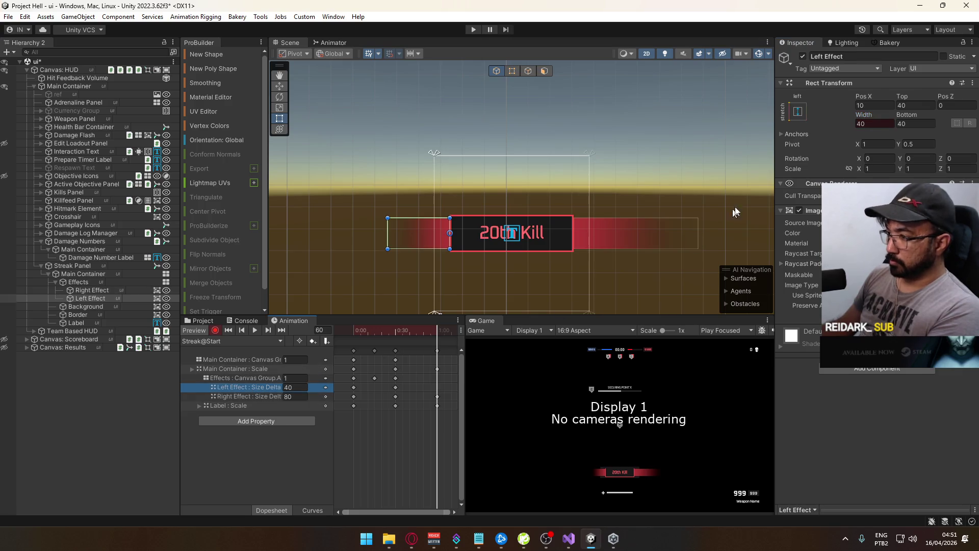
left_click(875, 124)
type("80")
mouse_move(430, 331)
left_mouse_down()
mouse_move(347, 327)
mouse_move(446, 304)
mouse_move(372, 308)
mouse_move(435, 298)
left_mouse_up()
key("alt+Tab")
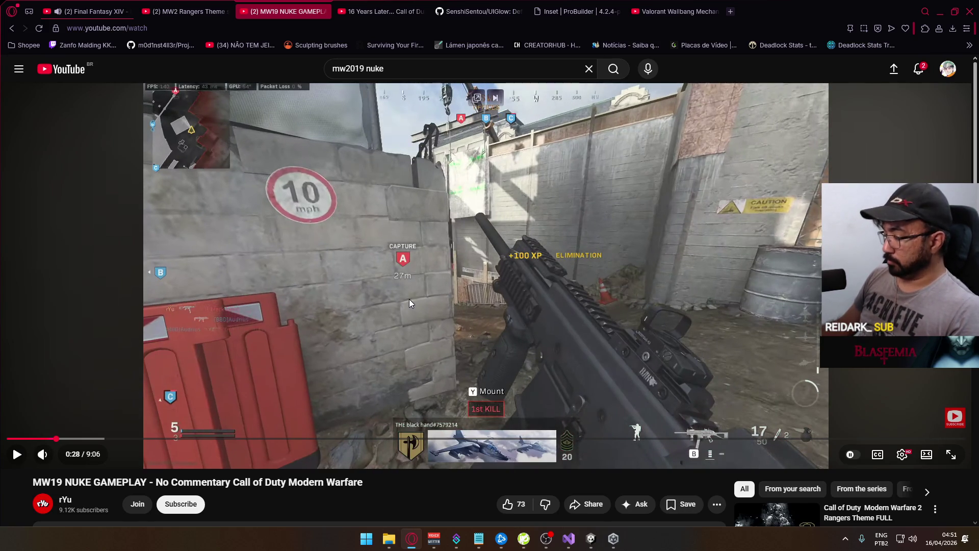
Step: Step the paused gameplay back four frames and forward four to watch the kill card slide in
key("comma")
key("comma")
key("comma")
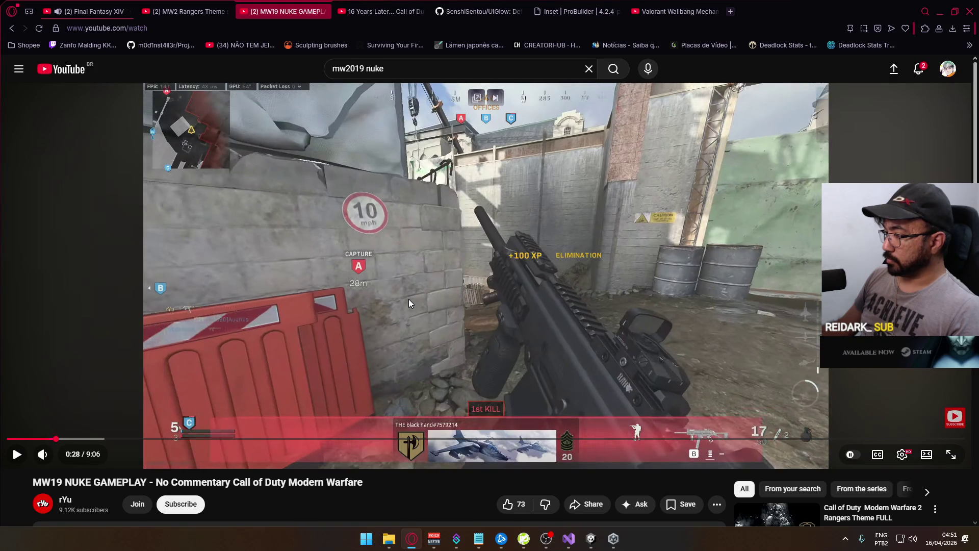
key("comma")
key("comma")
key("comma")
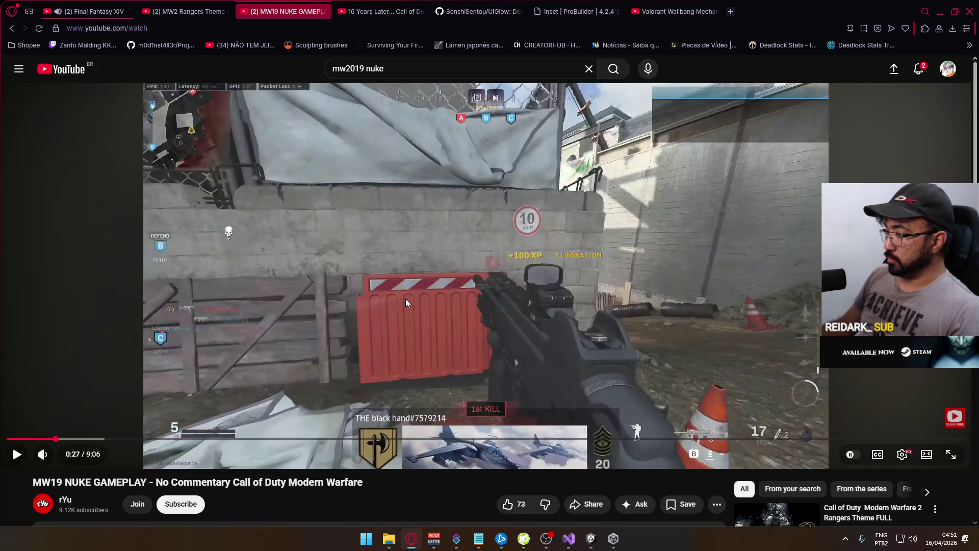
key("comma")
key("comma")
key("comma")
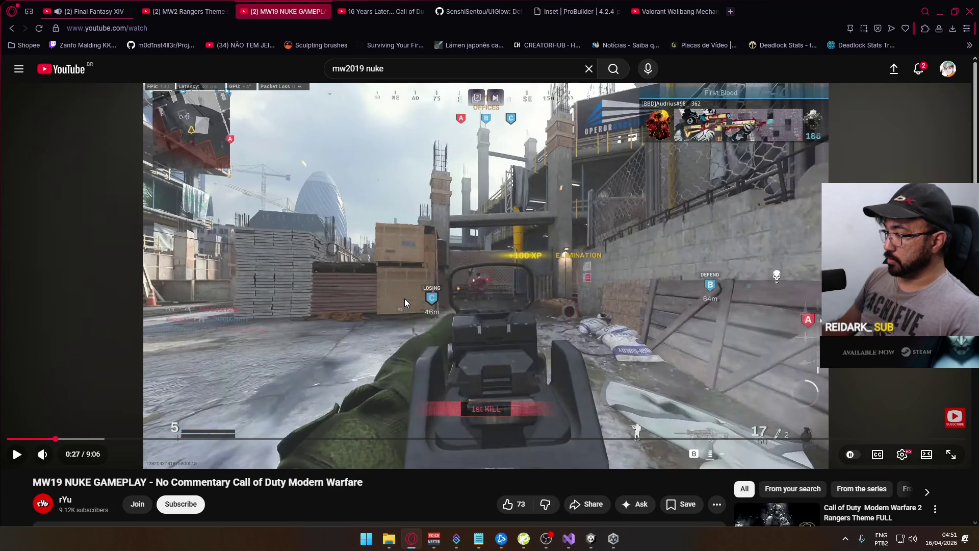
key("comma")
key("comma")
key("comma")
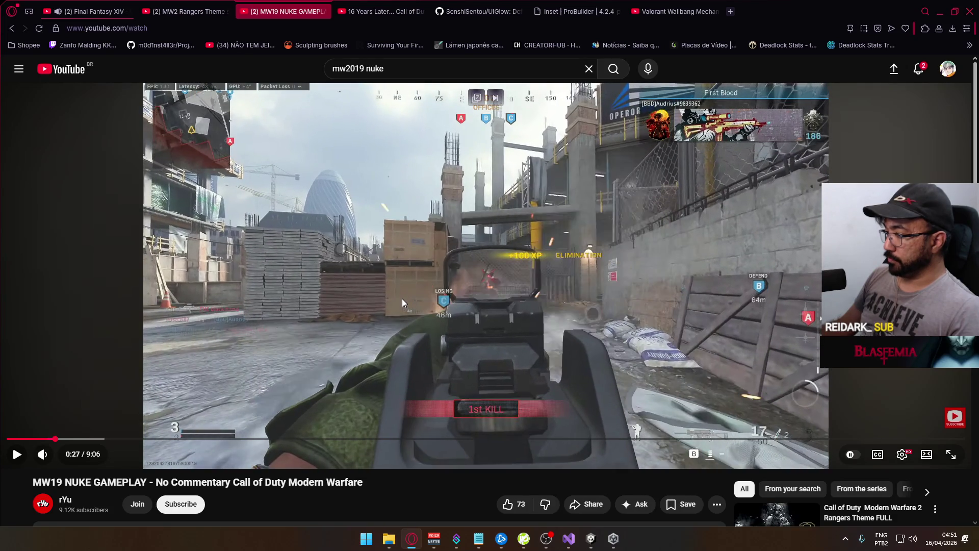
key("period")
key("period")
key("period")
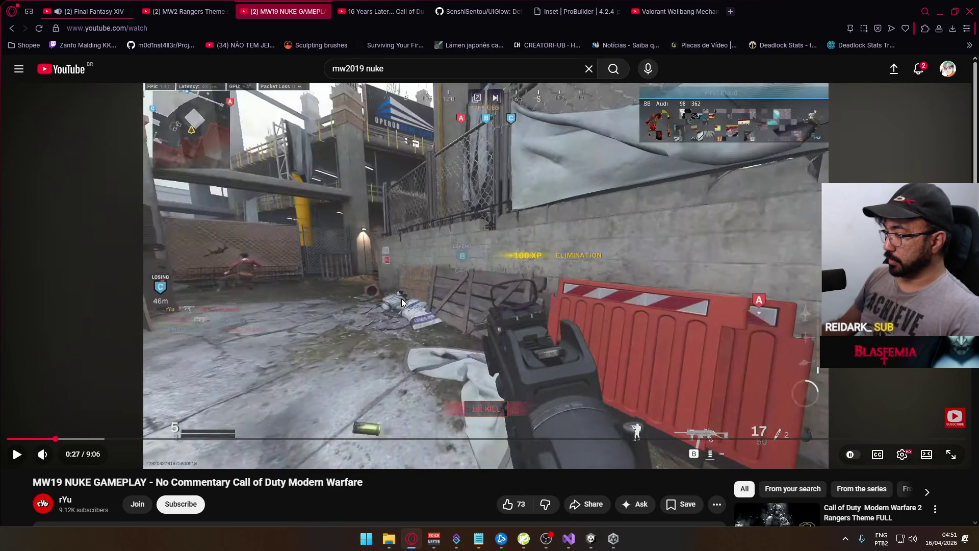
key("period")
key("period")
key("period")
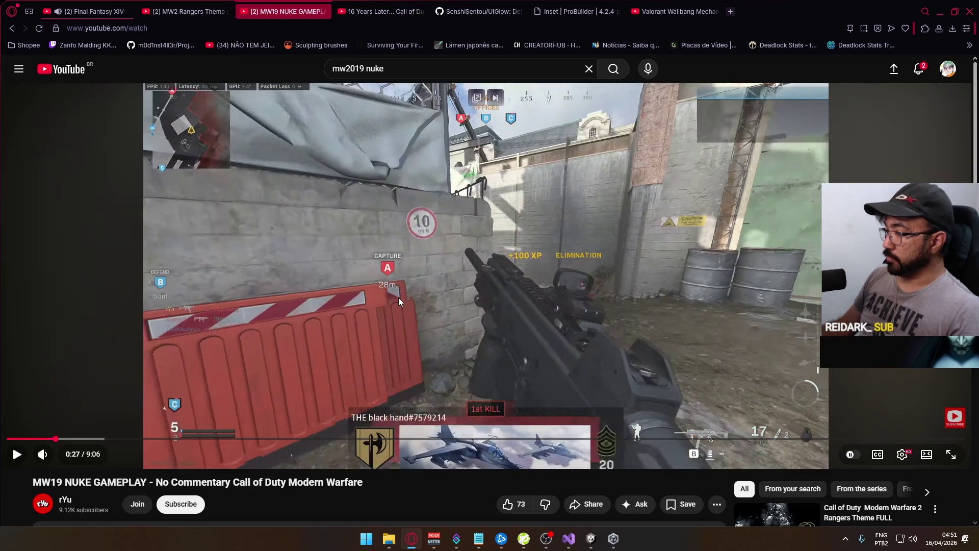
key("period")
key("period")
key("period")
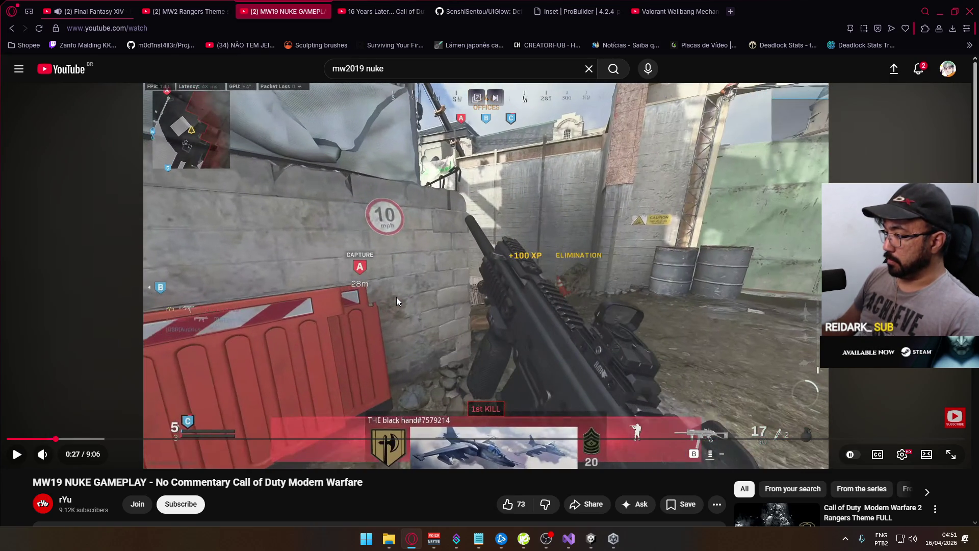
key("period")
key("alt+Tab")
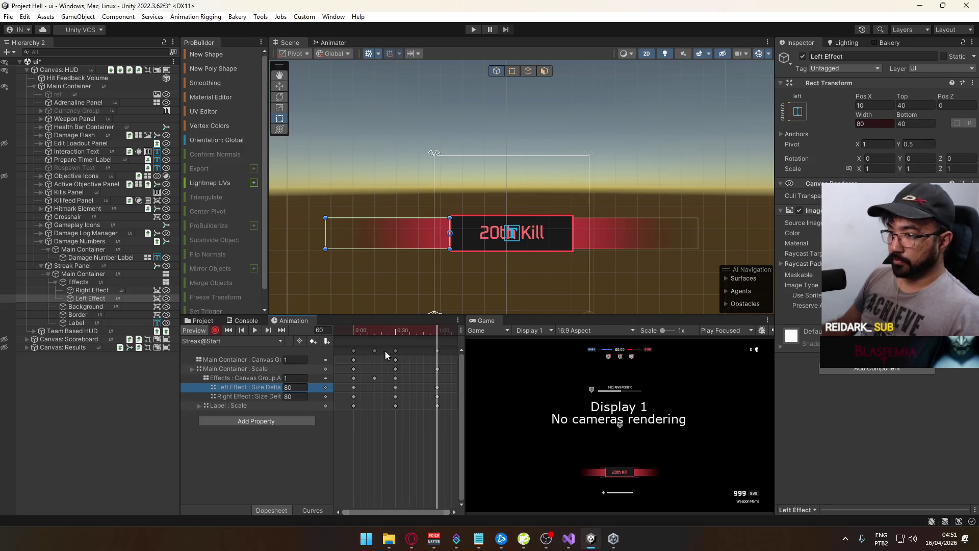
Step: Move the playhead to frame 90 and key the Left Effect width at 20
mouse_move(439, 333)
left_mouse_down()
mouse_move(353, 332)
mouse_move(440, 332)
mouse_move(398, 345)
mouse_move(440, 341)
left_mouse_up()
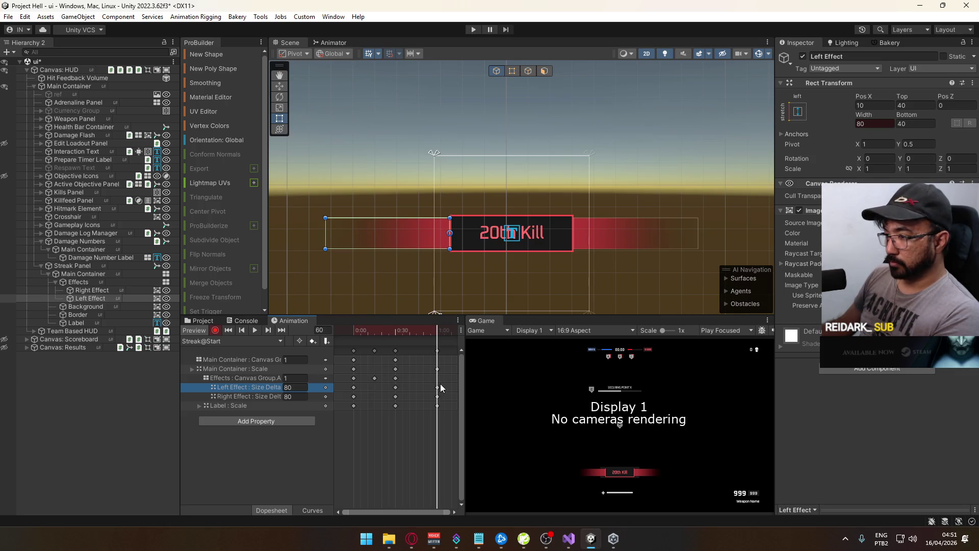
left_click_drag(446, 380, 387, 381)
left_click_drag(413, 331, 417, 331)
left_click(867, 124)
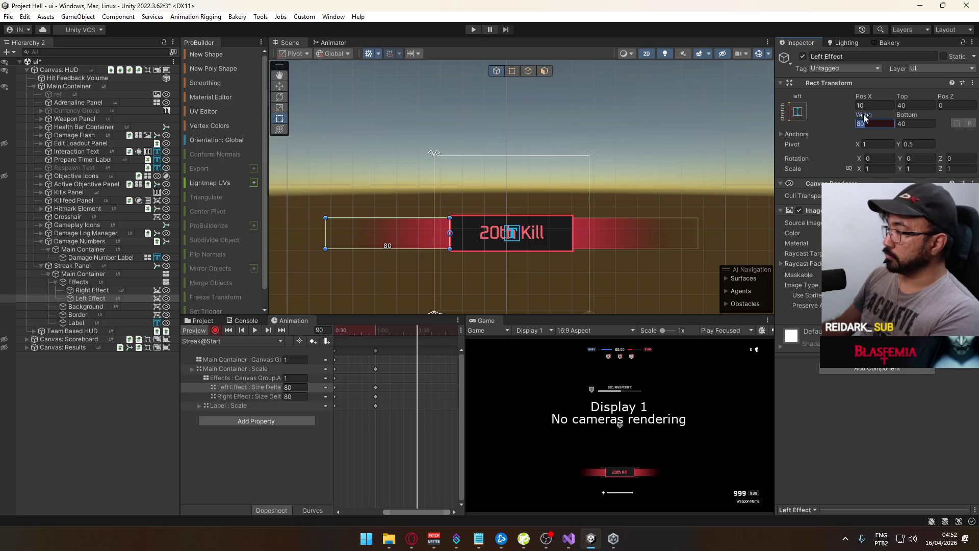
type("40")
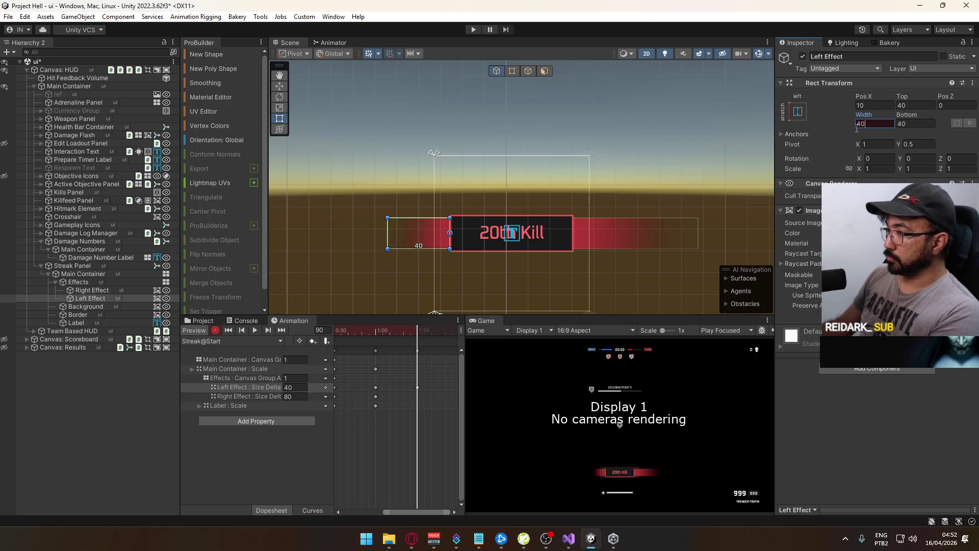
key("BackSpace")
key("BackSpace")
type("20")
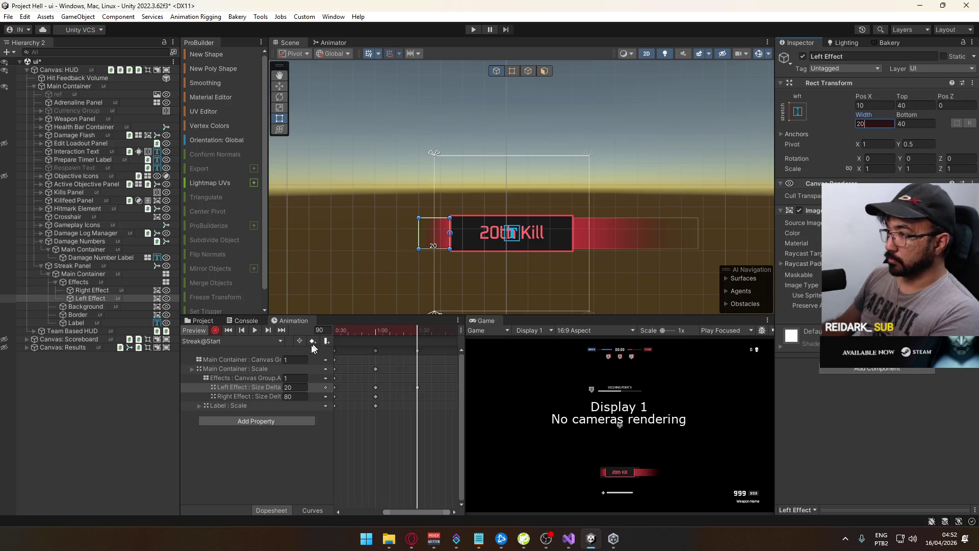
Step: Key the Right Effect width at 20 and fade the Effects Canvas Group alpha to 0
left_click(294, 396)
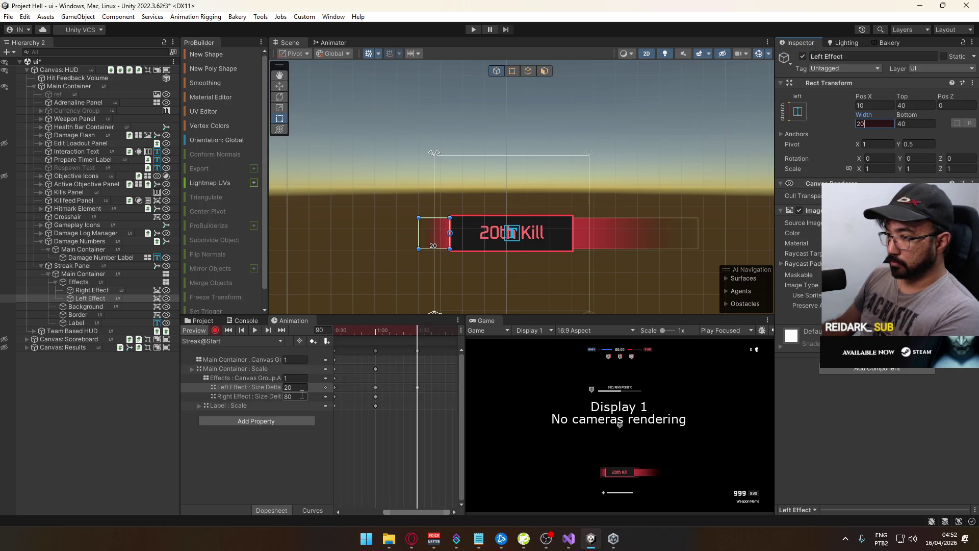
type("20")
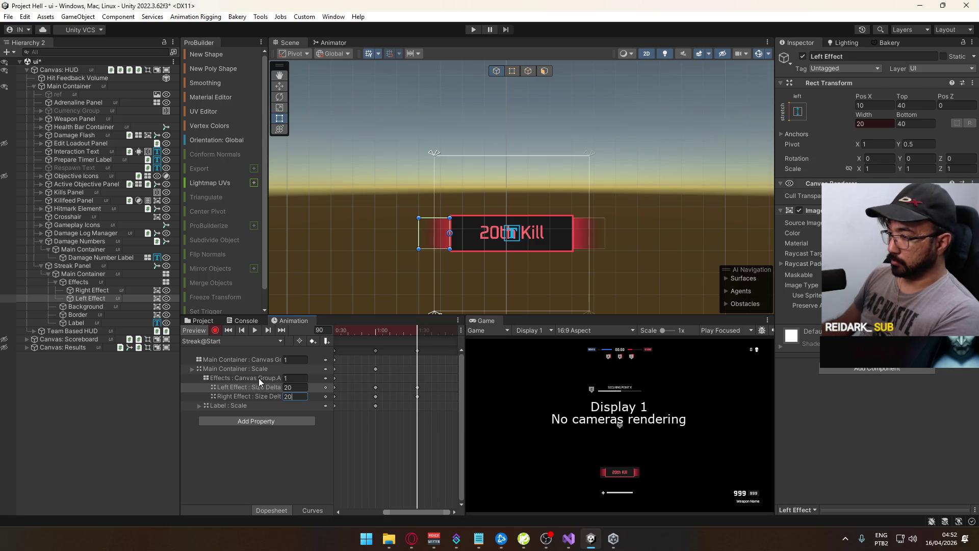
left_click(259, 378)
mouse_move(788, 198)
left_mouse_down()
mouse_move(458, 330)
mouse_move(301, 333)
mouse_move(356, 332)
mouse_move(360, 316)
mouse_move(425, 304)
mouse_move(365, 307)
mouse_move(418, 298)
left_mouse_up()
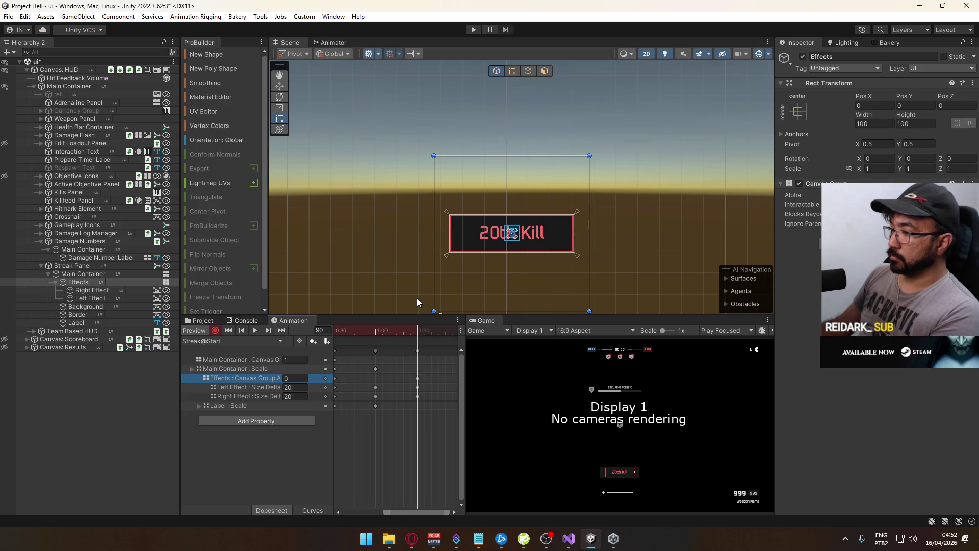
Step: Try a 0.8 Main Container Scale.x, cancel it, then select Background and Border
left_click(193, 369)
left_click(299, 379)
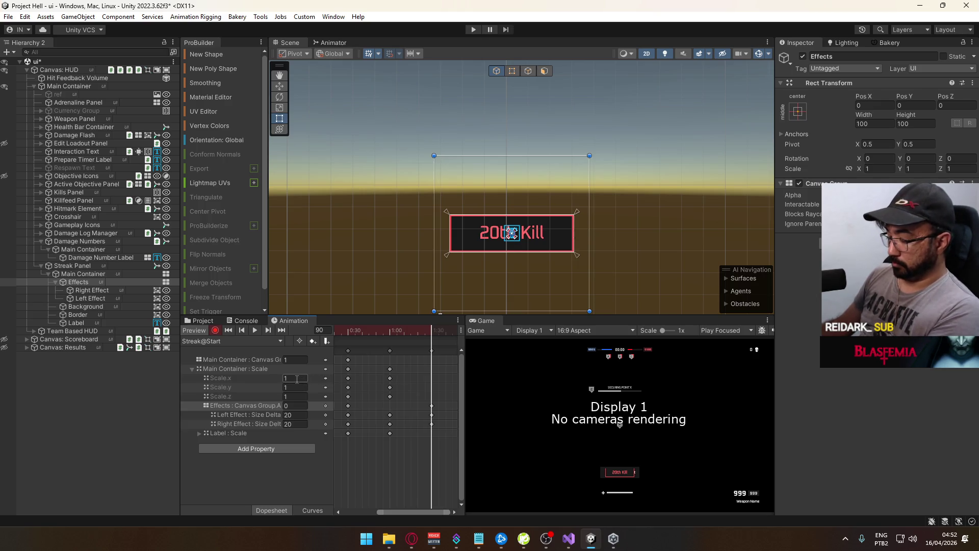
type(".8")
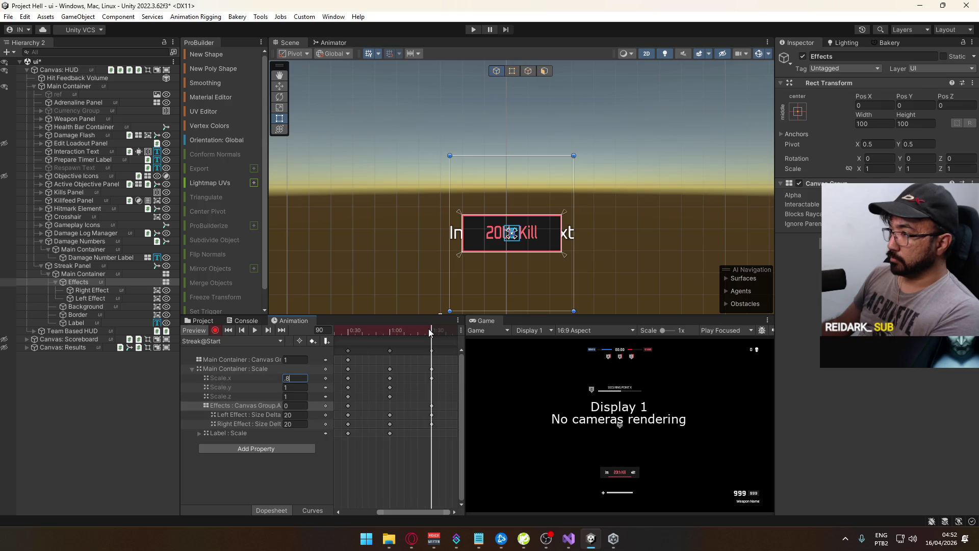
key("Escape")
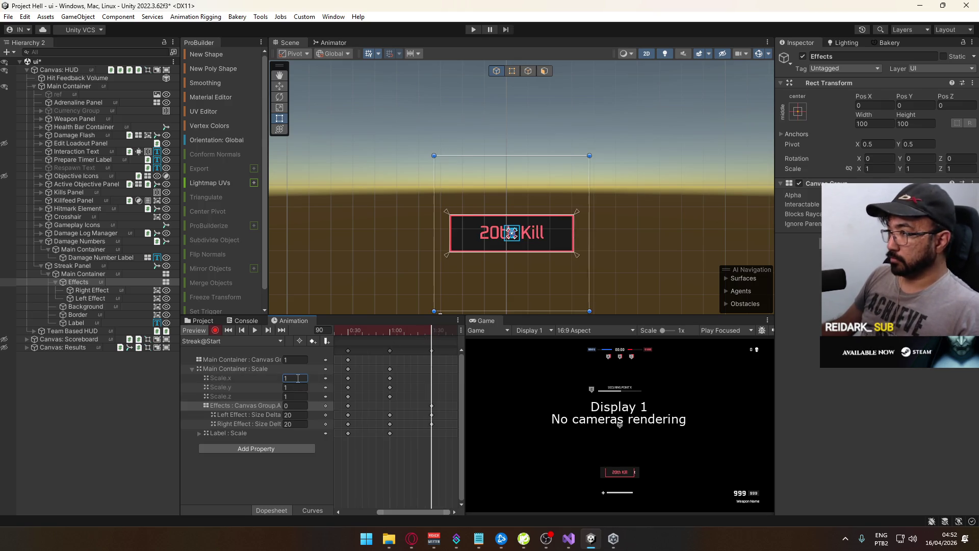
left_click(99, 306)
left_click(98, 315, "shift")
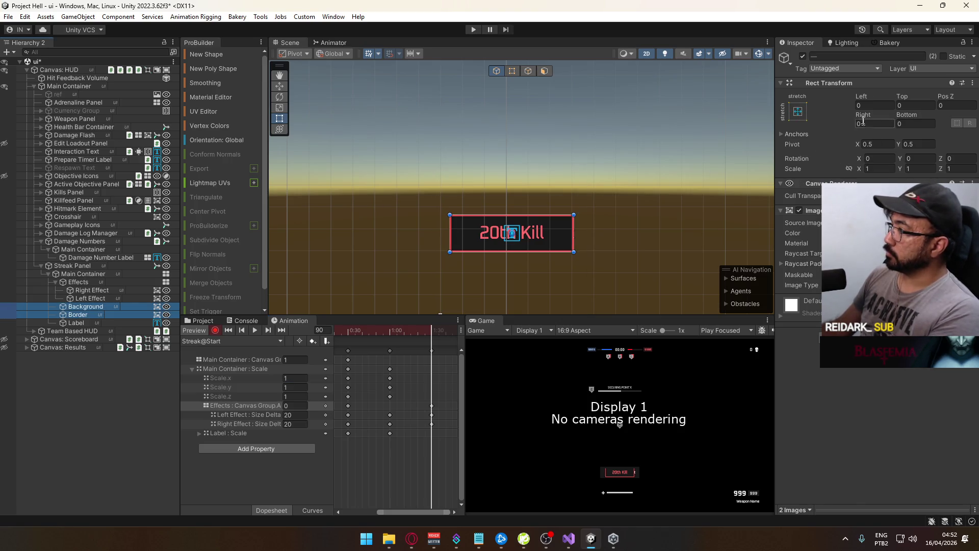
Step: Inset Background and Border by 10 on both left and right at frame 90
left_click(866, 104)
type("12")
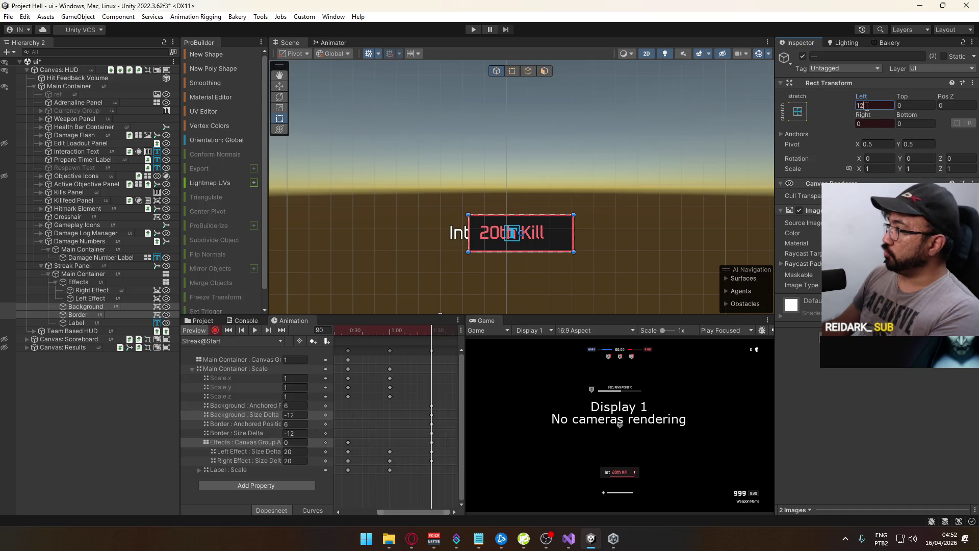
type("10")
left_click(870, 123)
type("10")
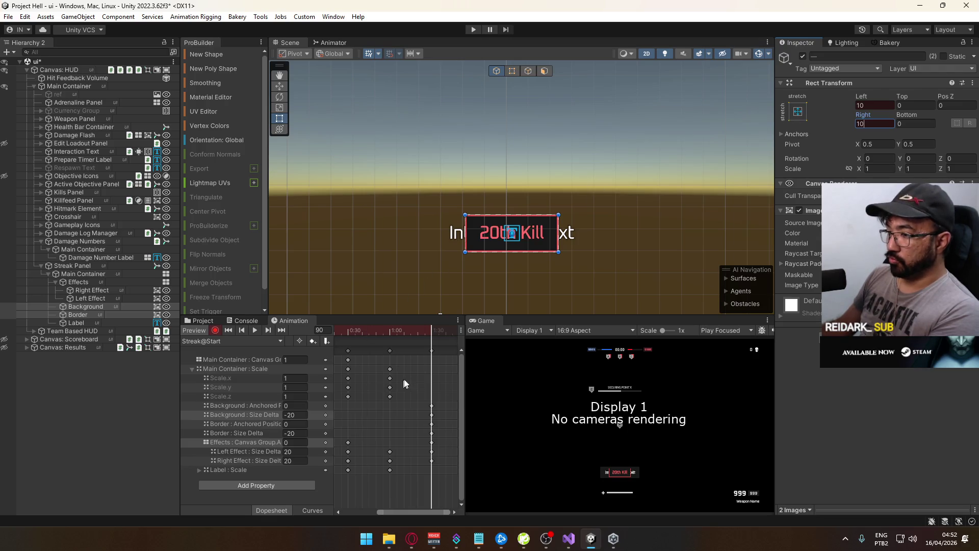
Step: At an earlier frame, set the right inset back to 0 and preview to the clip's end
mouse_move(425, 332)
left_mouse_down()
mouse_move(337, 340)
mouse_move(433, 313)
mouse_move(252, 325)
mouse_move(348, 327)
left_mouse_up()
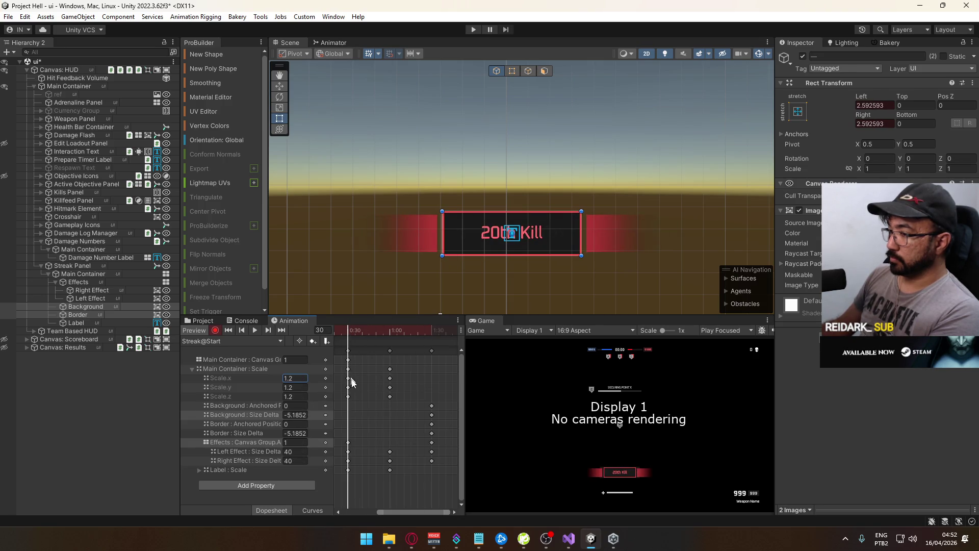
left_click(885, 122)
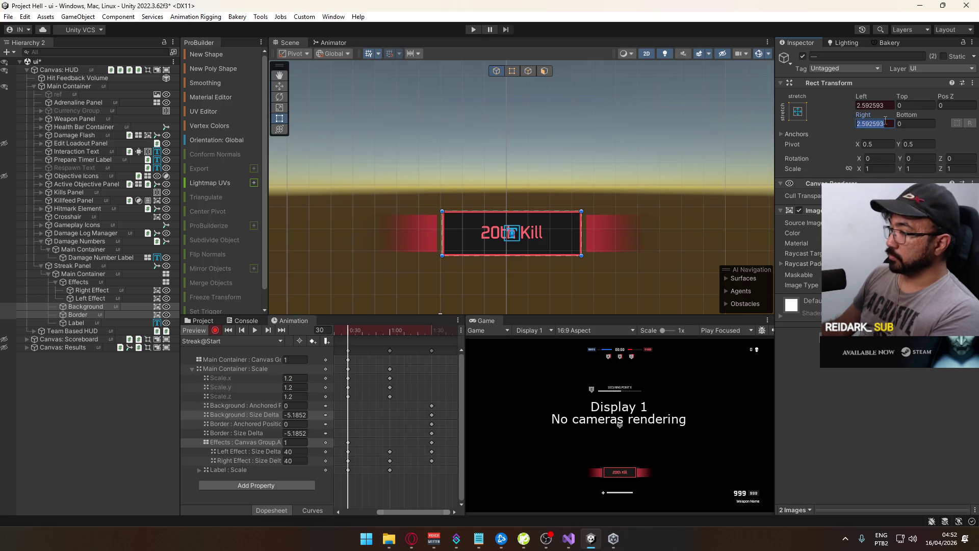
type("0")
left_click_drag(351, 329, 432, 311)
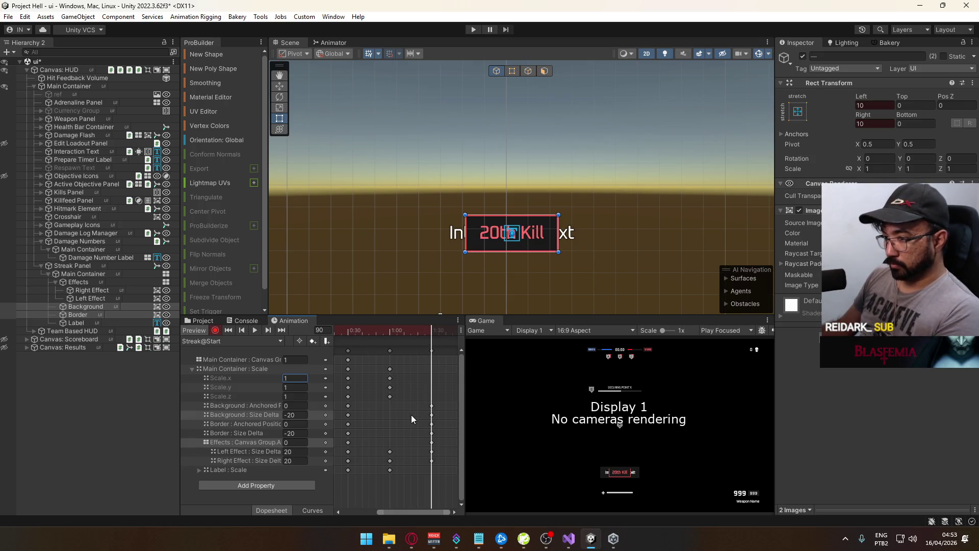
Step: Delete the Background and Border Size Delta tracks and replay the animation from the start
left_click(241, 414)
key("Delete")
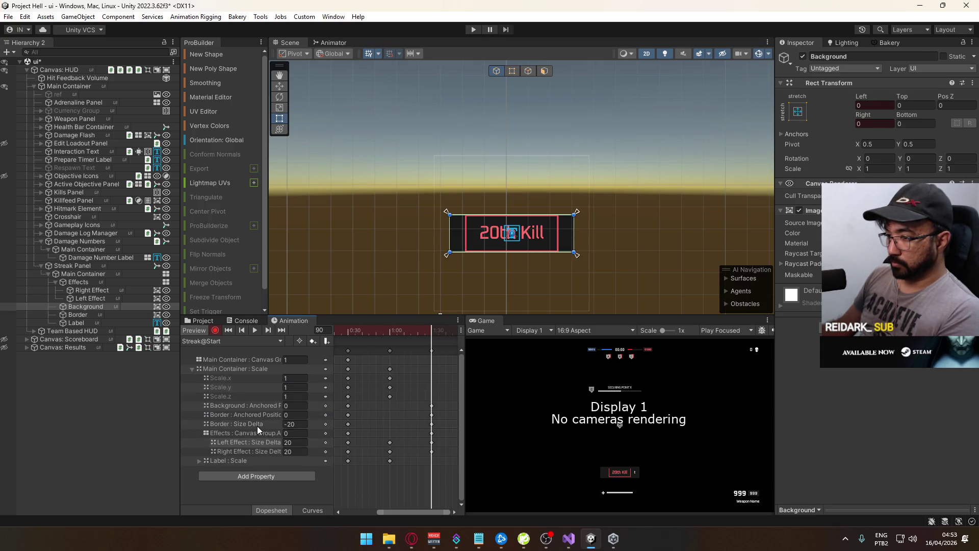
left_click(258, 425)
key("Delete")
left_click(349, 331)
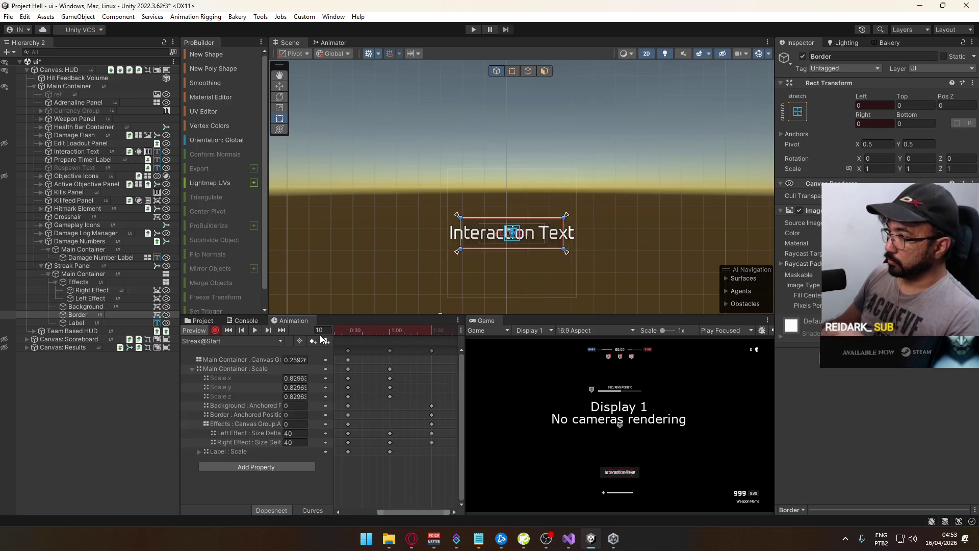
left_click_drag(349, 331, 433, 307)
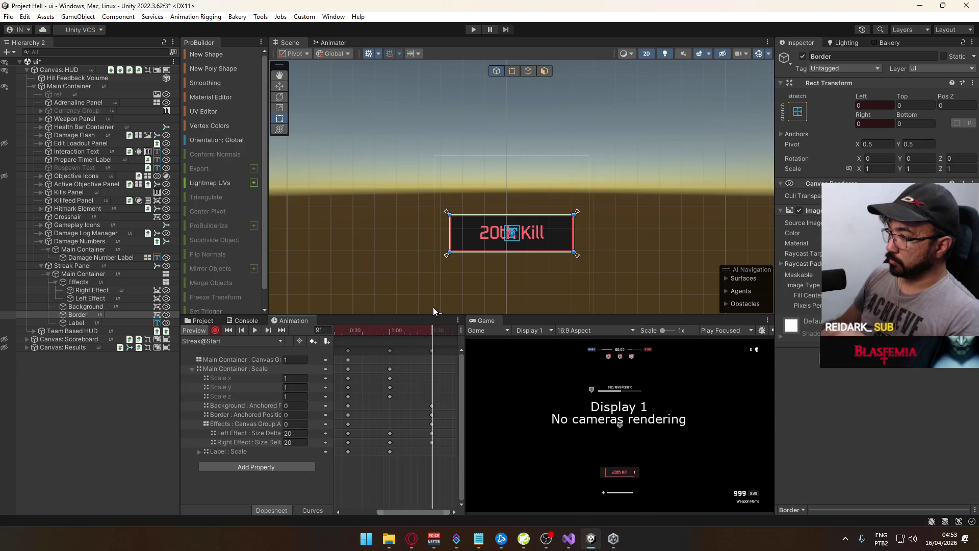
scroll(394, 402, "down", 5)
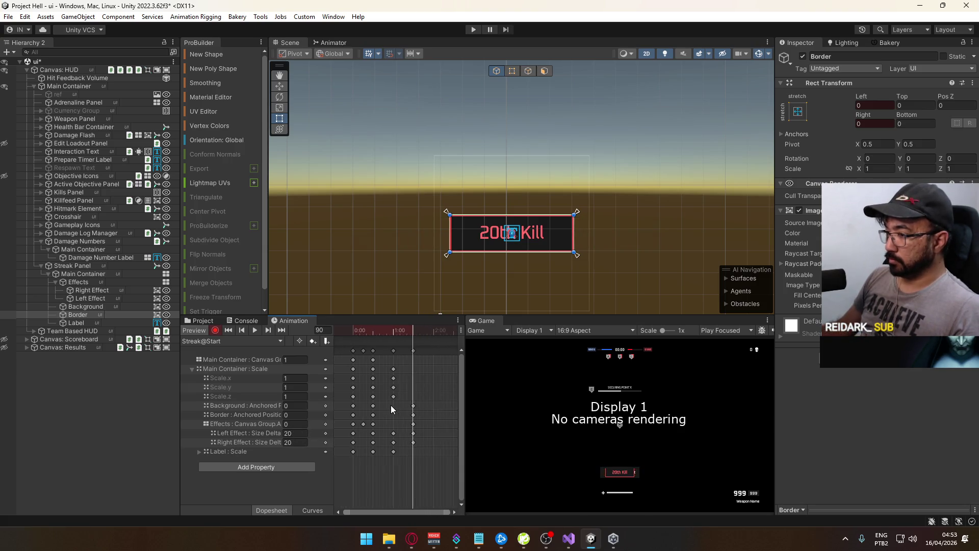
mouse_move(358, 330)
left_mouse_down()
mouse_move(401, 329)
mouse_move(353, 331)
mouse_move(389, 319)
mouse_move(374, 324)
left_mouse_up()
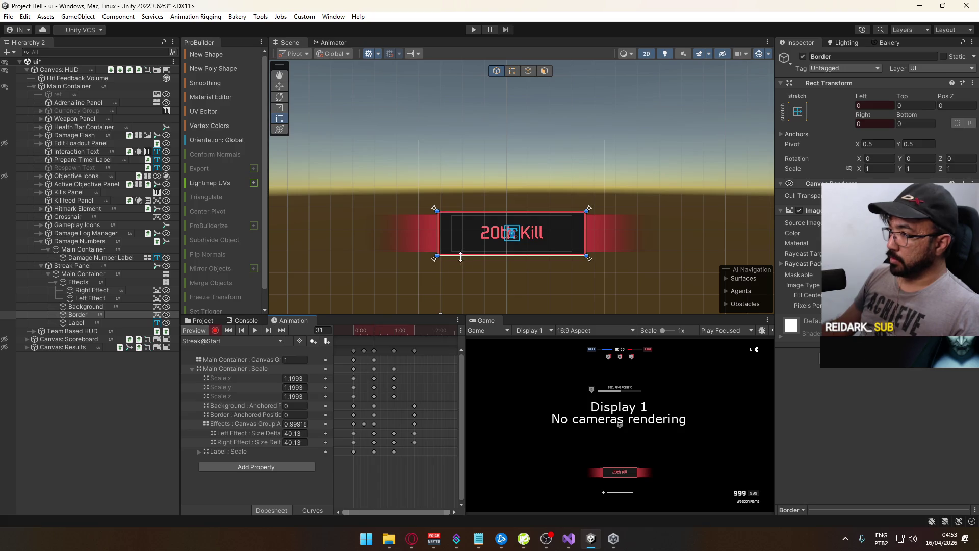
Step: Expand the Label scale track, key Scale.x at 1.1, then undo it
left_click(252, 448)
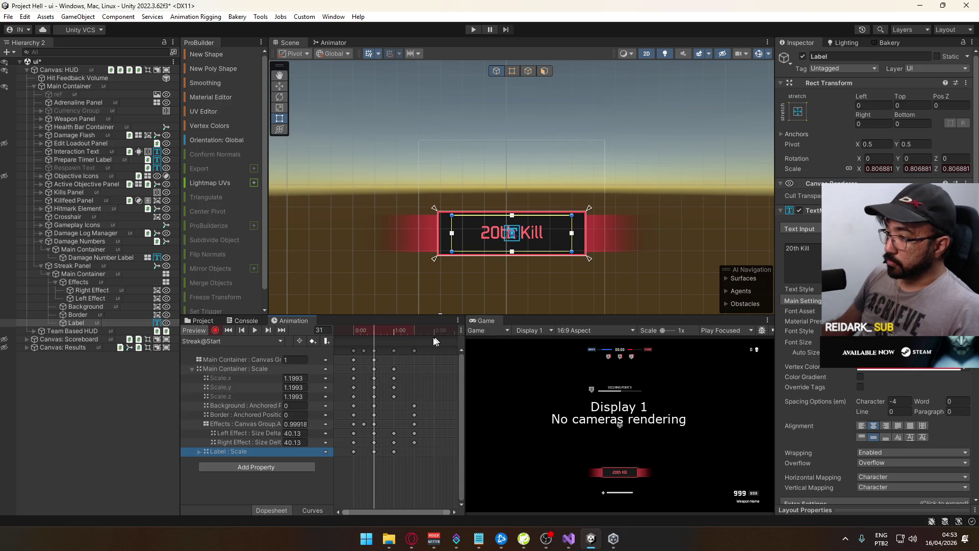
mouse_move(375, 329)
left_mouse_down()
mouse_move(396, 328)
mouse_move(374, 329)
left_mouse_up()
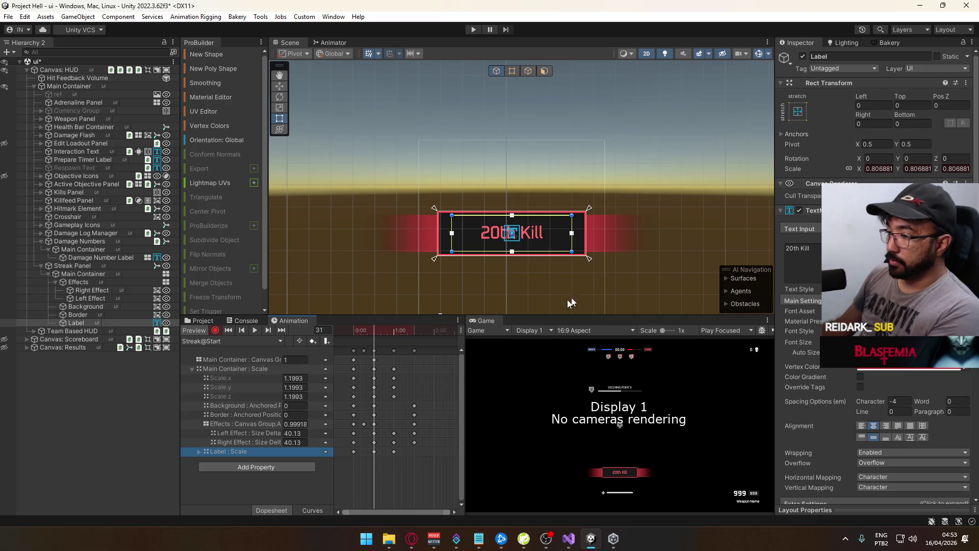
left_click(205, 452)
double_click(302, 460)
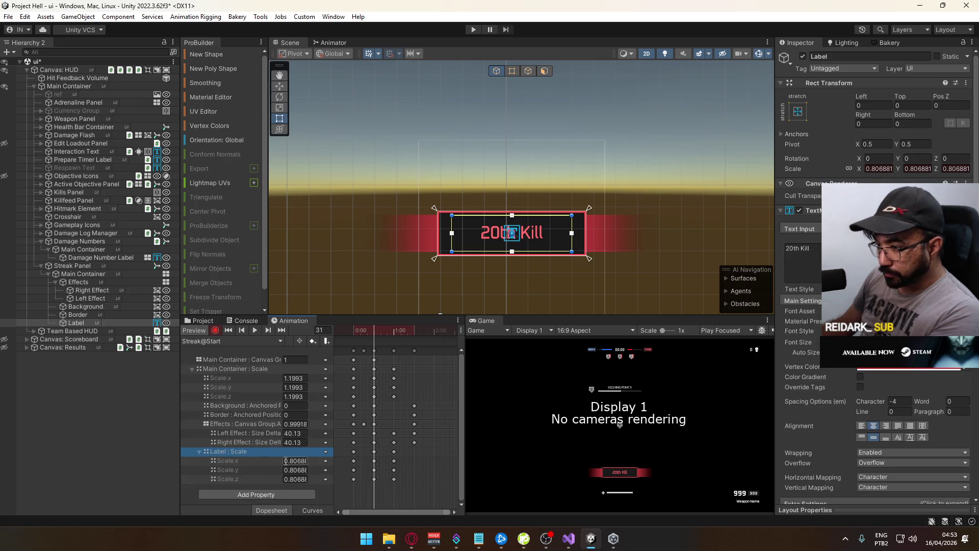
type("1.1")
key("Return")
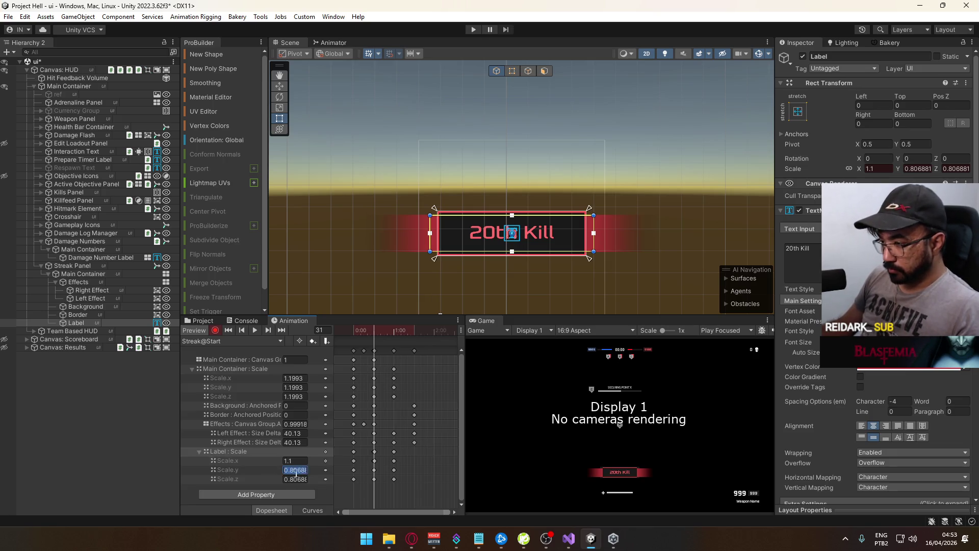
key("ctrl+z")
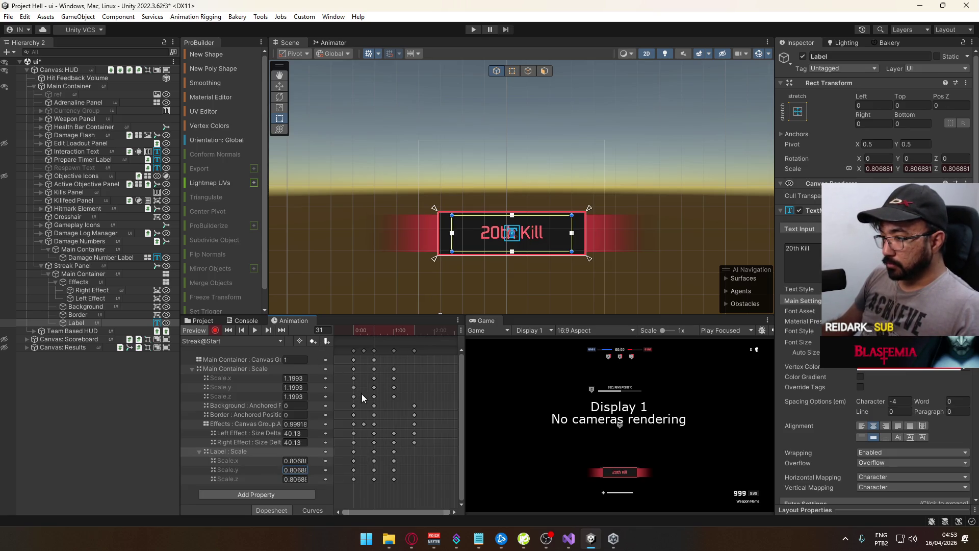
Step: At frame 30, key Label Scale.y and Scale.z at 1.1 and scrub to preview
left_click(243, 330)
left_click(298, 470)
type("1.1")
key("Tab")
type("1.1")
left_click(356, 332)
mouse_move(356, 332)
left_mouse_down()
mouse_move(399, 316)
mouse_move(352, 318)
mouse_move(373, 314)
left_mouse_up()
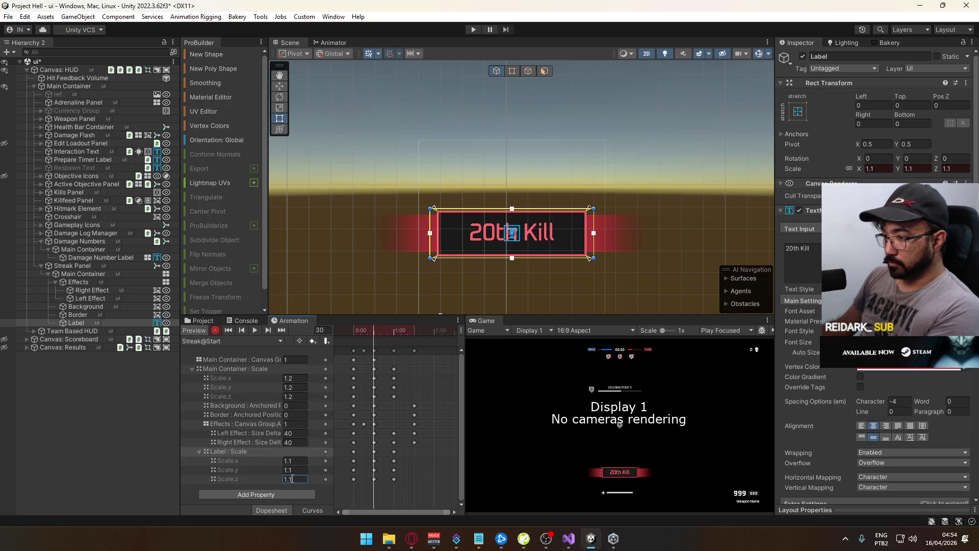
Step: Try smaller Label scales, 1.08 and then 1.05 on all three axes, and preview
type("1.08")
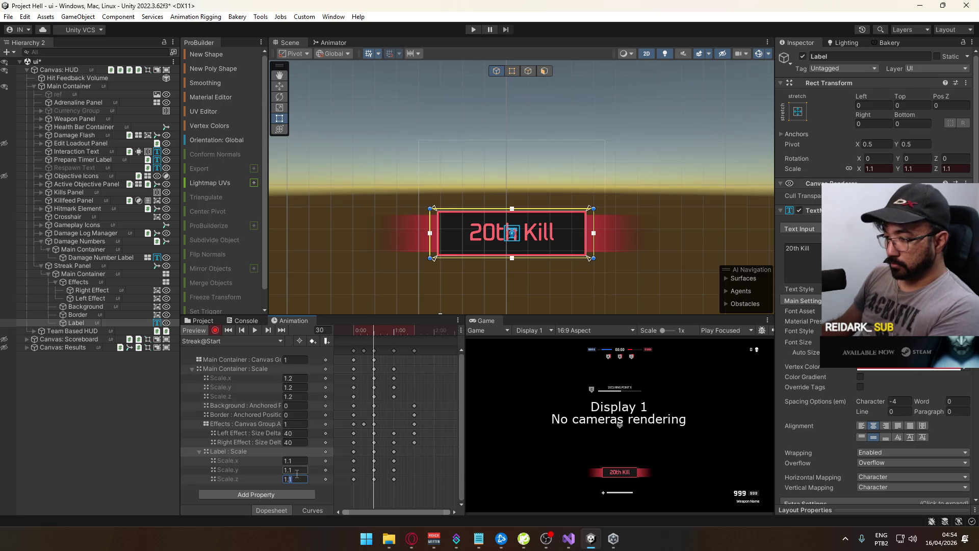
left_click(293, 470)
type("1.08")
left_click(293, 460)
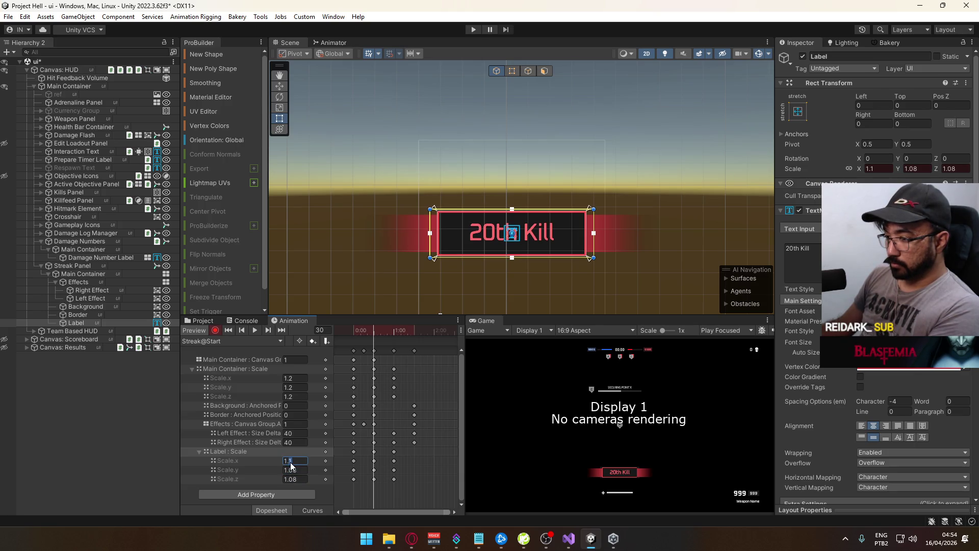
type("1.05")
left_click(294, 469)
type("1.05")
left_click(297, 479)
type("1.05")
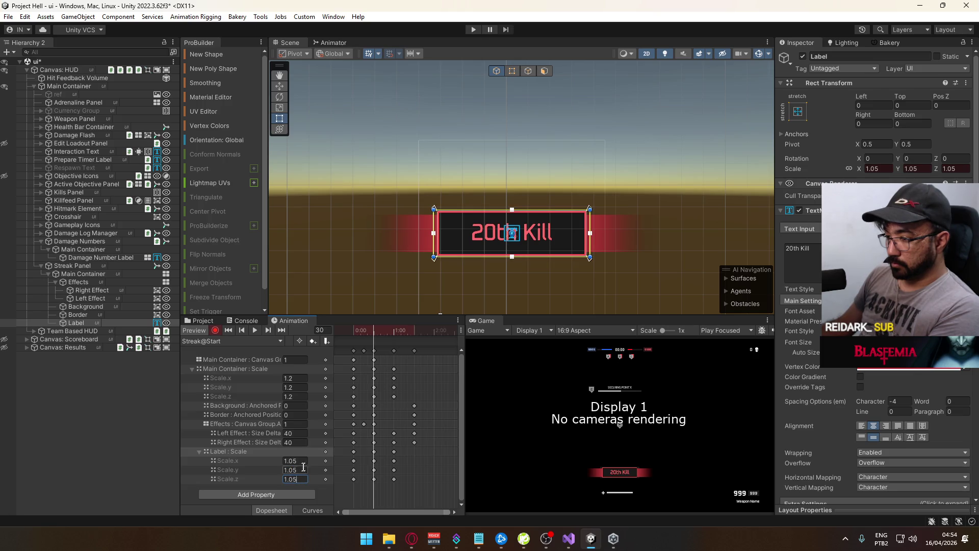
mouse_move(368, 328)
left_mouse_down()
mouse_move(346, 332)
mouse_move(394, 318)
mouse_move(374, 316)
left_mouse_up()
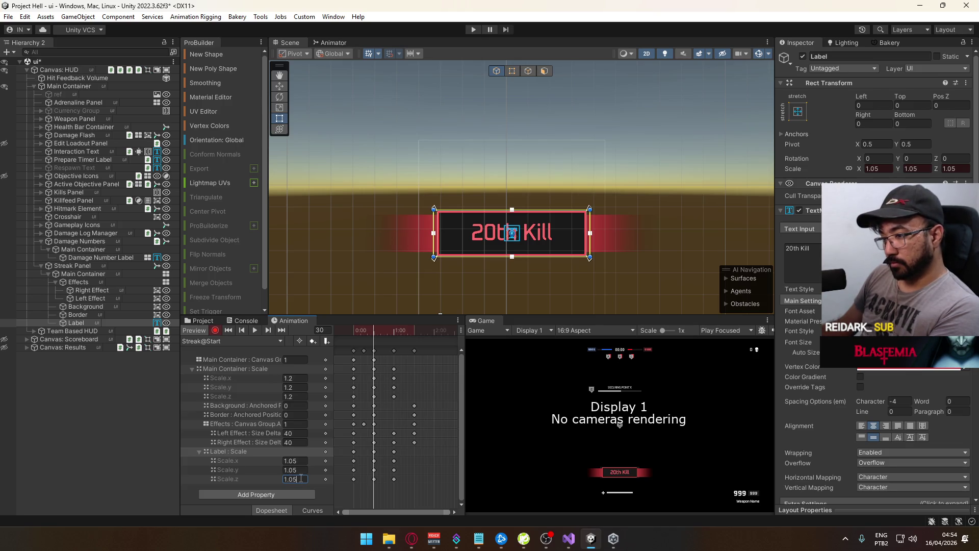
Step: Settle the Label at 1.1 for Scale.z and Scale.y and 1.11 for Scale.x
left_click(299, 481)
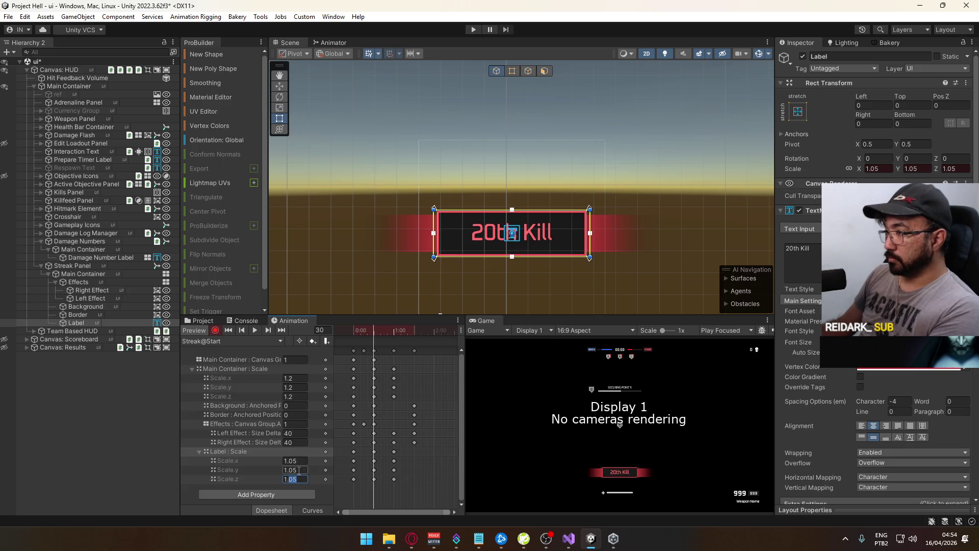
type("1.1")
left_click(300, 470)
type("1.1")
left_click(294, 461)
type("1.1")
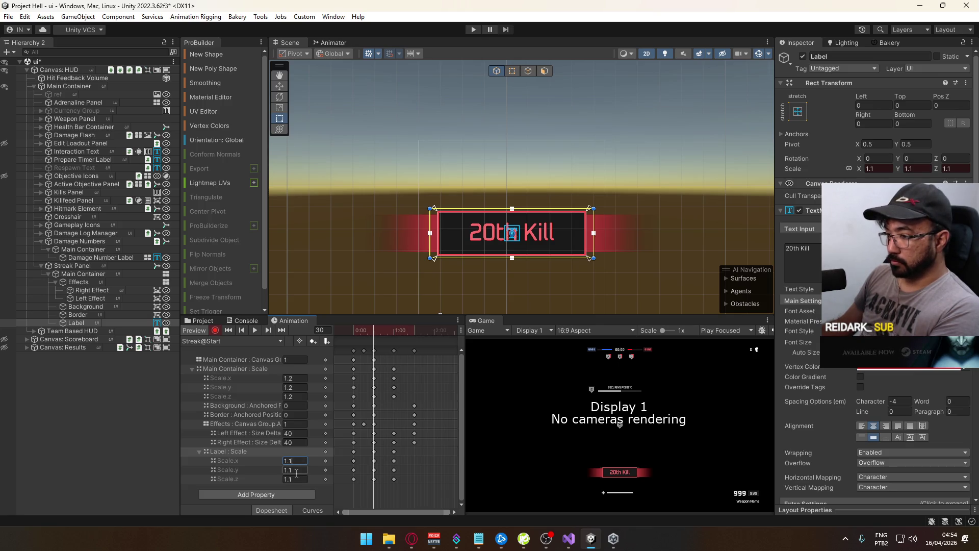
type("1")
Step: Key the Label's scale at 1 on frame 30
key("Tab")
type("1")
key("Tab")
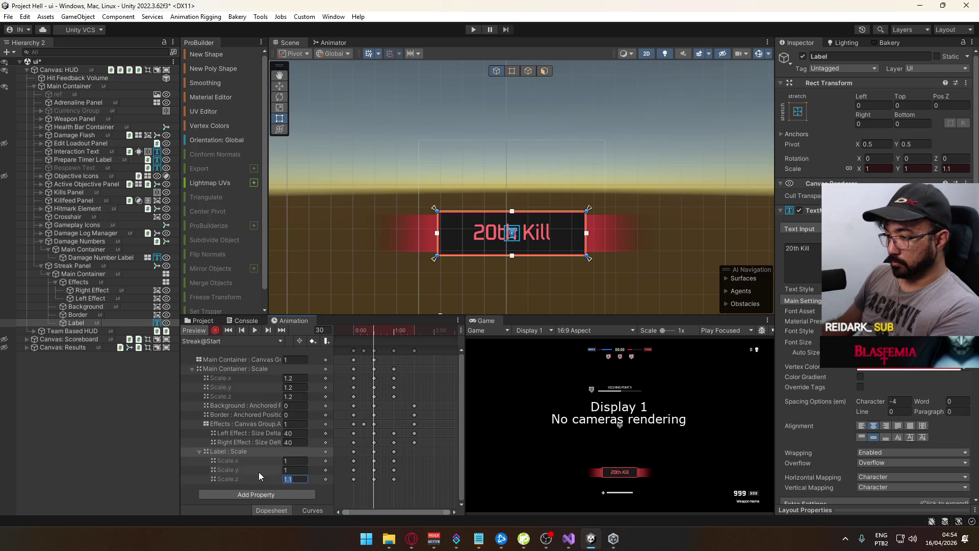
Step: Key Label Scale.x at 0.8 at the 1:00 mark, preview, and switch to the reference video
left_click_drag(382, 330, 394, 326)
left_click(242, 330)
left_click(293, 462)
type(".8")
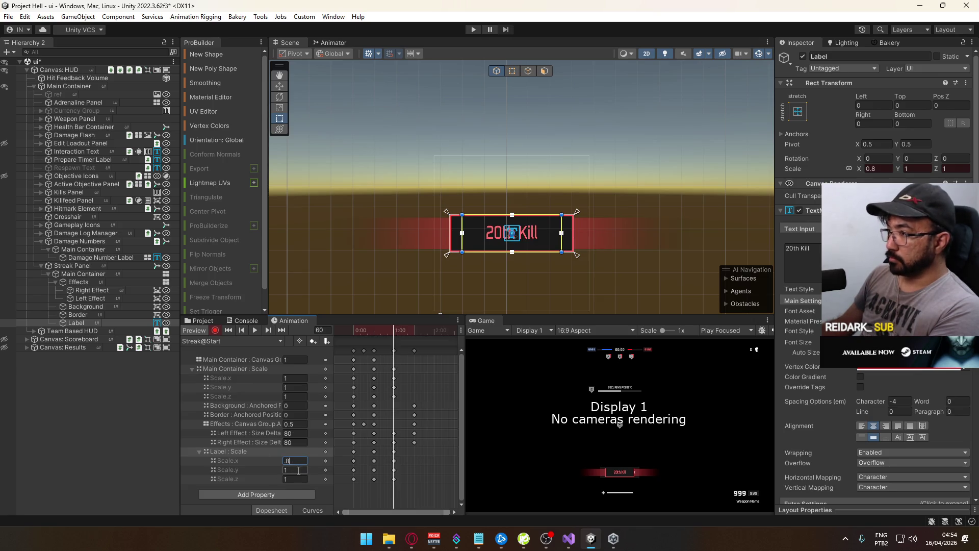
type(".8")
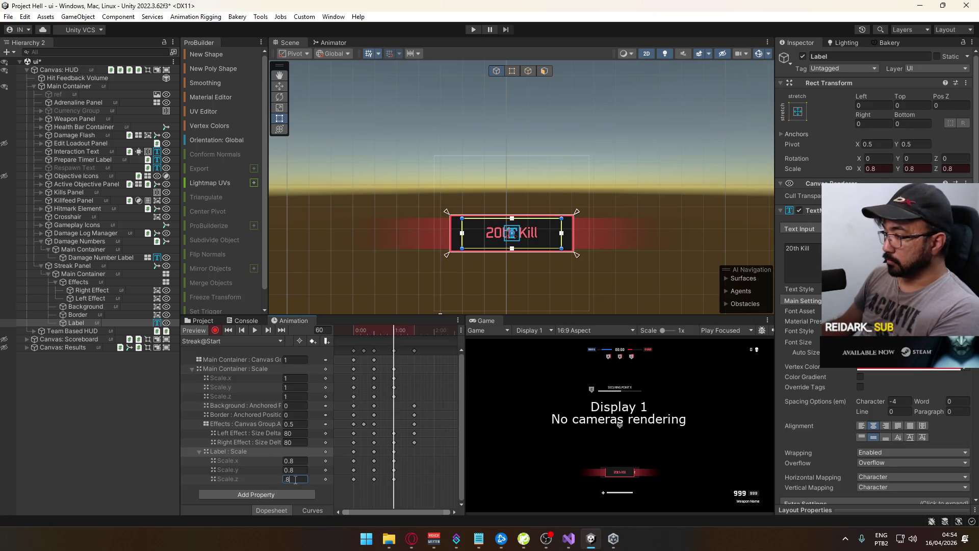
mouse_move(388, 329)
left_mouse_down()
mouse_move(350, 332)
mouse_move(399, 319)
mouse_move(352, 322)
mouse_move(414, 308)
left_mouse_up()
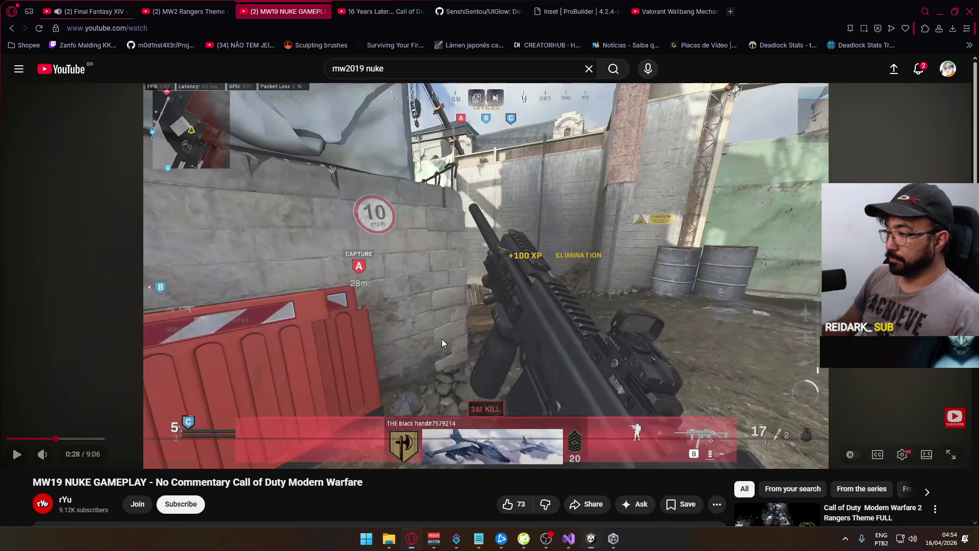
key("alt+Tab")
Step: Pause the gameplay video and step forward eight frames toward the kill notification
left_click(444, 342)
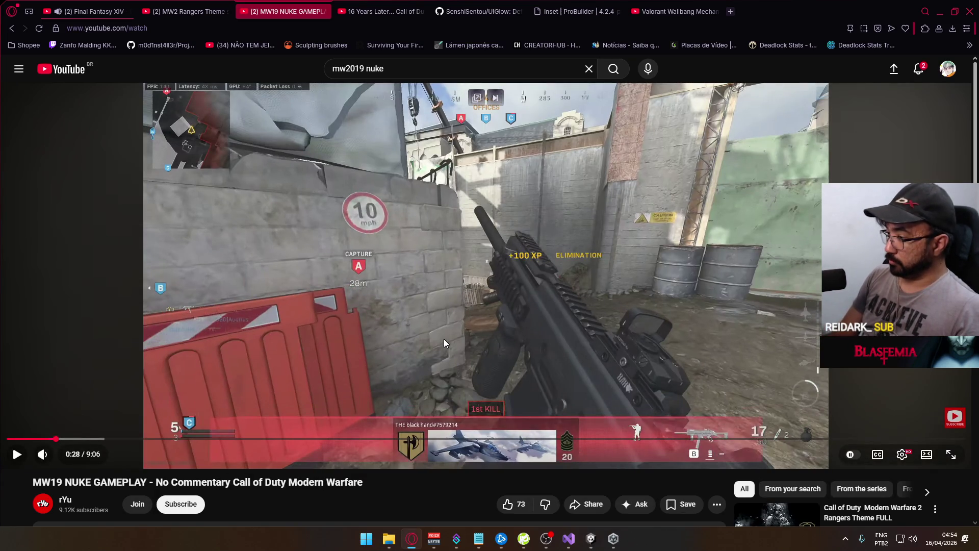
key("period")
key("period")
key("period")
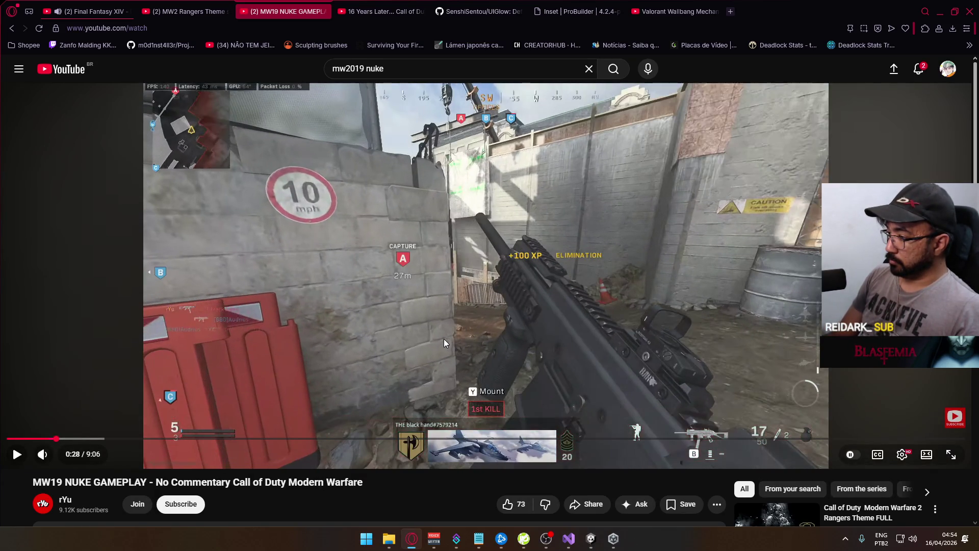
key("period")
key("period")
key("period")
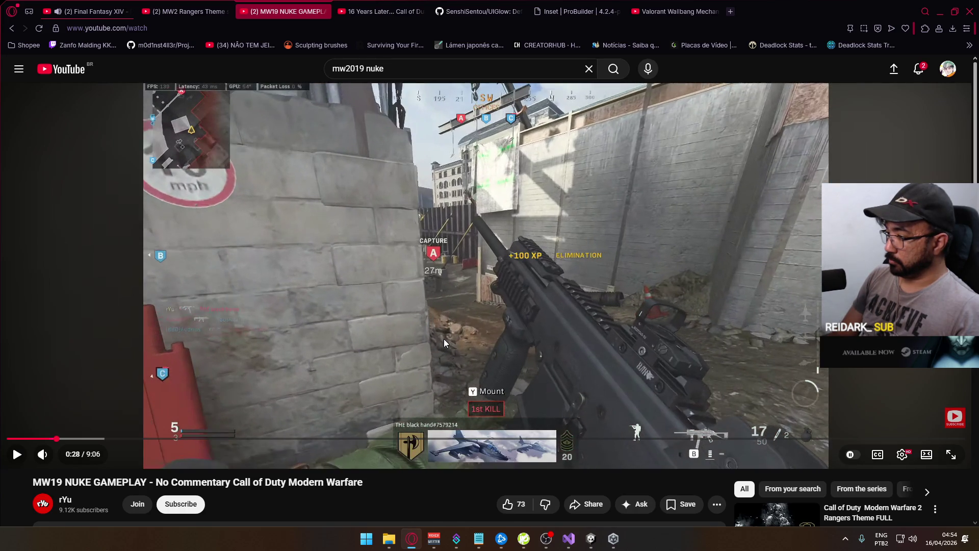
key("period")
key("period")
key("period")
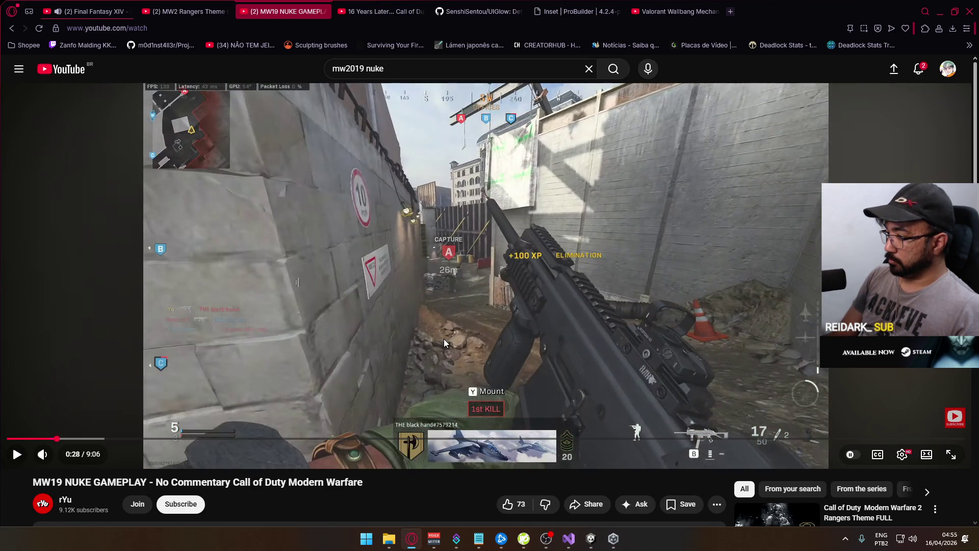
key("period")
key("period")
key("period")
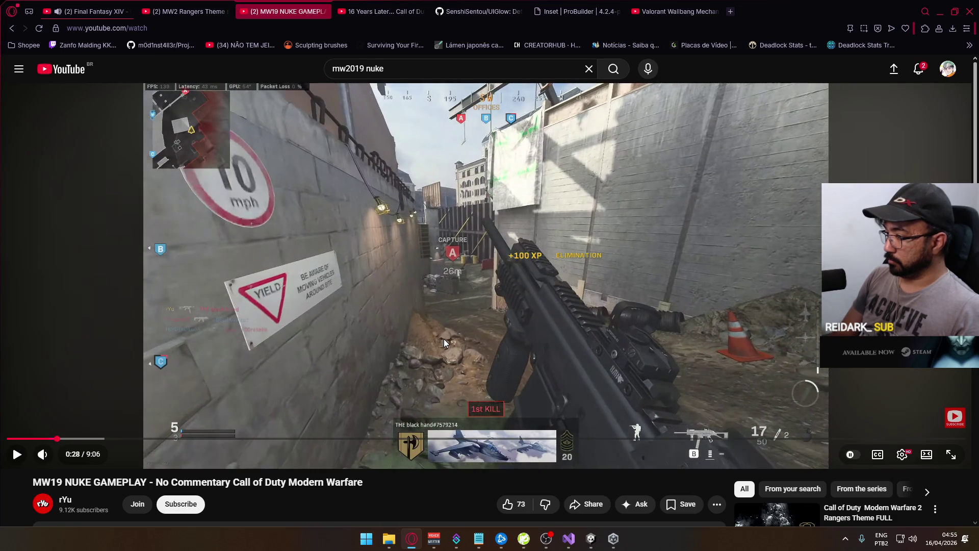
key("period")
key("period")
key("period")
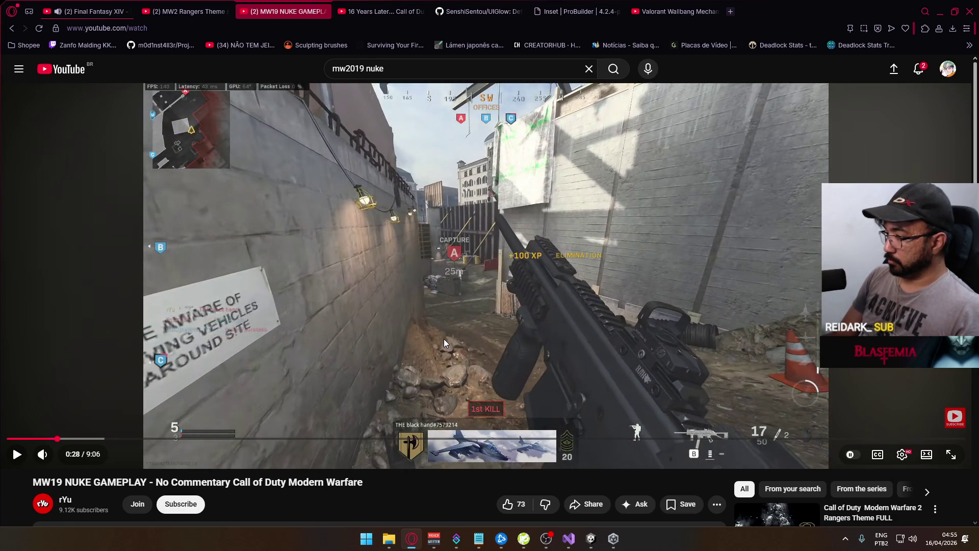
key("period")
key("period")
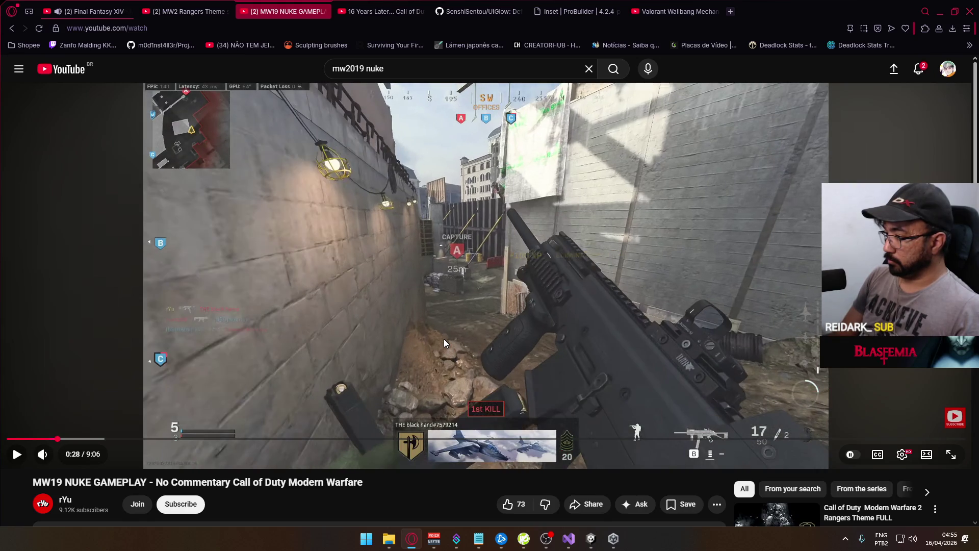
key("period")
key("period")
key("period")
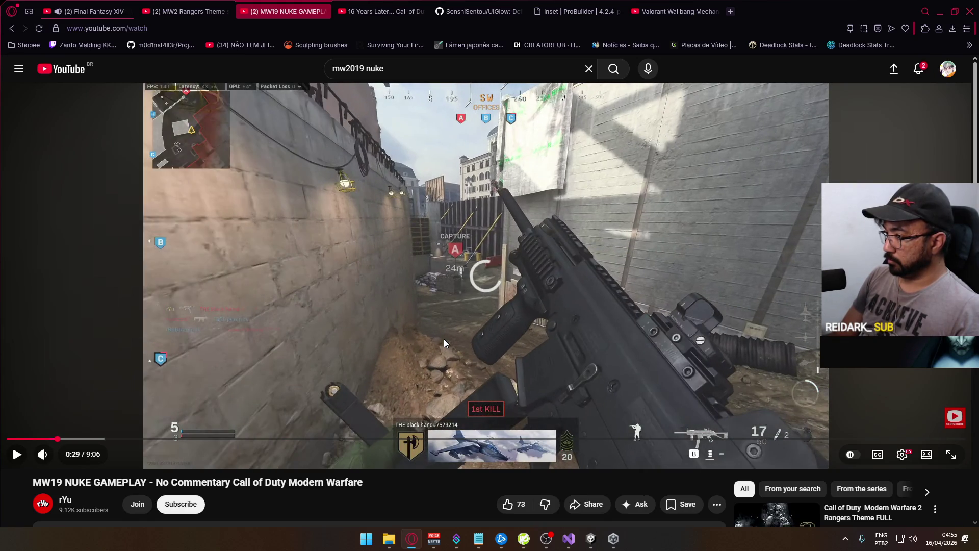
key("period")
key("period")
key("period")
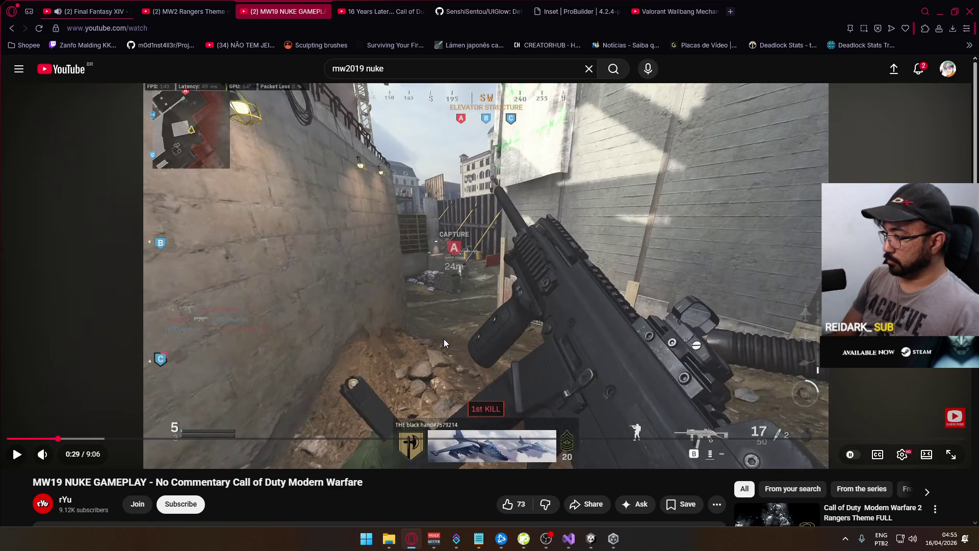
Step: Play past the reload, step back two frames, seek to 0:25 and replay, pausing at 0:30
key("space")
key("space")
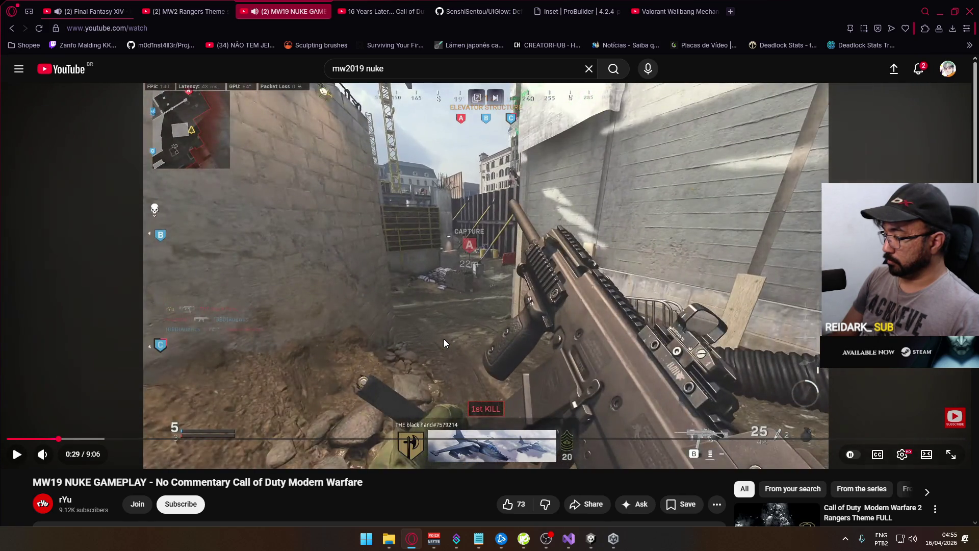
key("period")
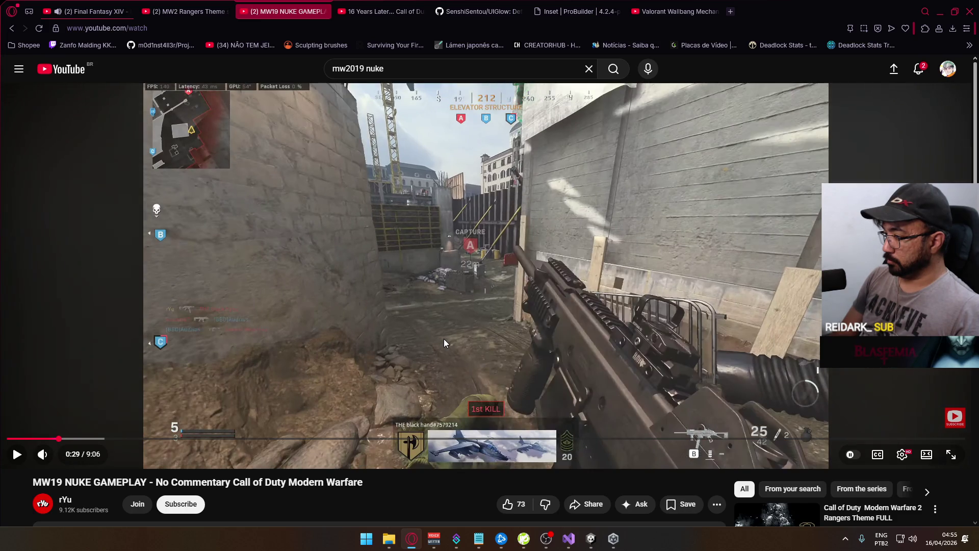
key("space")
key("space")
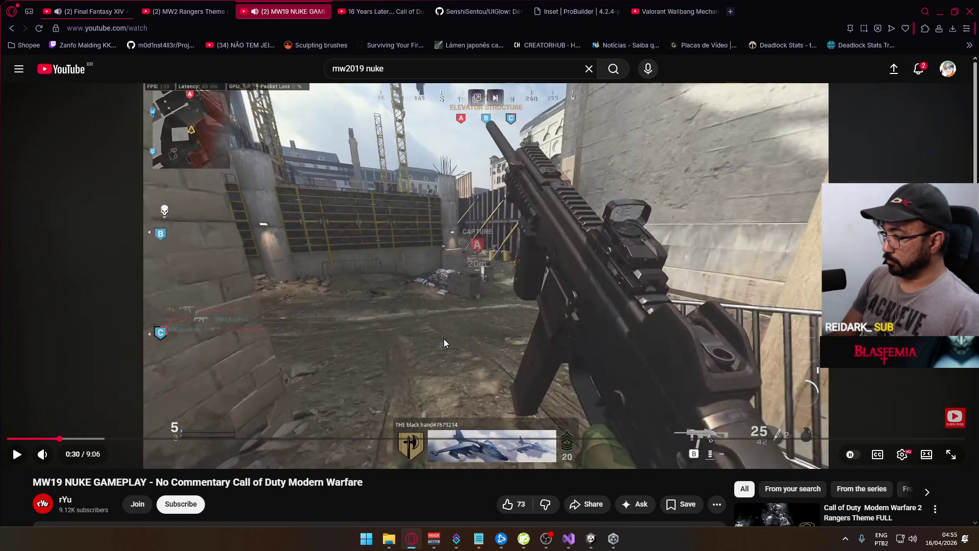
key("comma")
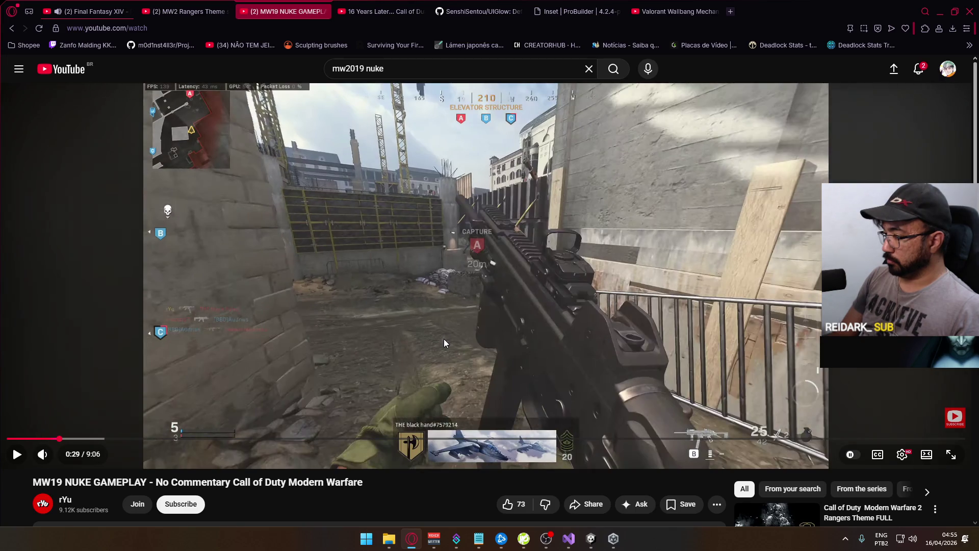
key("comma")
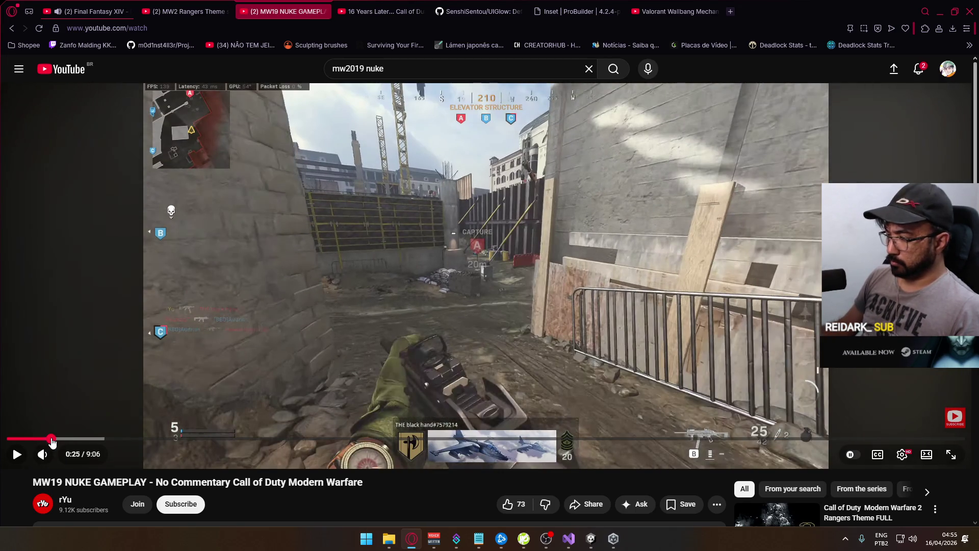
left_click(51, 439)
left_click(47, 438)
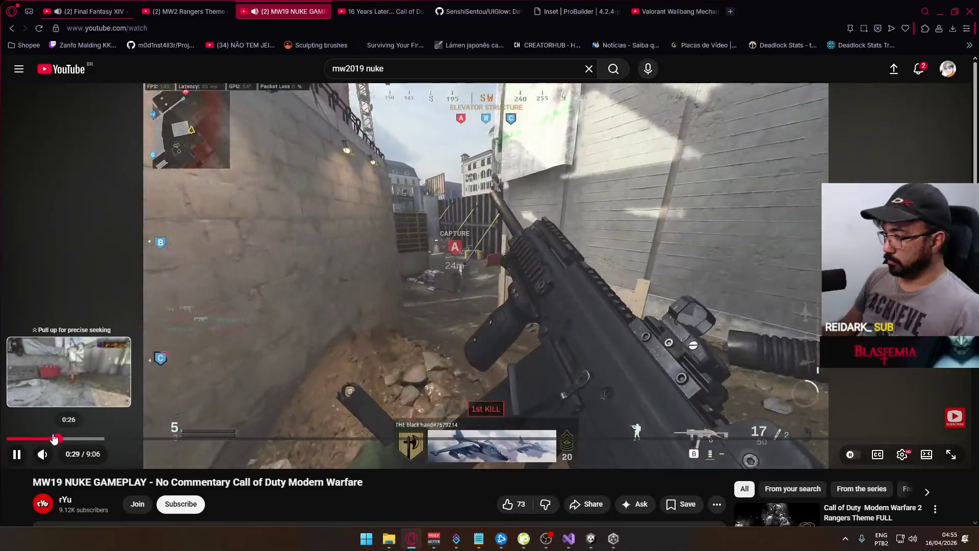
key("space")
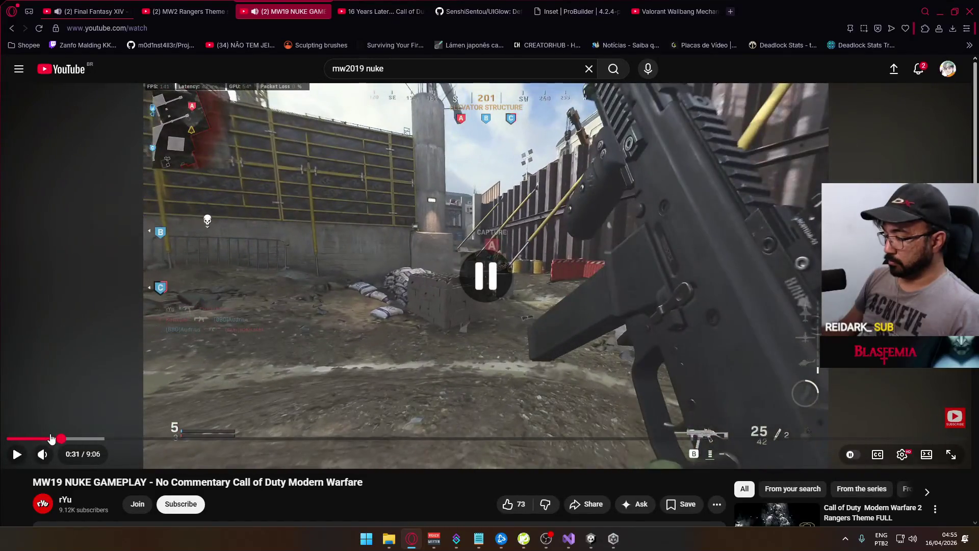
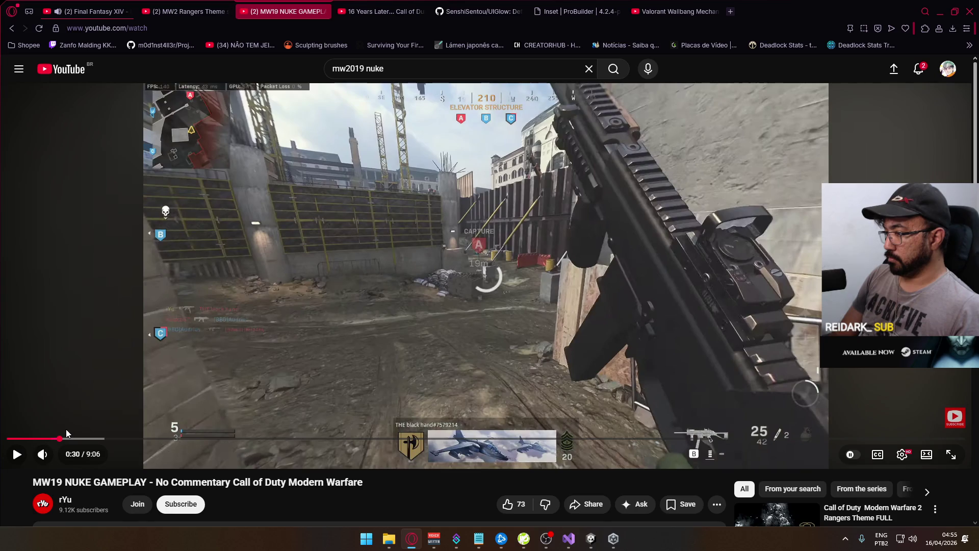
Step: Step back frame by frame through the paused gameplay to the 1st KILL popup
key("comma")
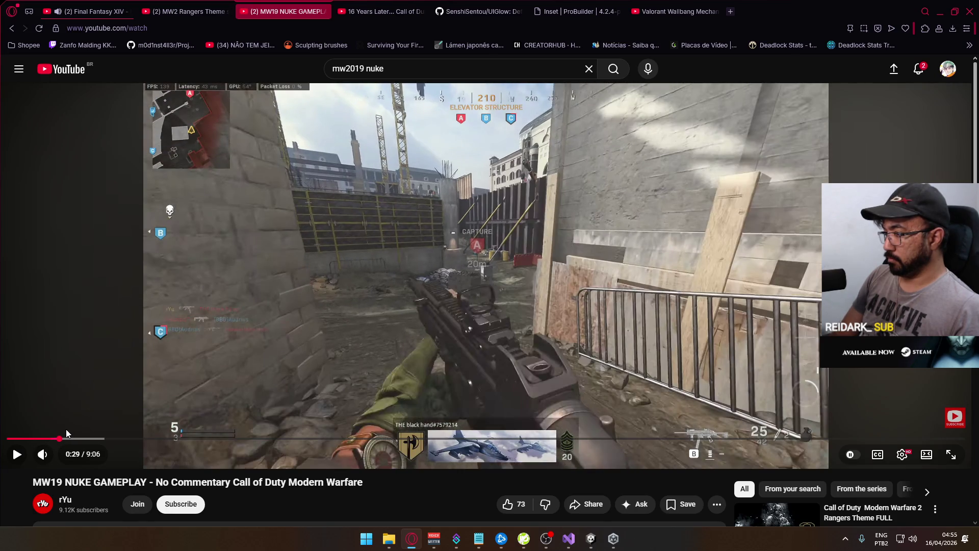
key("comma")
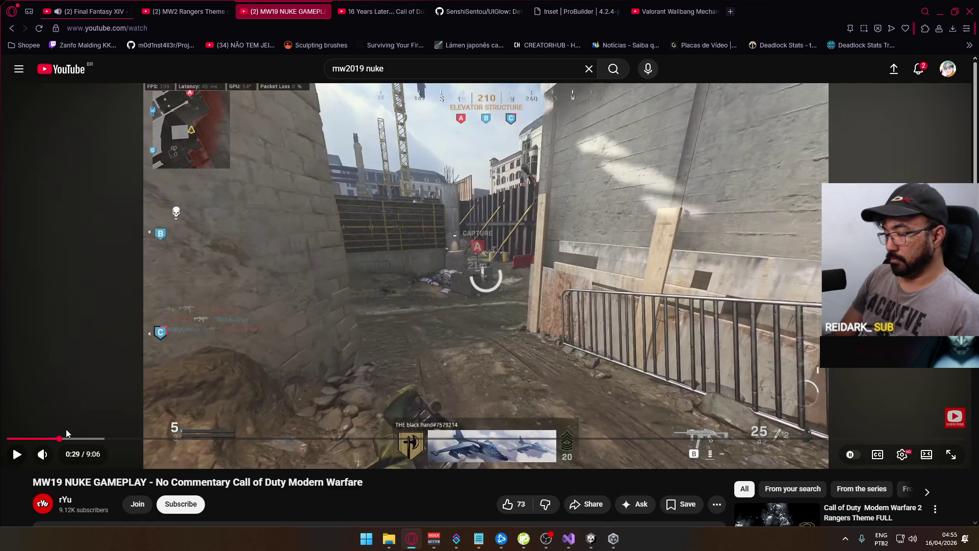
key("comma")
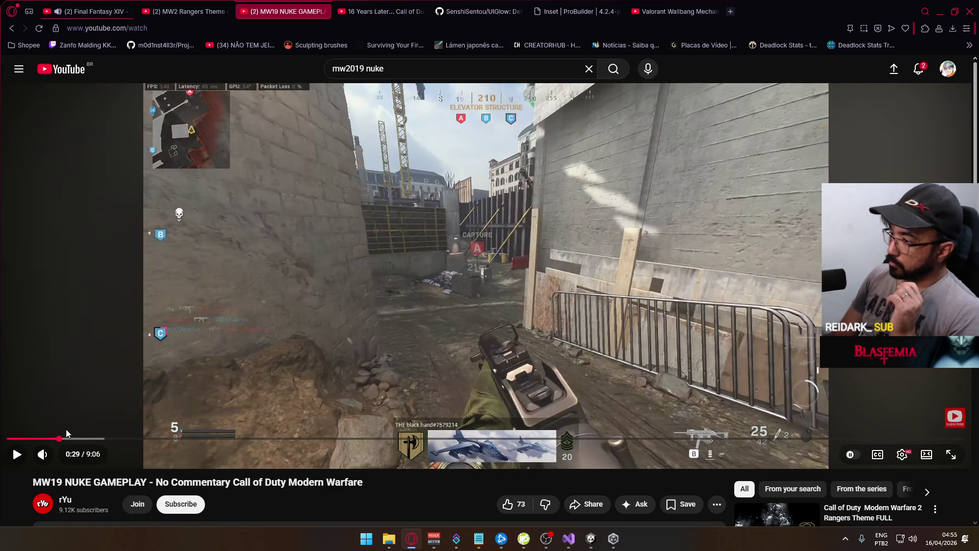
key("comma")
key("comma")
key("comma")
key("comma")
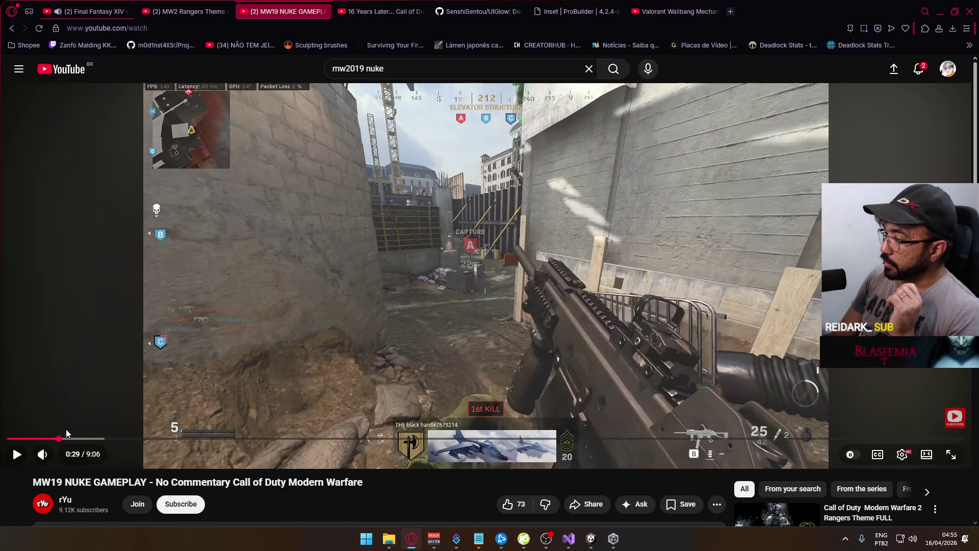
key("comma")
key("comma")
key("comma")
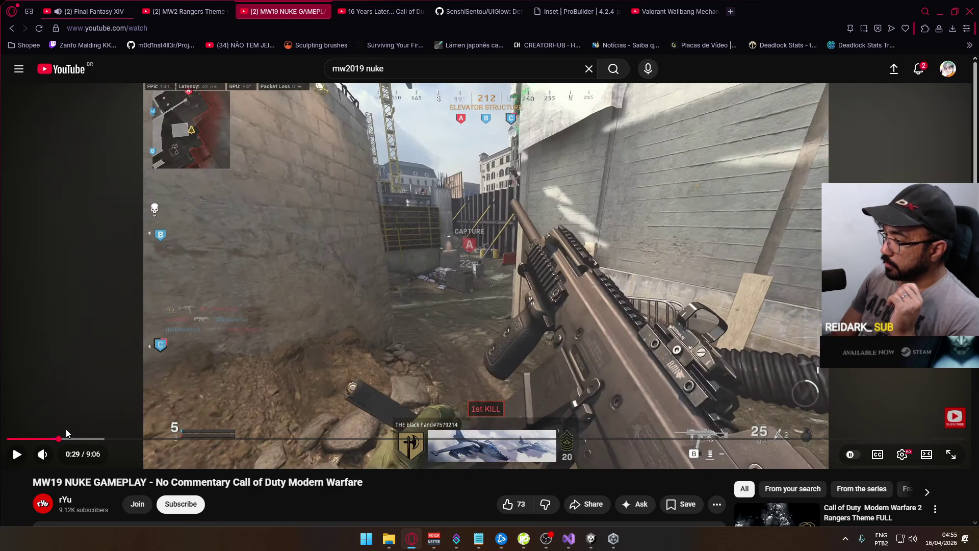
key("comma")
key("comma")
key("comma")
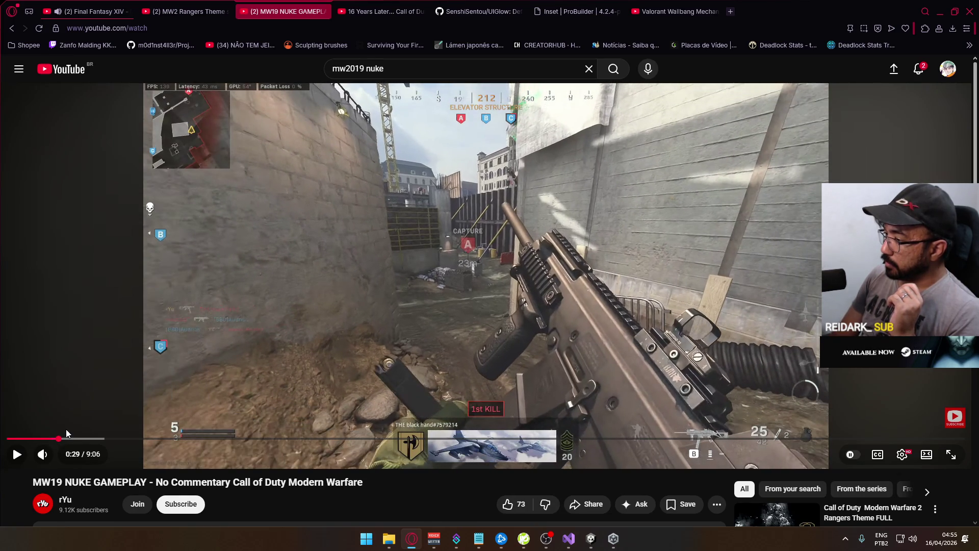
key("comma")
key("comma")
key("comma")
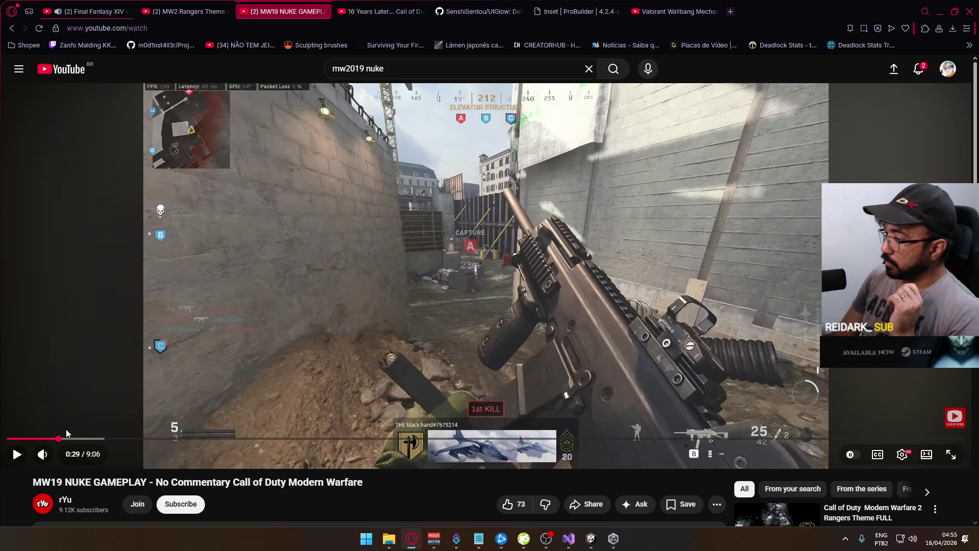
Step: Step forward through the popup frames until it ends, then switch to Unity
key("period")
key("period")
key("period")
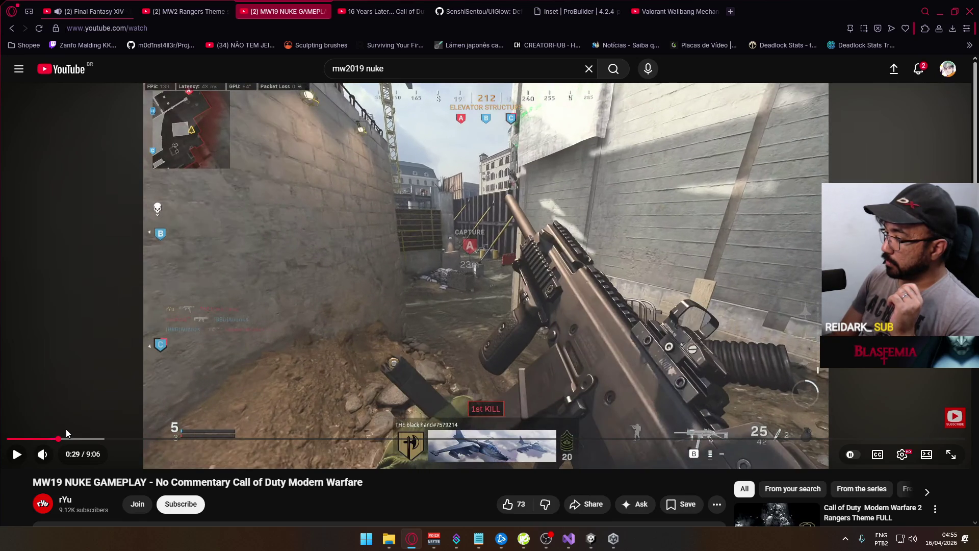
key("period")
key("period")
key("period")
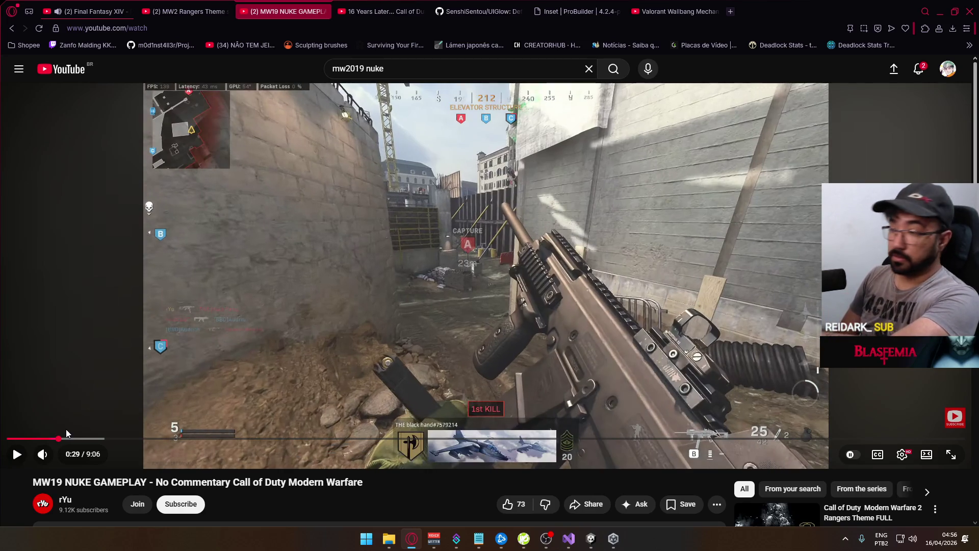
key("period")
key("period")
key("period")
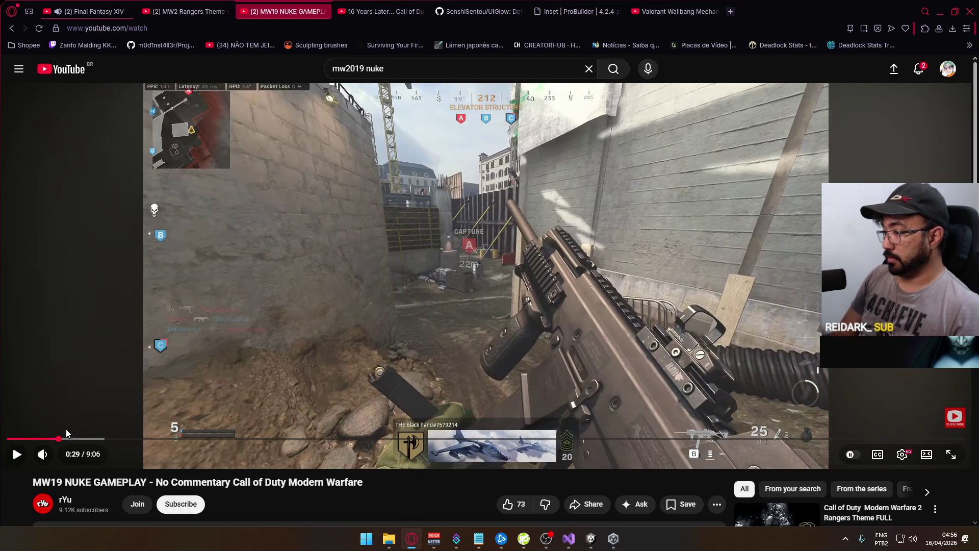
key("period")
key("period")
key("period")
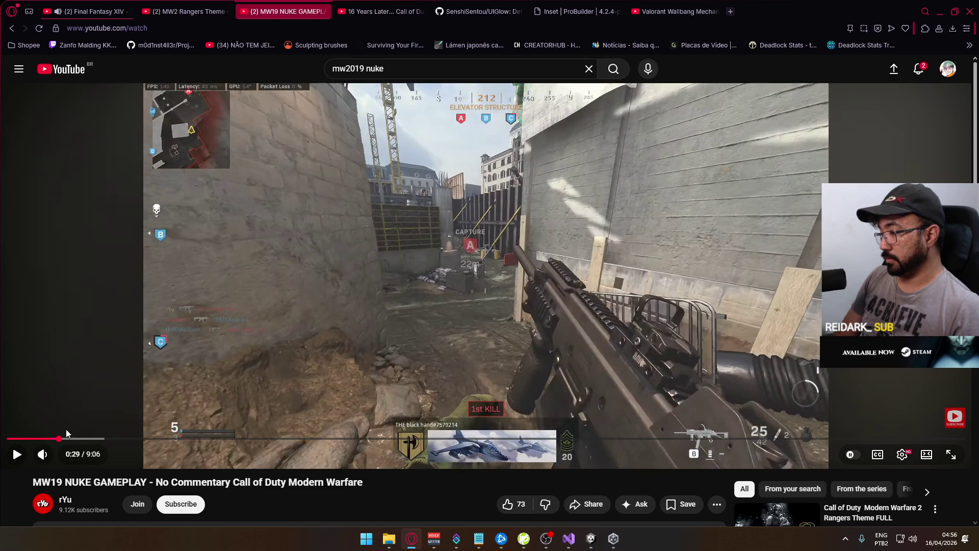
key("period")
key("period")
key("period")
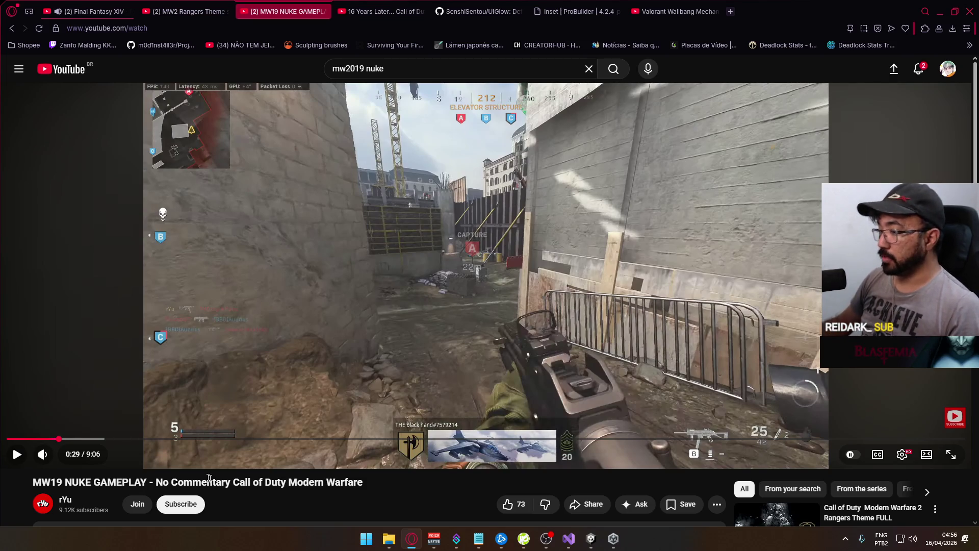
key("alt+Tab")
Step: Key the Main Container Canvas Group alpha at 1 on frame 120
left_click_drag(355, 334, 414, 334)
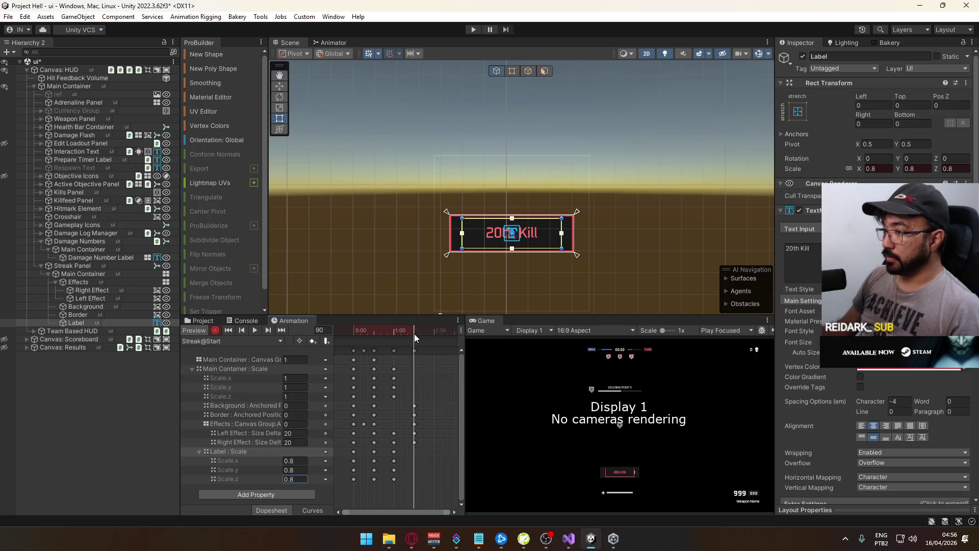
left_click_drag(432, 332, 433, 332)
left_click(322, 331)
key("Return")
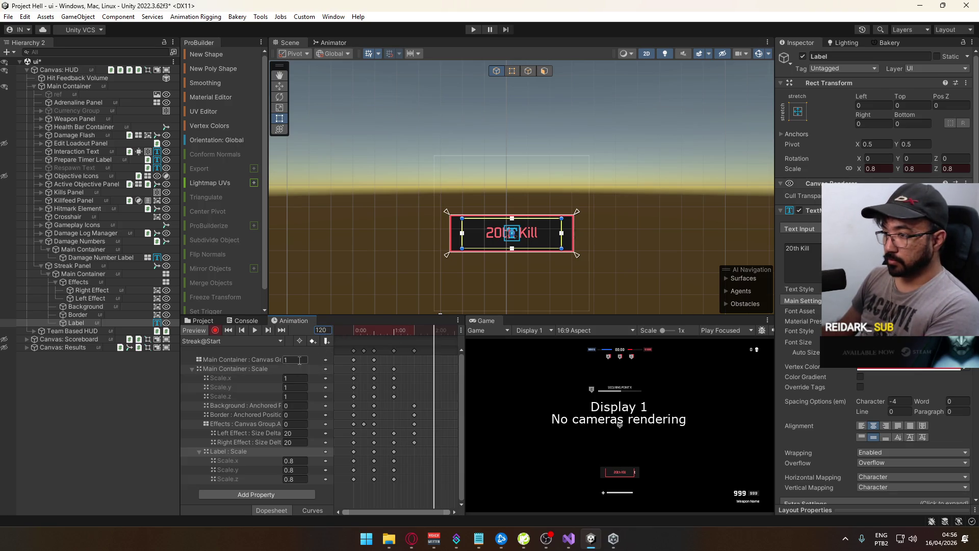
left_click(299, 360)
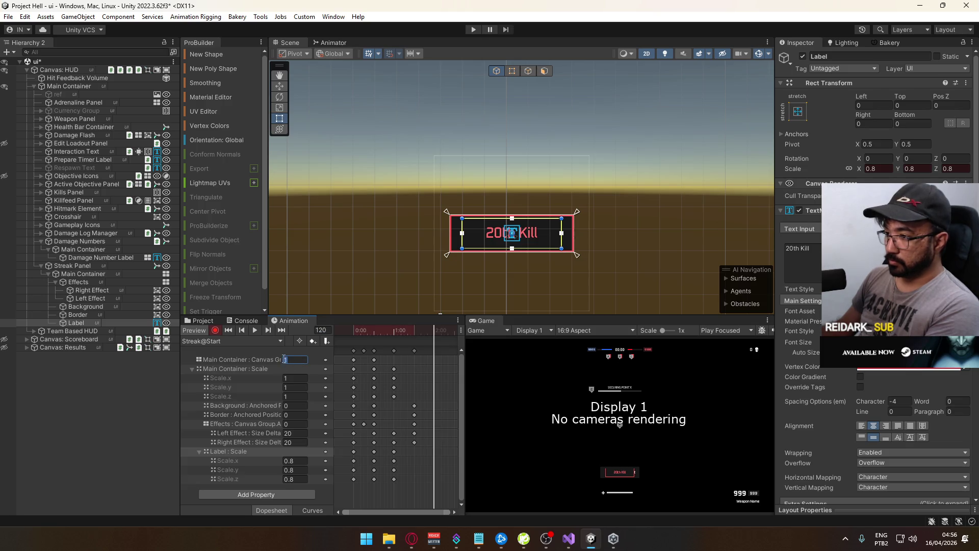
type("1")
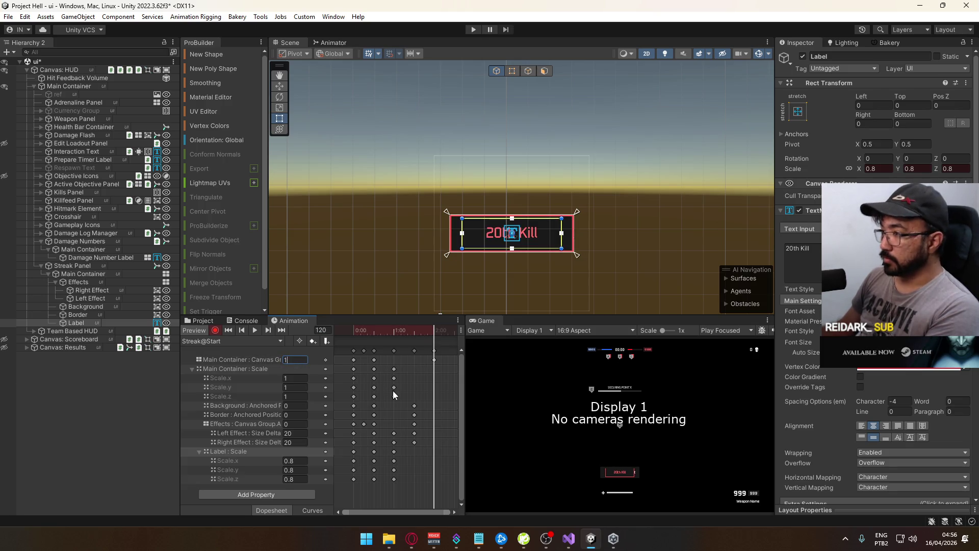
left_click_drag(408, 388, 338, 385)
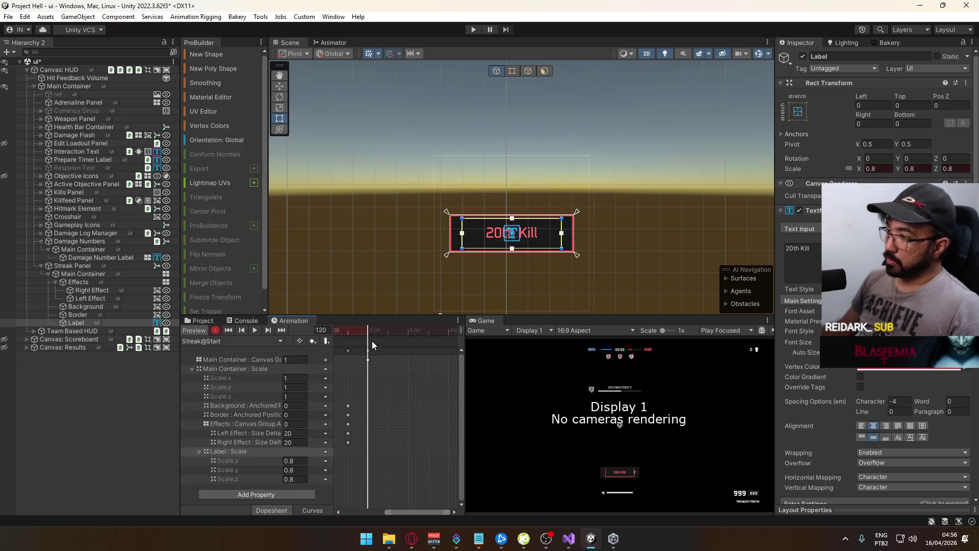
Step: Key the alpha at 0 on frame 180 and preview the popup around frame 118
left_click_drag(370, 333, 407, 341)
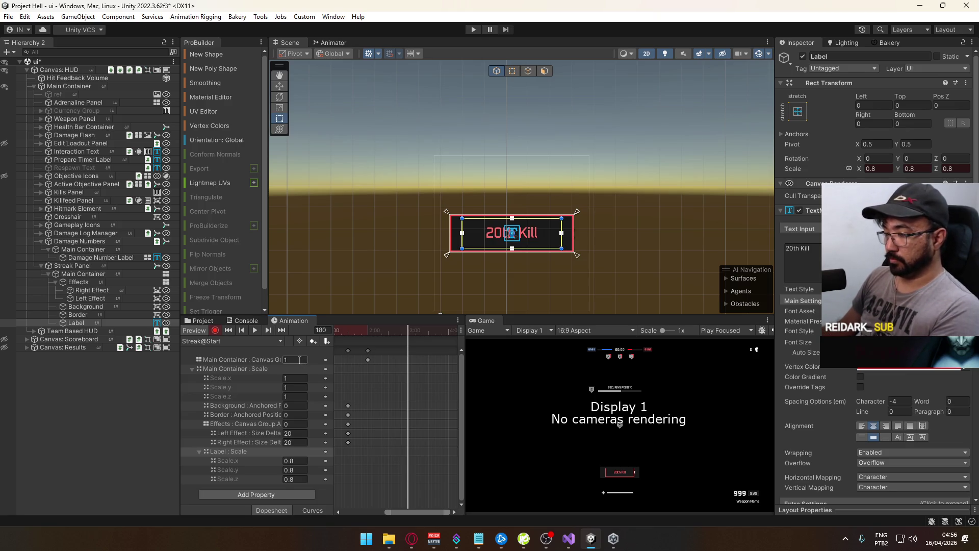
key("Return")
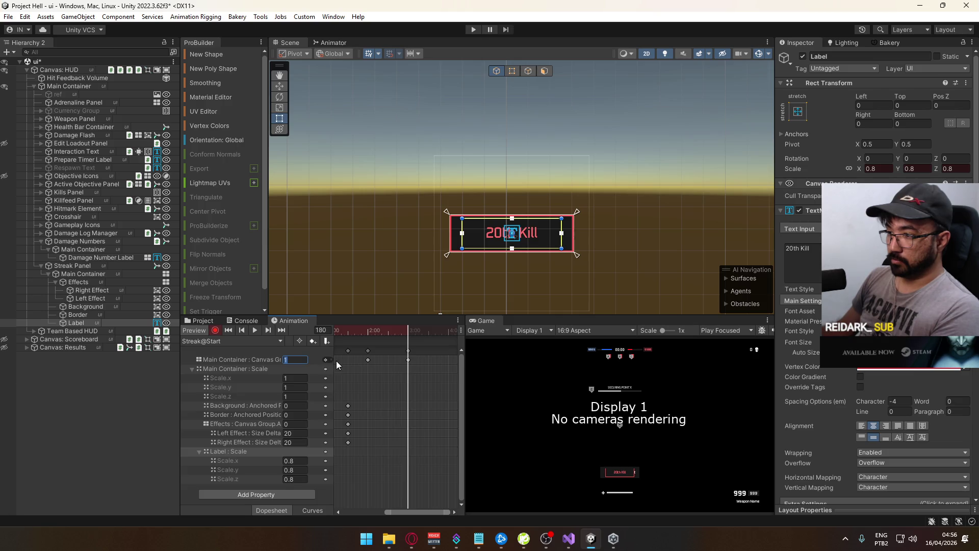
type("0")
left_click_drag(398, 332, 367, 337)
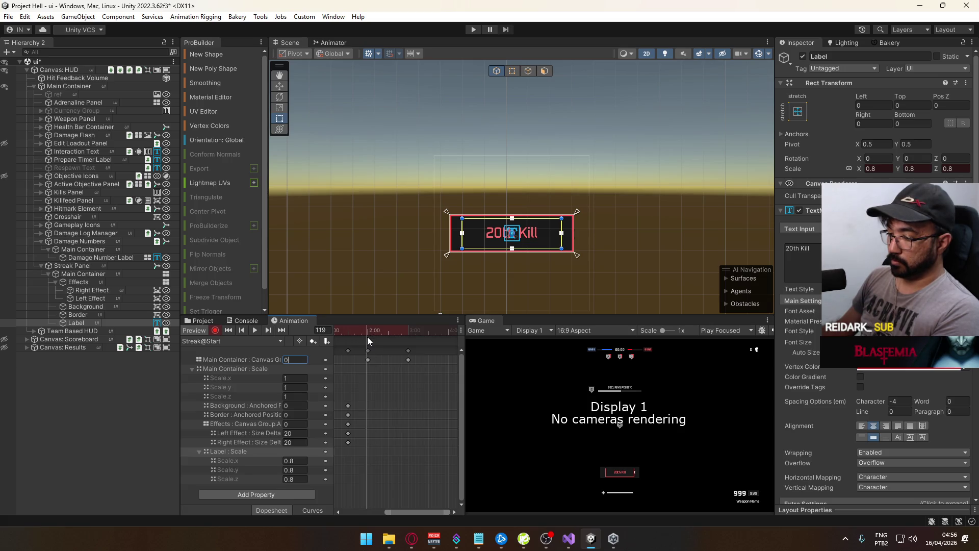
left_click(315, 510)
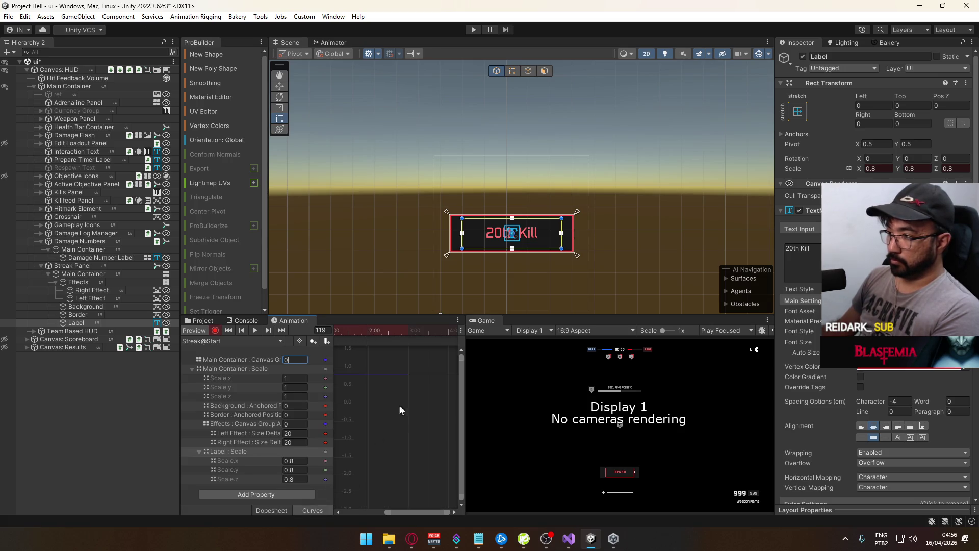
Step: Set the alpha key at 1 to a Constant right tangent so it holds, then snaps down
left_click(252, 360)
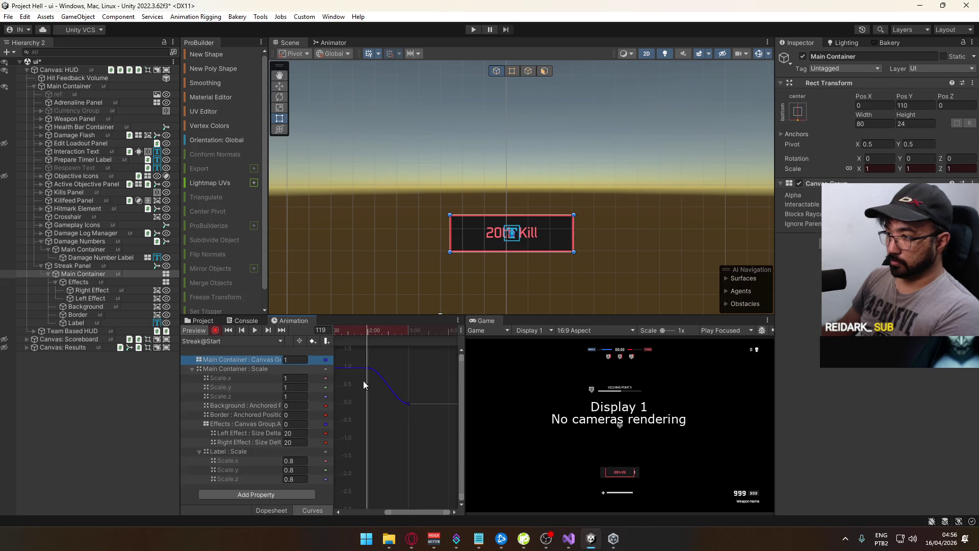
scroll(367, 387, "up", 2)
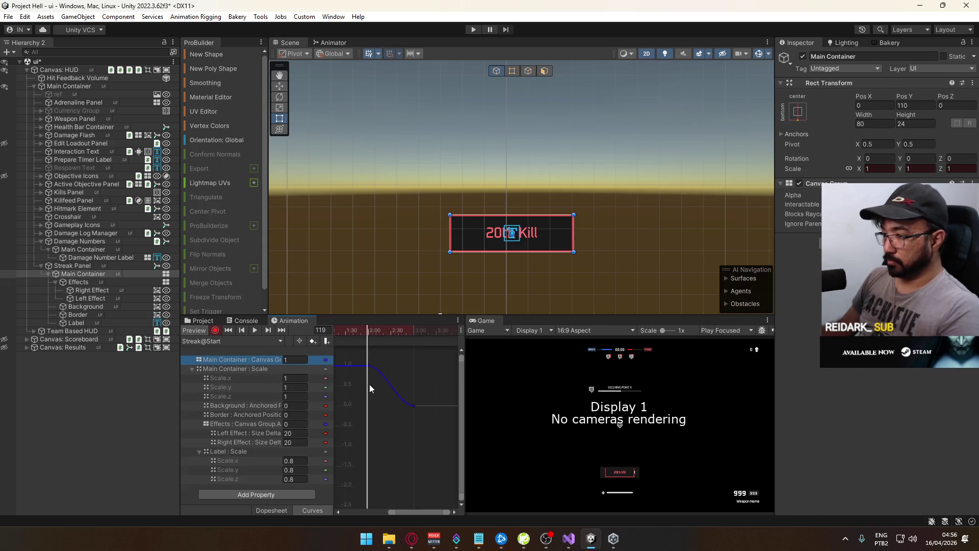
mouse_move(379, 387)
left_mouse_down()
mouse_move(447, 397)
mouse_move(372, 394)
left_mouse_up()
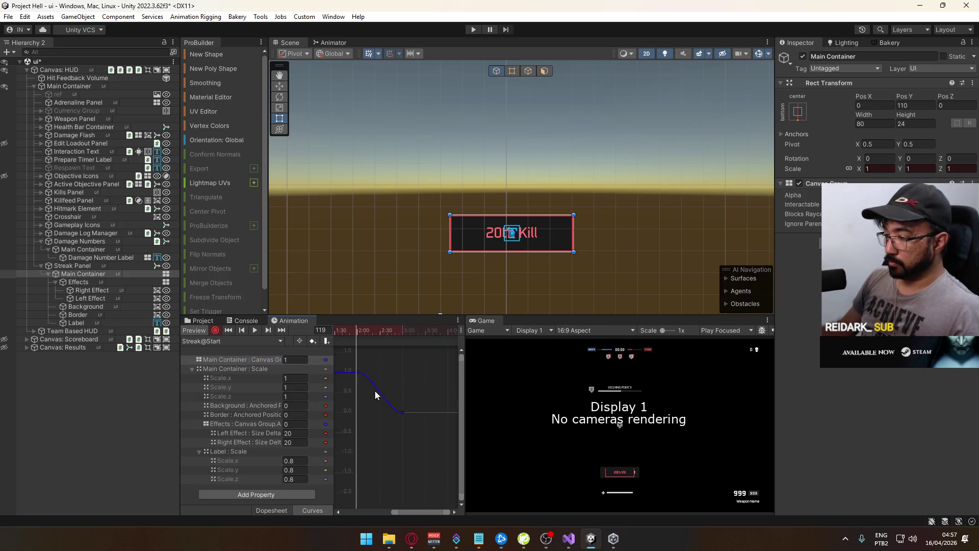
right_click(359, 372)
mouse_move(426, 479)
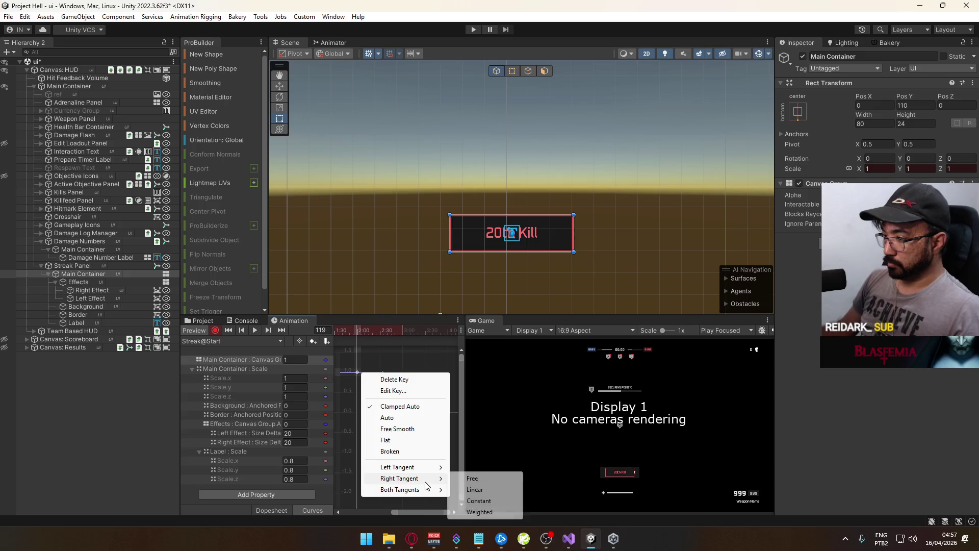
left_click(479, 501)
Step: Paste an alpha 0 key near frame 139 and a 1 key just after, nudging the 0 earlier
left_click(403, 412)
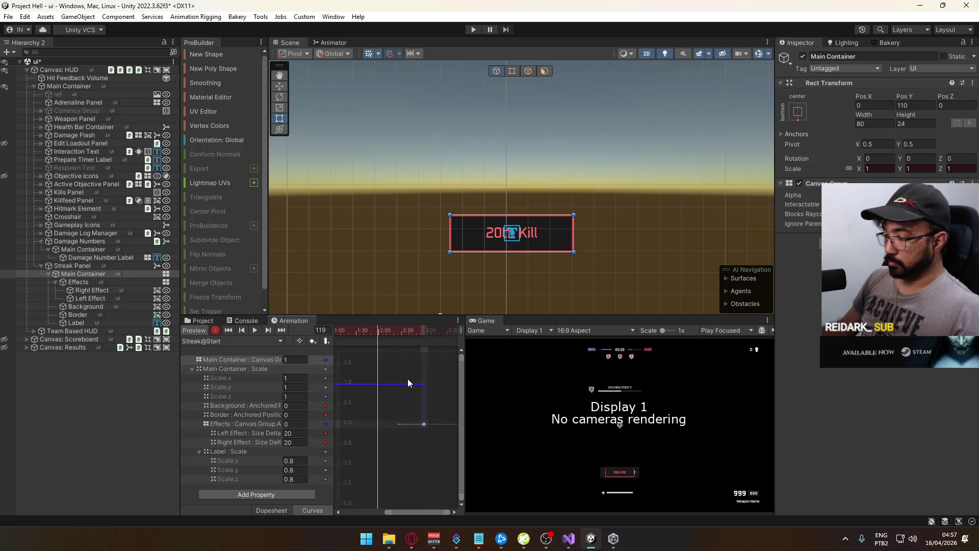
left_click_drag(382, 330, 393, 329)
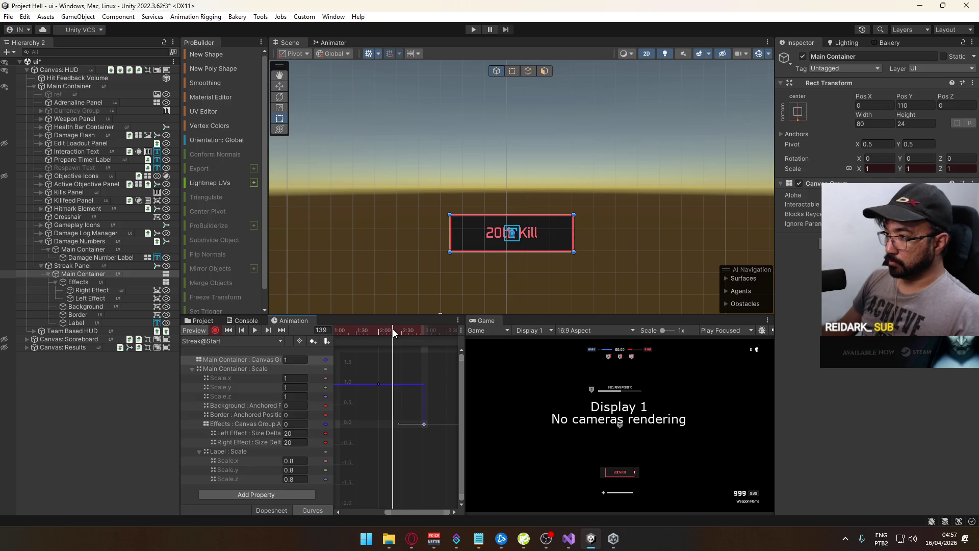
key("ctrl+v")
mouse_move(393, 329)
left_mouse_down()
mouse_move(379, 331)
mouse_move(402, 331)
left_mouse_up()
left_click(378, 384)
left_click(393, 424)
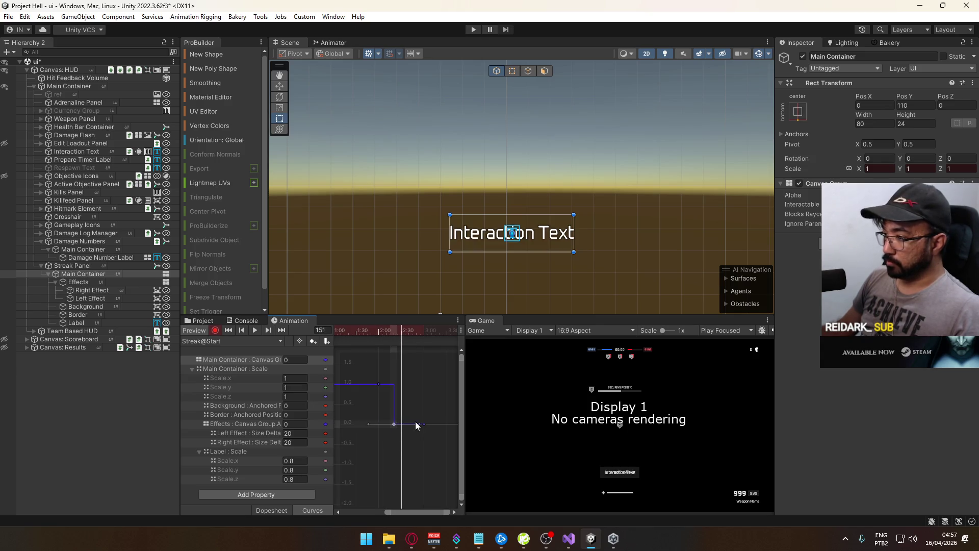
left_click_drag(392, 426, 390, 423)
key("ctrl+v")
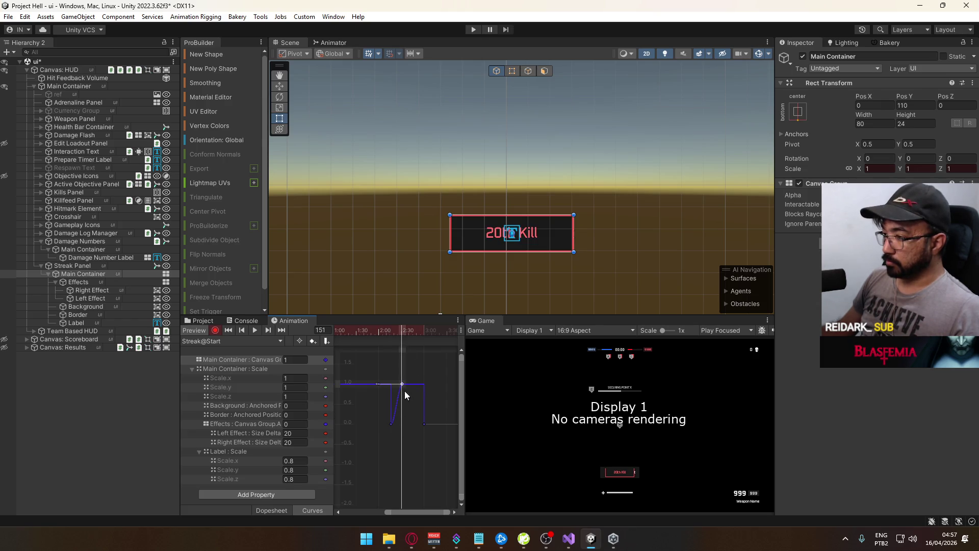
Step: Give the new alpha key a Constant tangent so it jumps back to 1, previewing near frame 143
right_click(403, 388)
mouse_move(449, 480)
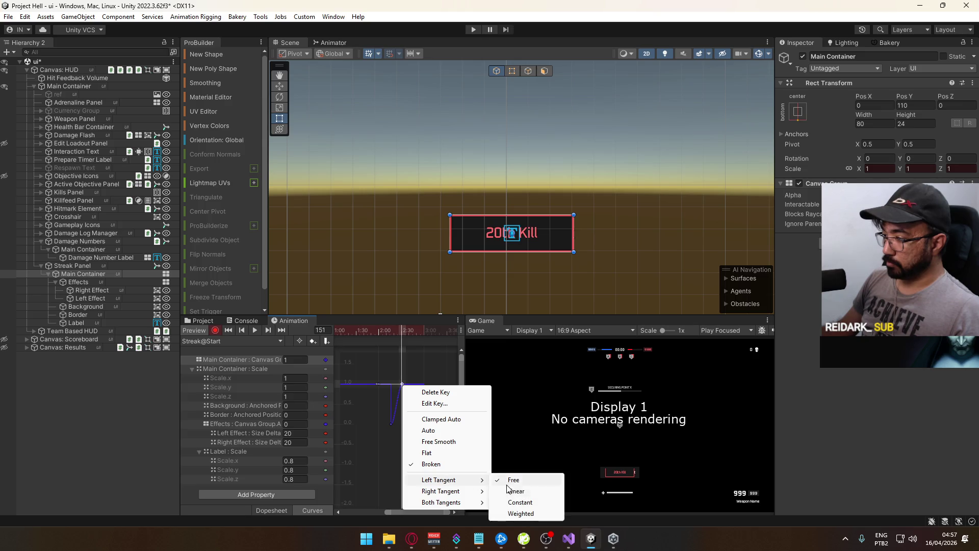
left_click(520, 503)
left_click_drag(397, 329, 412, 329)
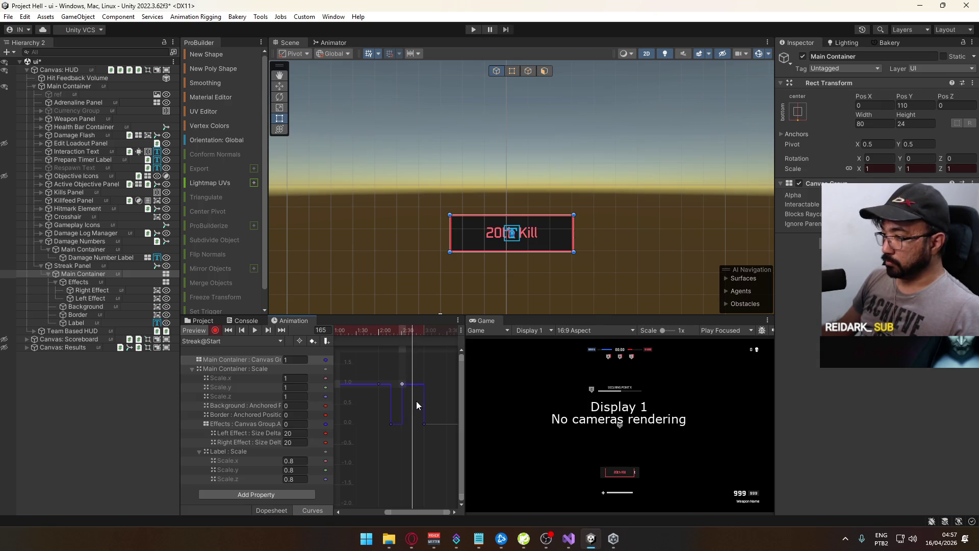
Step: Select the three earlier Main Container keys and scrub the preview to frame 188
left_click_drag(417, 428, 399, 437)
mouse_move(380, 385)
left_mouse_down()
mouse_move(440, 458)
mouse_move(408, 430)
mouse_move(438, 439)
mouse_move(392, 448)
mouse_move(363, 385)
mouse_move(335, 384)
left_mouse_up()
left_click(361, 332)
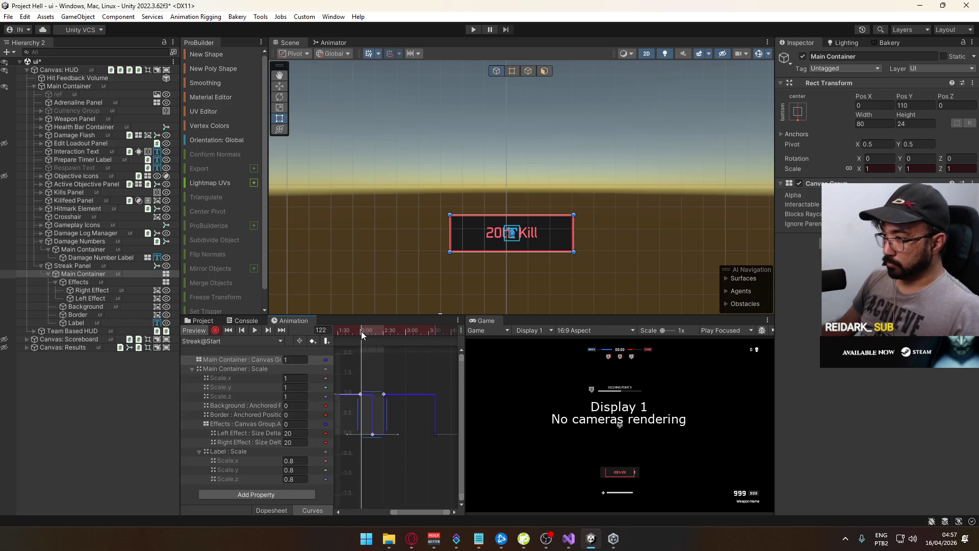
mouse_move(360, 331)
left_mouse_down()
mouse_move(411, 334)
mouse_move(395, 334)
left_mouse_up()
left_click(399, 442)
mouse_move(390, 452)
left_mouse_down()
mouse_move(363, 387)
mouse_move(371, 382)
left_mouse_up()
left_click(361, 331)
left_click_drag(360, 331, 411, 335)
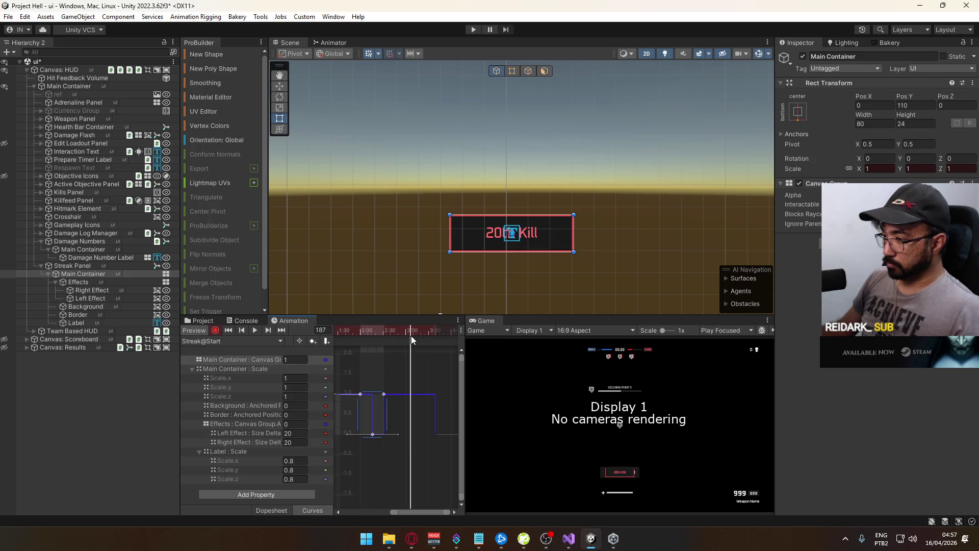
left_click_drag(436, 397, 417, 400)
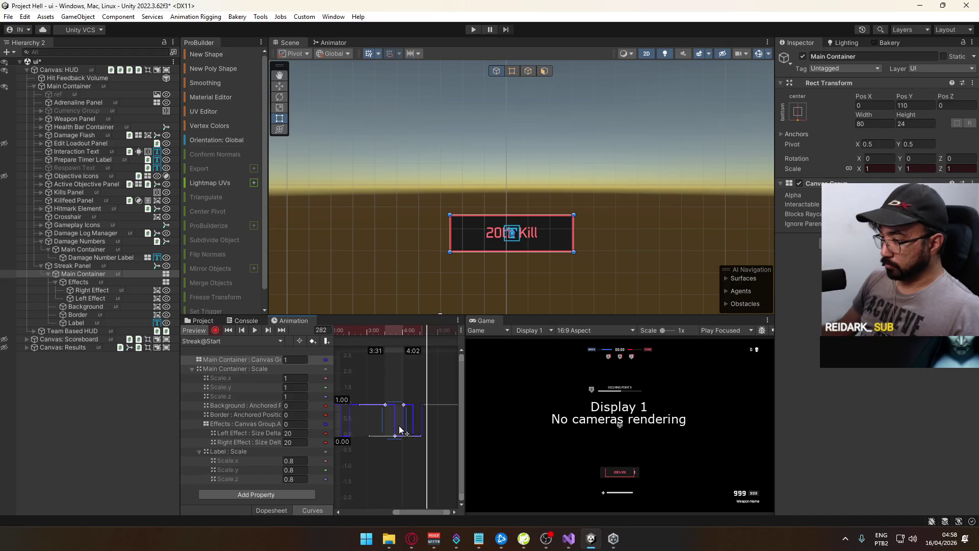
Step: Drag the selected Main Container keys later and scrub back to frame 176 to check
left_click_drag(399, 427, 387, 421)
mouse_move(385, 338)
left_mouse_down()
mouse_move(252, 325)
mouse_move(421, 338)
mouse_move(408, 338)
left_mouse_up()
Step: Undo the key move and pan the curves to the 1:00–4:00 range, scrubbing to frame 273
key("ctrl+z")
left_click_drag(397, 387, 427, 378)
scroll(384, 361, "down", 1)
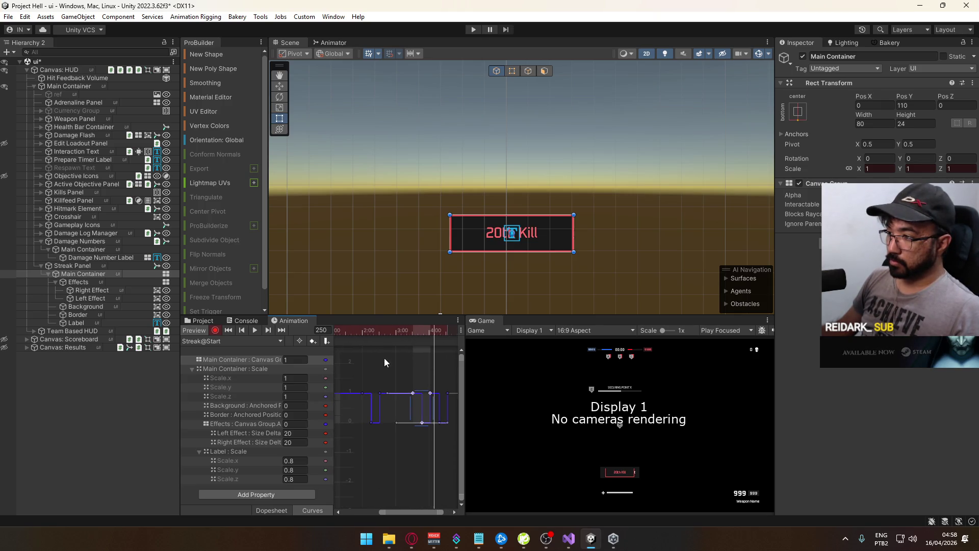
mouse_move(374, 329)
left_mouse_down()
mouse_move(353, 329)
mouse_move(369, 329)
left_mouse_up()
scroll(411, 366, "left", 2)
left_click_drag(457, 372, 406, 369)
mouse_move(397, 334)
left_mouse_down()
mouse_move(369, 333)
mouse_move(459, 335)
left_mouse_up()
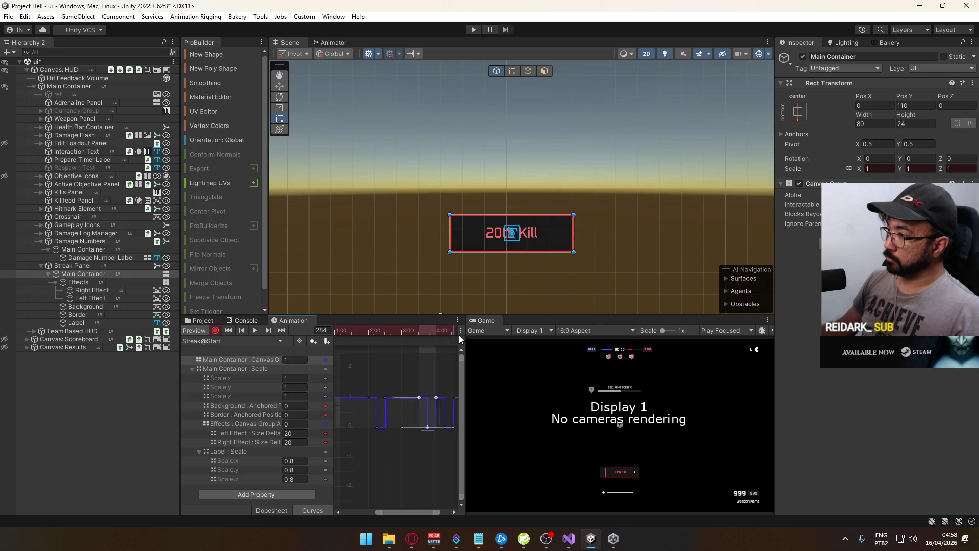
left_click_drag(415, 372, 351, 376)
scroll(395, 392, "up", 2)
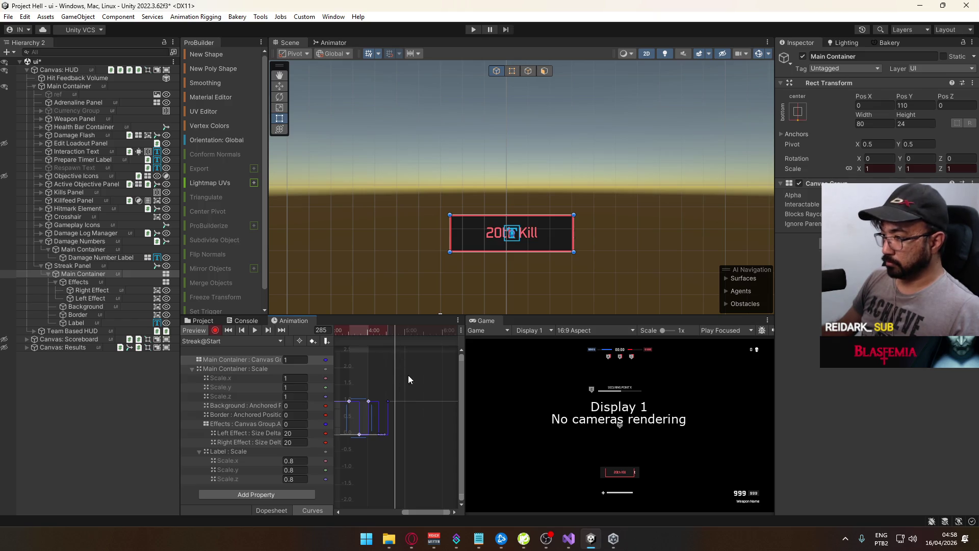
left_click_drag(393, 327, 388, 330)
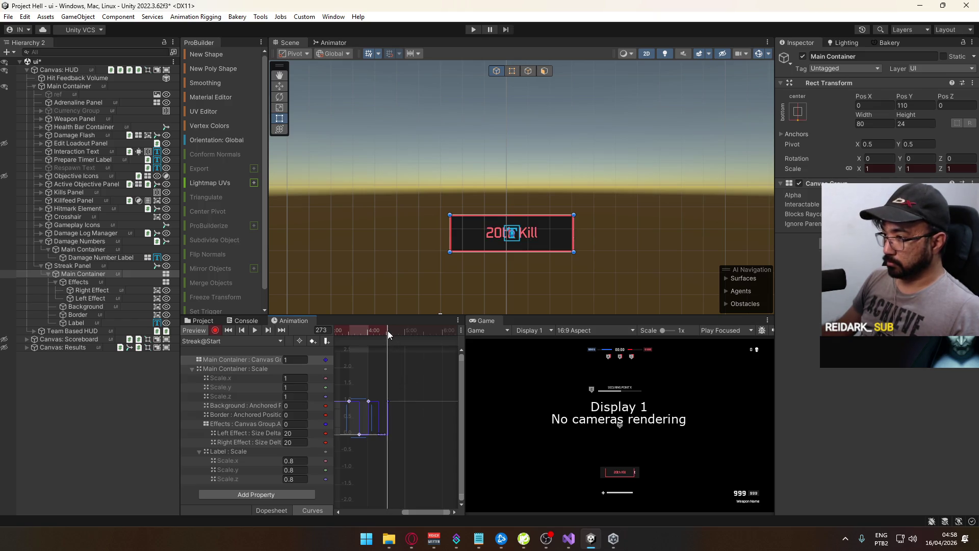
Step: Step between keyframes and try shifting the alpha keys later, then undo the shift
left_click(242, 330)
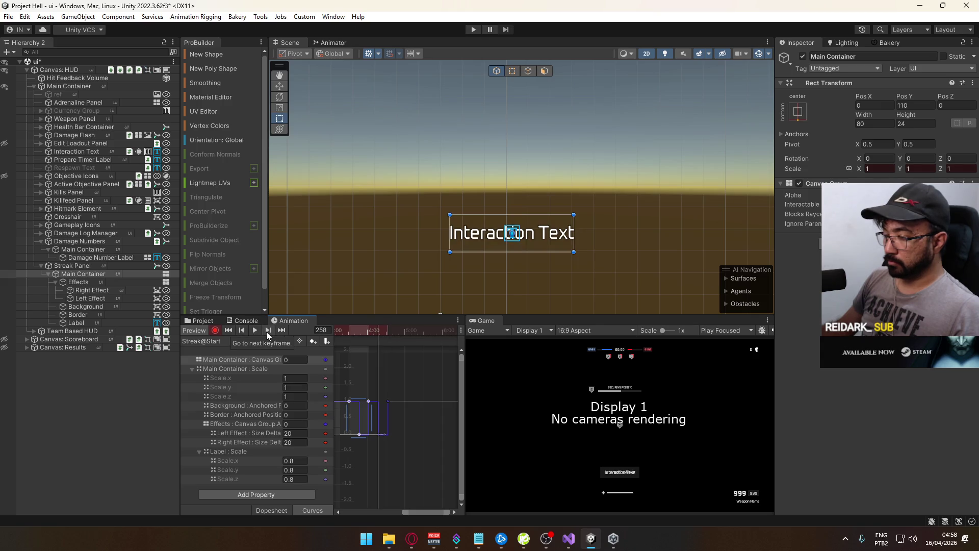
left_click(268, 330)
left_click_drag(369, 401, 397, 401)
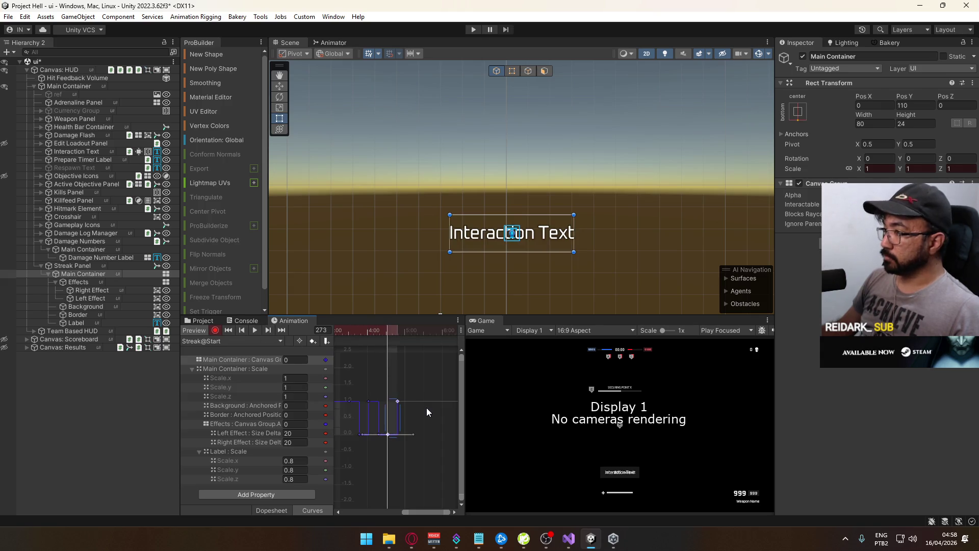
key("ctrl+z")
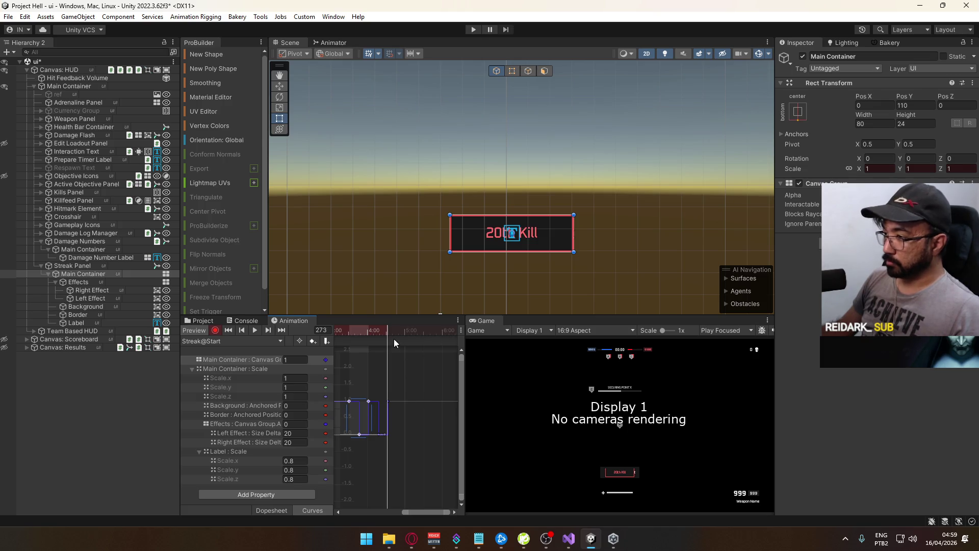
left_click_drag(381, 334, 399, 332)
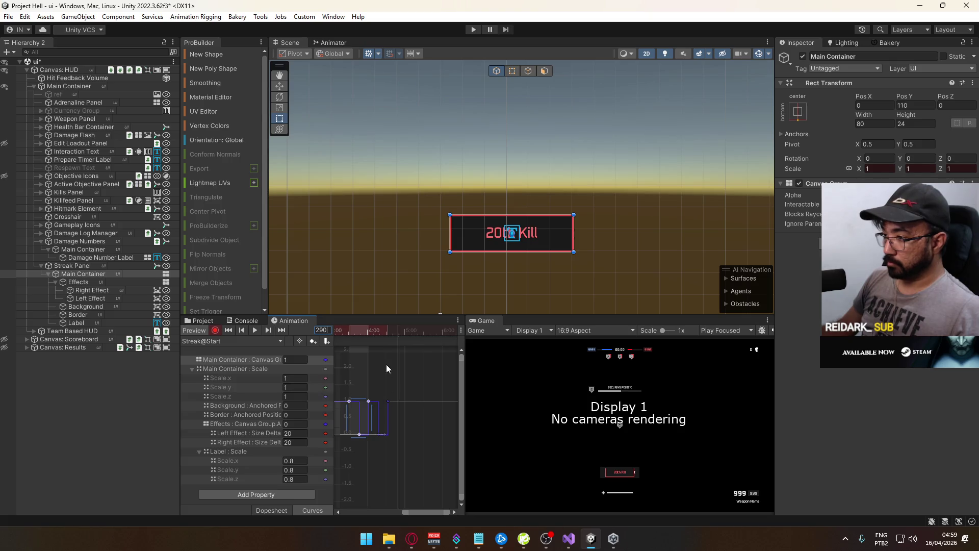
Step: Delete the redundant flat alpha keyframe
left_click_drag(418, 387, 377, 445)
scroll(388, 442, "up", 3)
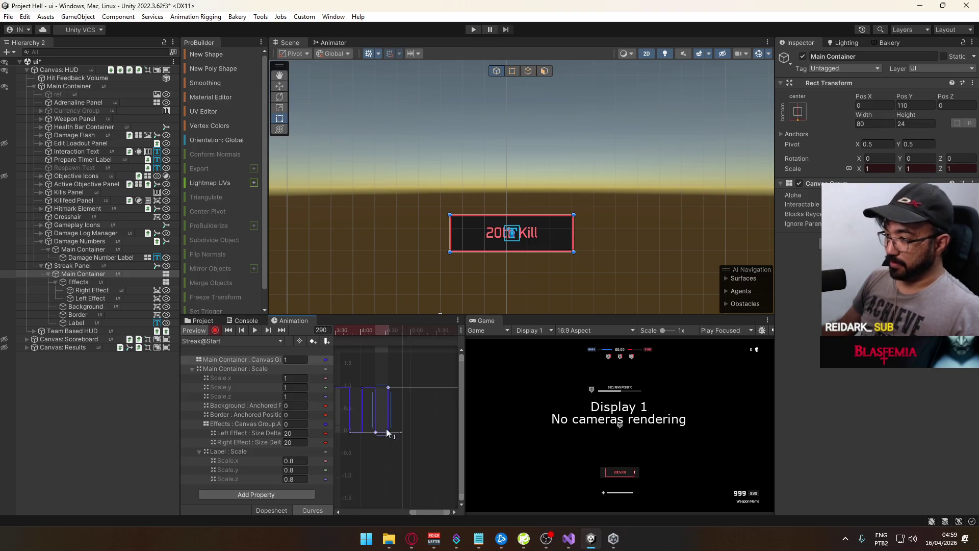
scroll(469, 442, "up", 1)
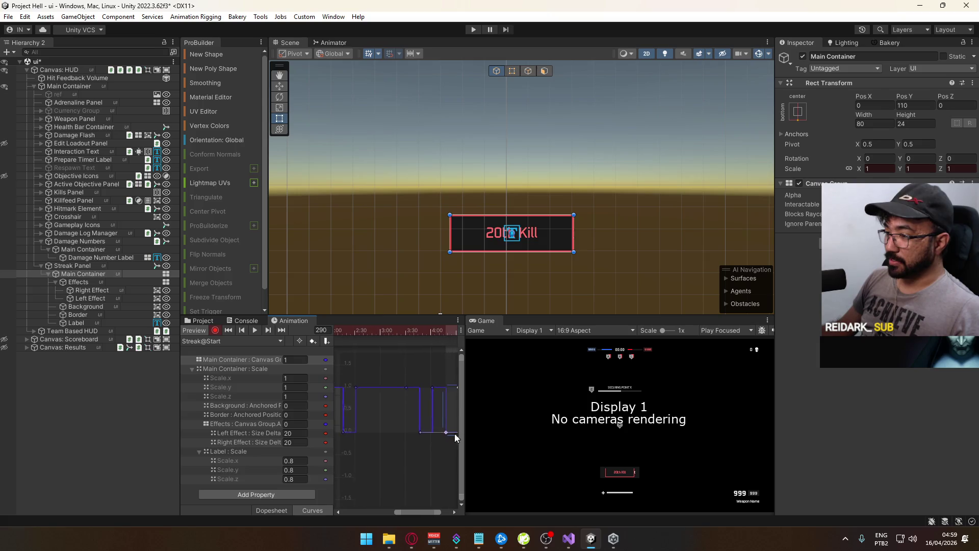
scroll(413, 393, "down", 3)
left_click(395, 391)
key("Delete")
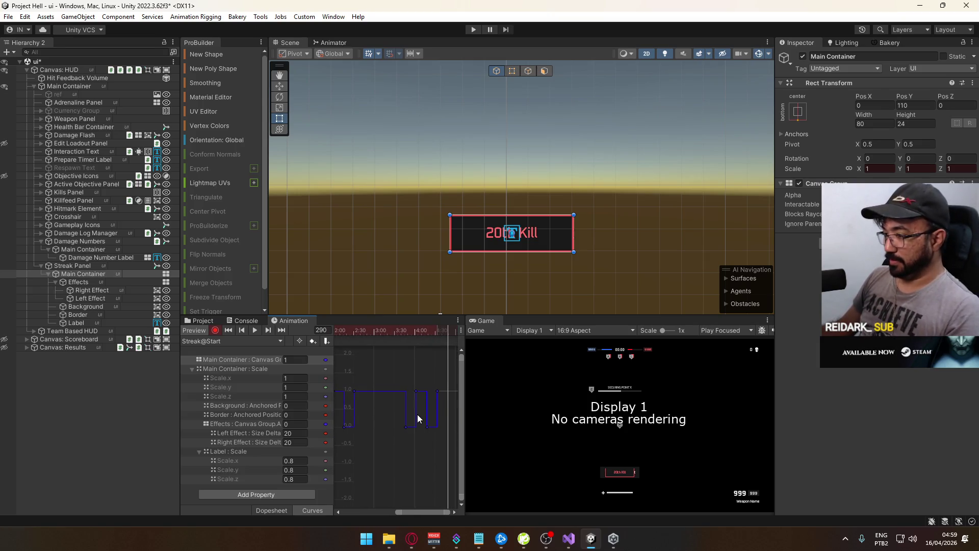
Step: Select the blink's step keys and cut them out of the alpha curve
scroll(414, 432, "up", 3)
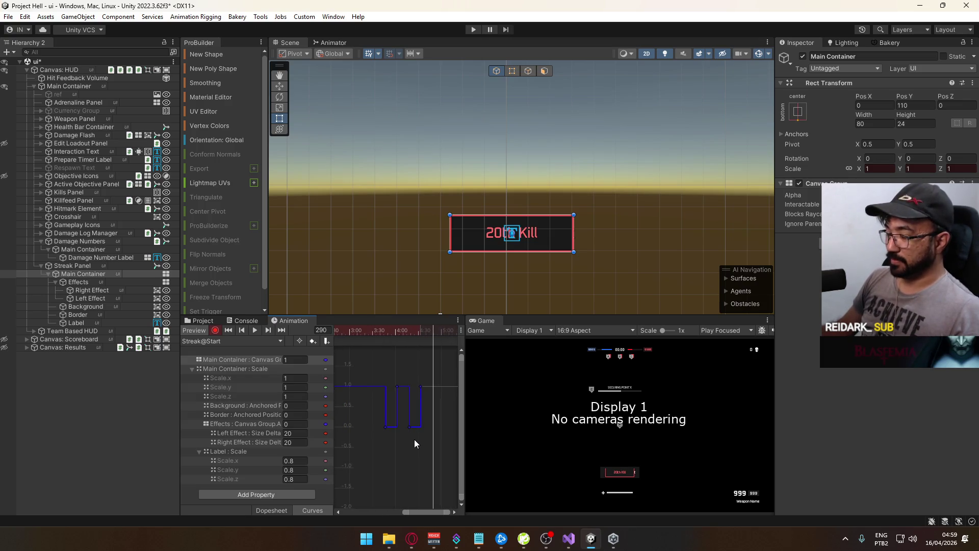
mouse_move(392, 419)
left_mouse_down()
mouse_move(359, 430)
mouse_move(402, 423)
mouse_move(380, 382)
mouse_move(363, 396)
mouse_move(332, 389)
left_mouse_up()
left_click(385, 329)
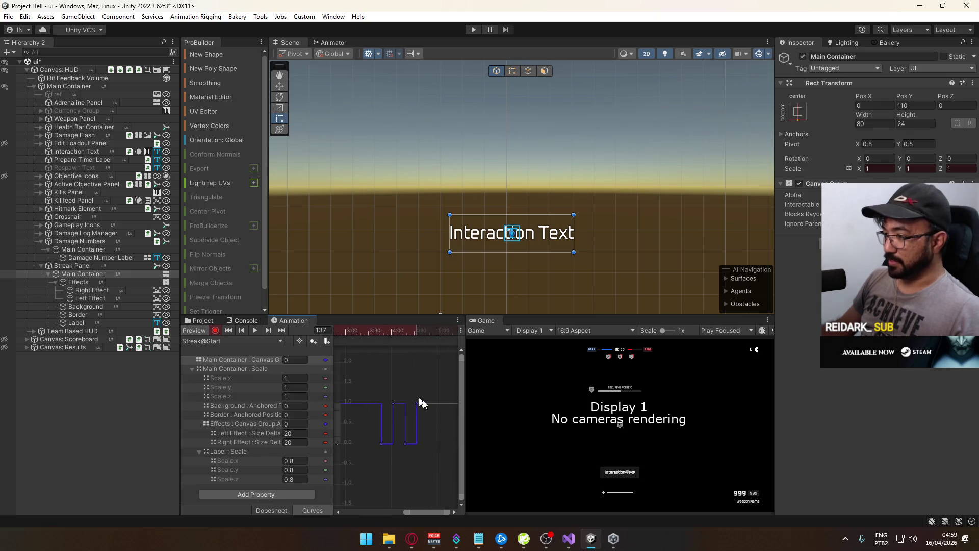
left_click_drag(433, 460, 391, 390)
key("Delete")
Step: Paste the blink step keys at frames 228 and 260
left_click(381, 328)
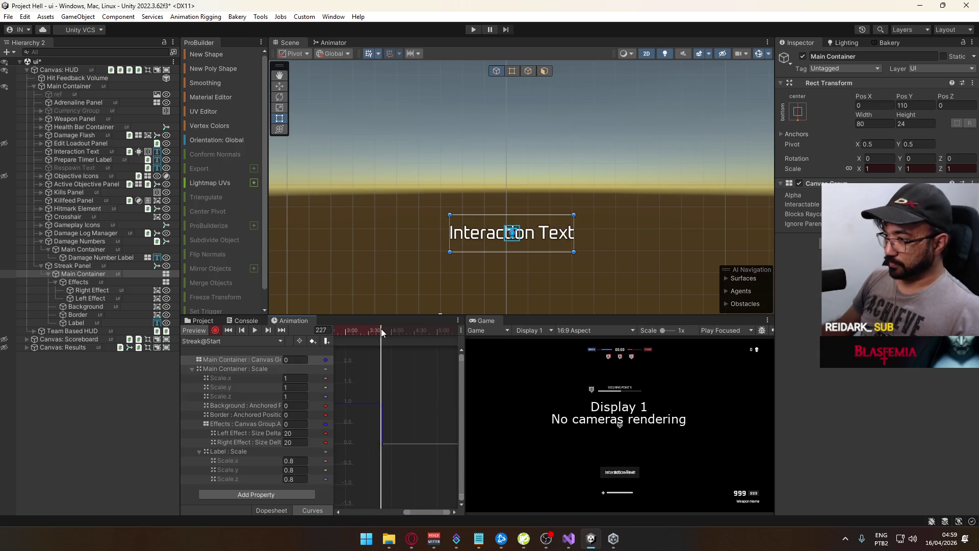
left_click_drag(381, 329, 382, 329)
key("ctrl+v")
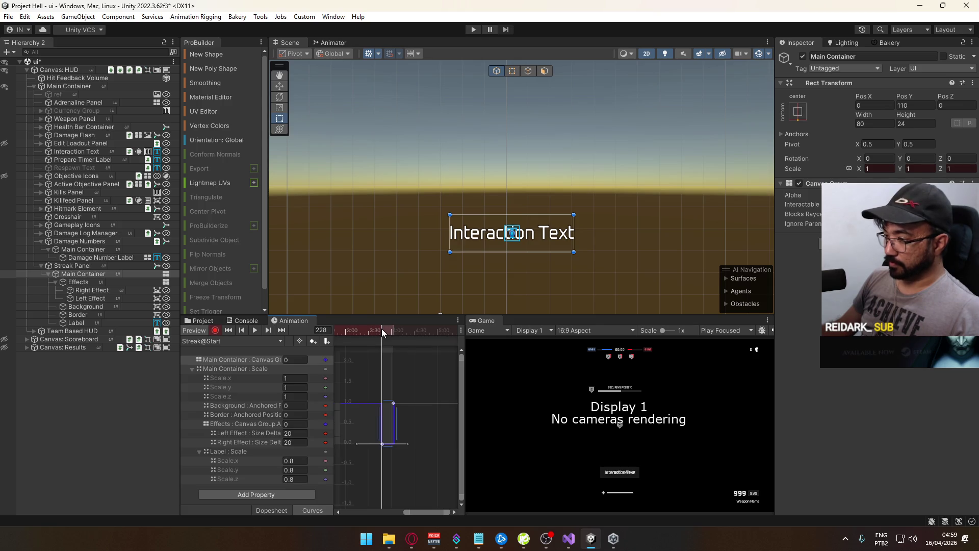
left_click(394, 330)
left_click_drag(394, 330, 407, 331)
key("ctrl+v")
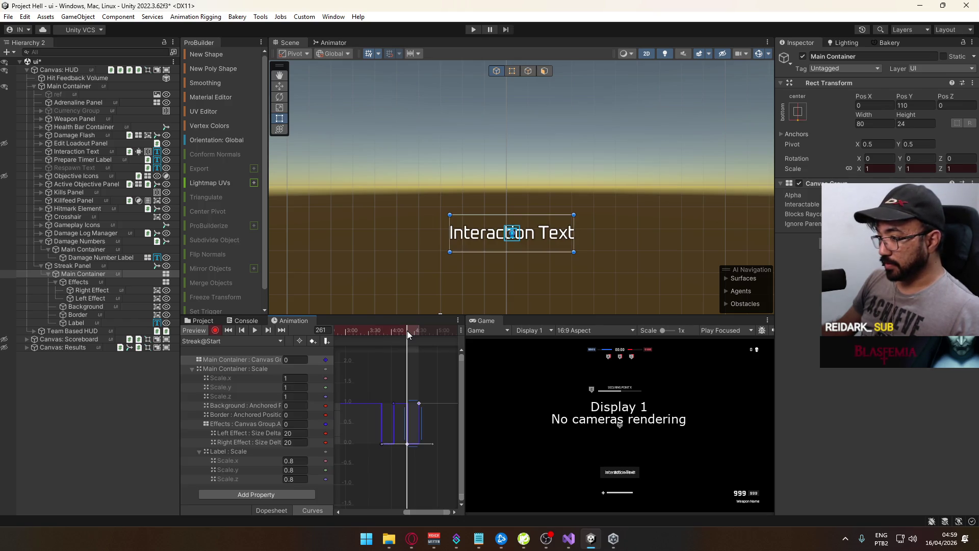
key("ctrl+z")
left_click_drag(407, 331, 406, 330)
key("ctrl+v")
Step: Scrub through the clip to review blink timing up to frames 325 and 340
scroll(412, 380, "down", 5)
scroll(419, 392, "down", 3)
mouse_move(428, 332)
left_mouse_down()
mouse_move(365, 336)
mouse_move(447, 335)
mouse_move(370, 366)
left_mouse_up()
left_click_drag(399, 331, 412, 330)
left_click_drag(420, 372, 399, 331)
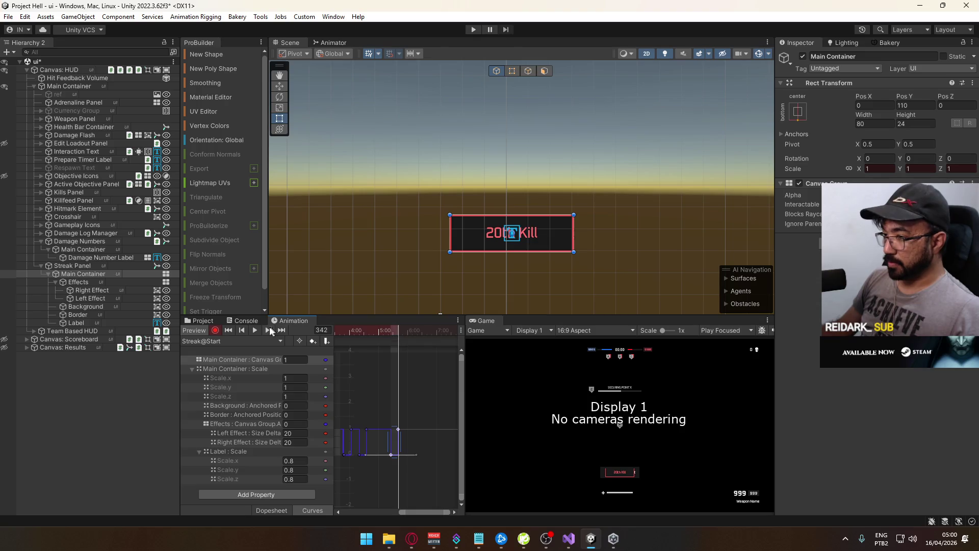
left_click(242, 331)
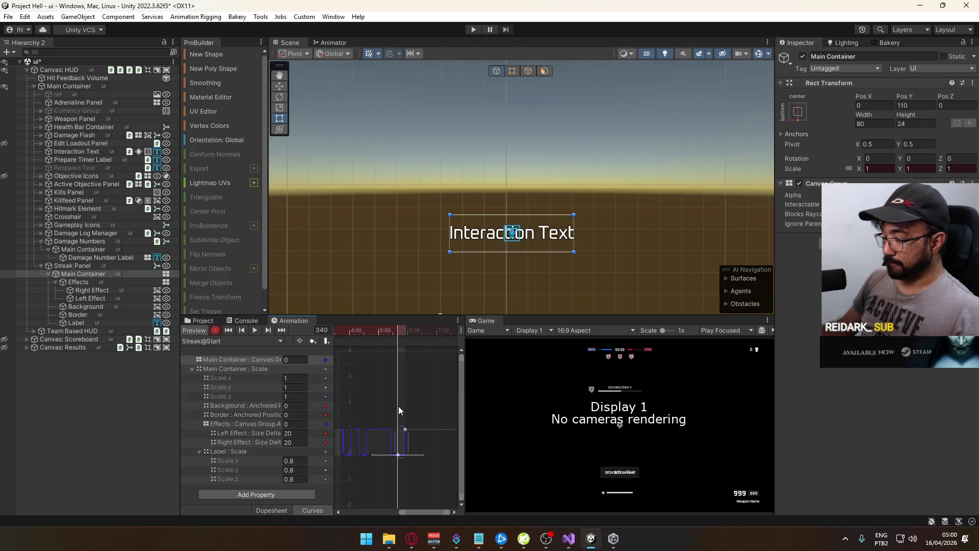
Step: Paste another alpha blink block at frame 359
scroll(403, 408, "up", 2)
left_click(393, 331)
left_click_drag(394, 332, 405, 332)
key("ctrl+v")
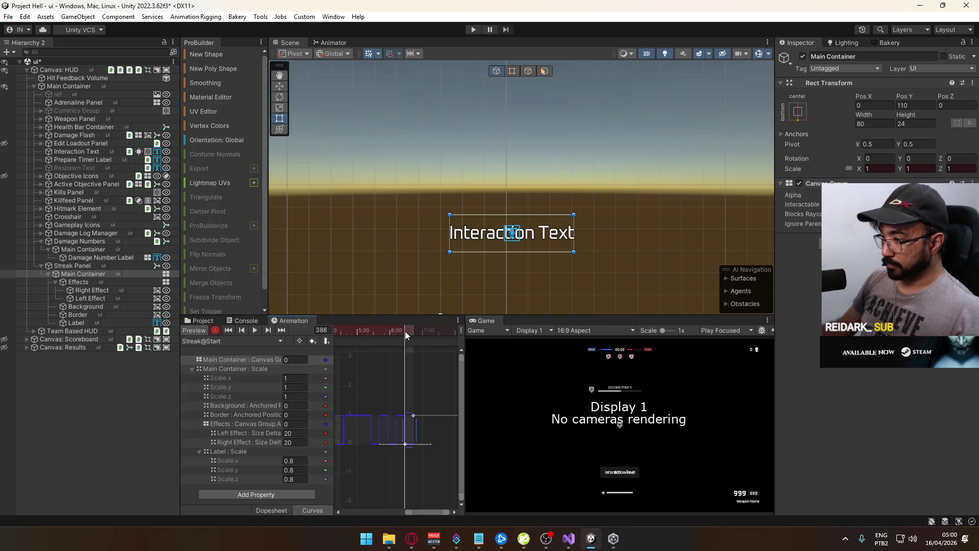
Step: Play the popup animation preview from frame 32
left_click_drag(438, 407, 412, 424)
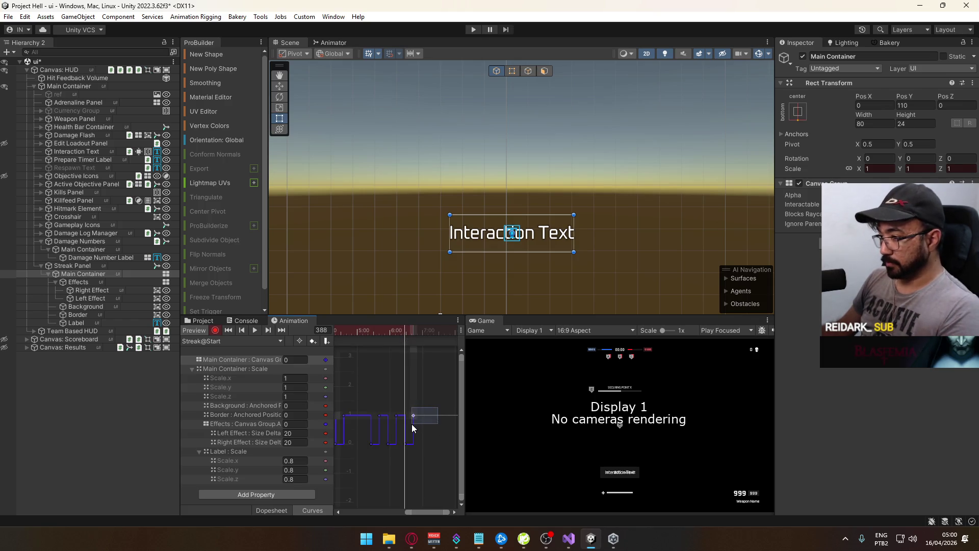
scroll(418, 426, "down", 2)
scroll(437, 390, "down", 3)
left_click(412, 331)
mouse_move(412, 330)
left_mouse_down()
mouse_move(319, 331)
mouse_move(351, 335)
left_mouse_up()
key("space")
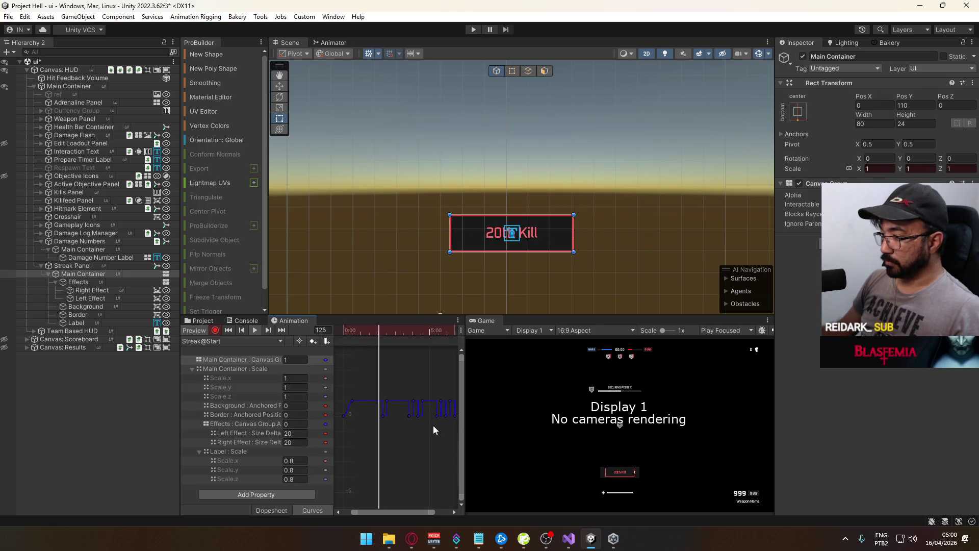
Step: Select most of the curve keys and slide them slightly earlier
scroll(413, 429, "down", 2)
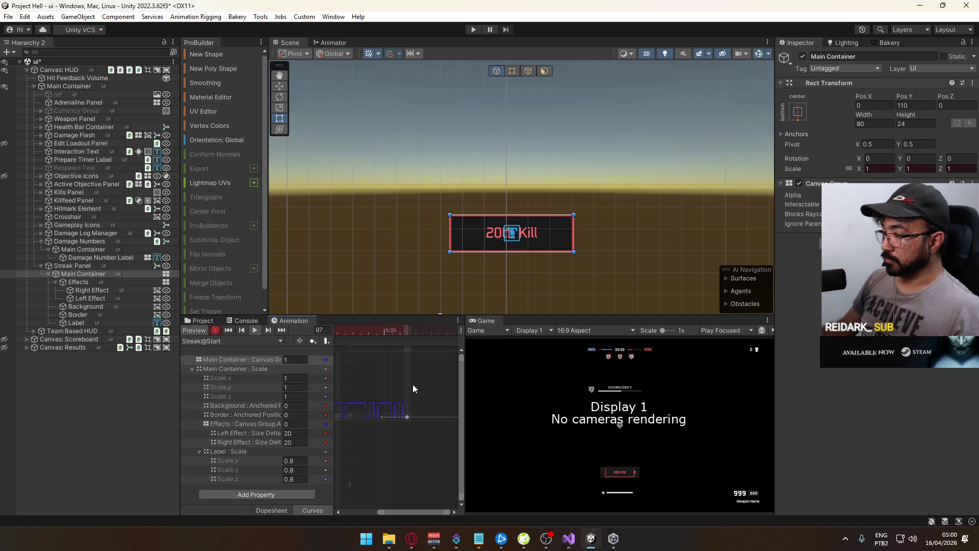
key("f")
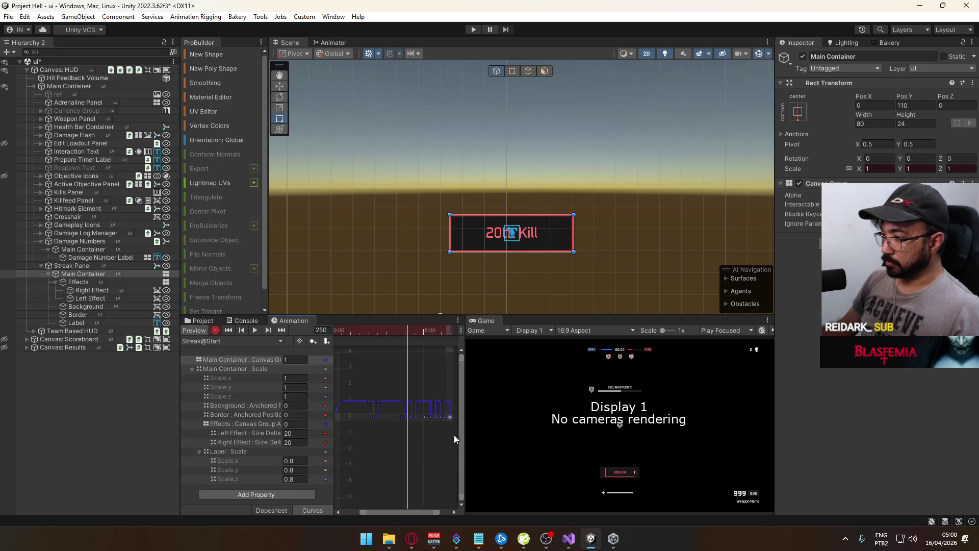
left_click_drag(454, 435, 379, 380)
key("f")
scroll(389, 403, "up", 3)
left_click_drag(436, 408, 437, 403)
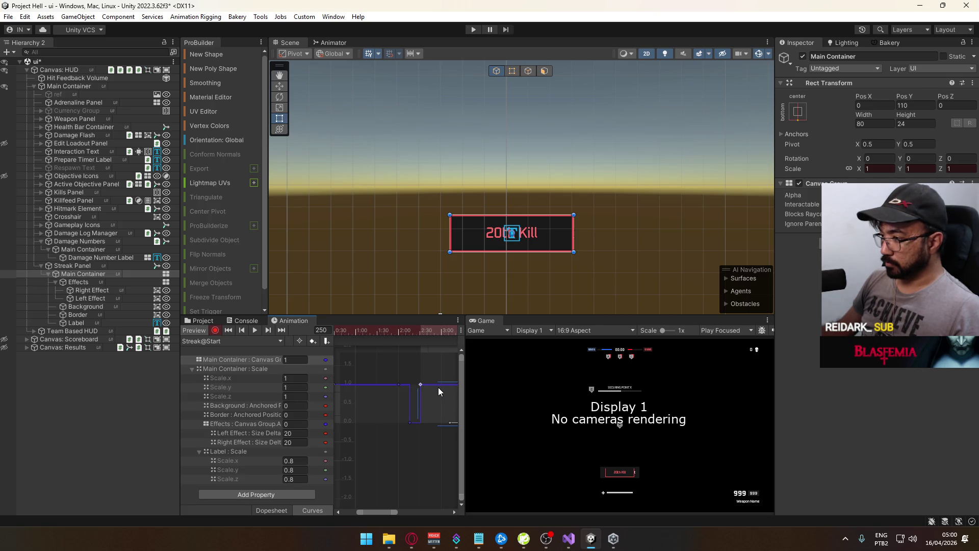
left_click_drag(445, 396, 437, 396)
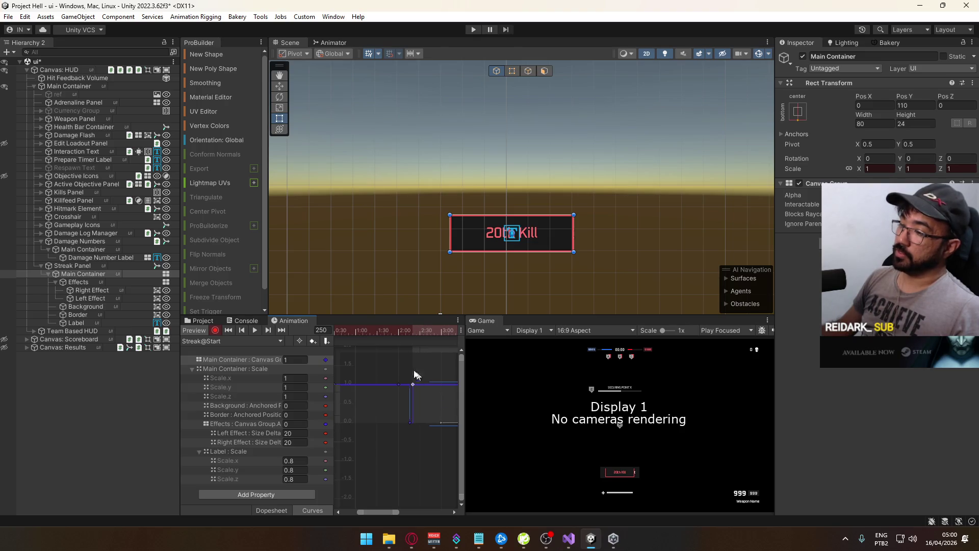
Step: Play the animation preview from an earlier time and select all the curve keys
left_click(366, 335)
key("space")
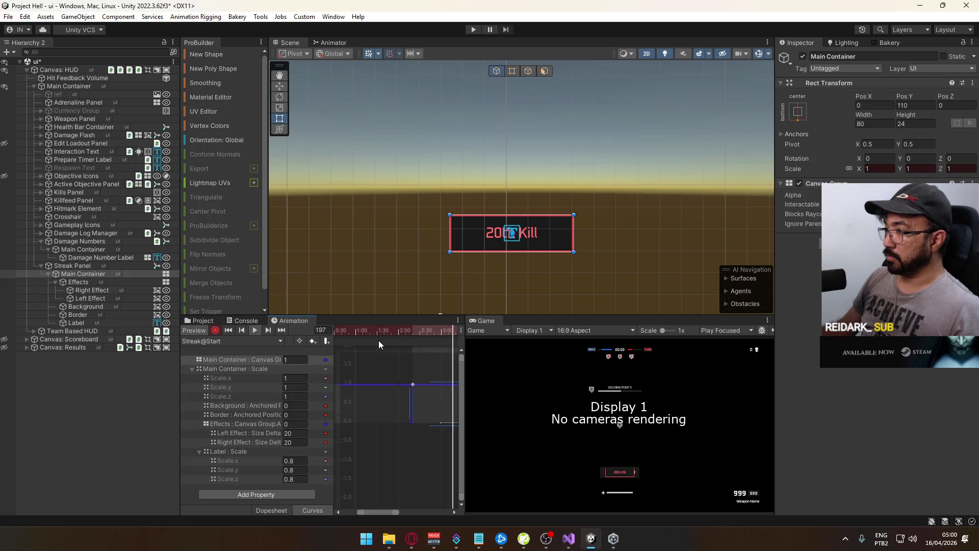
scroll(388, 396, "down", 3)
scroll(373, 405, "down", 2)
scroll(369, 406, "up", 2)
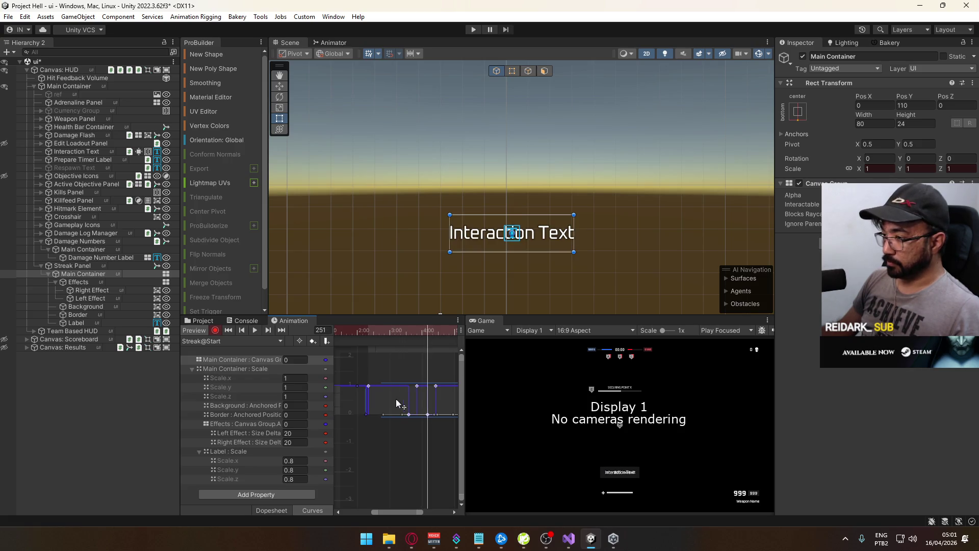
scroll(395, 432, "down", 2)
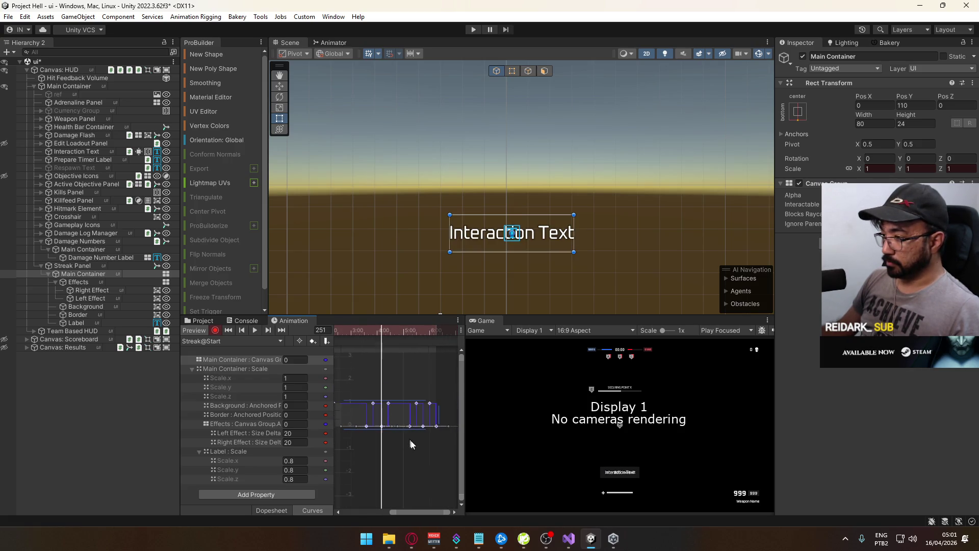
mouse_move(447, 443)
left_mouse_down()
mouse_move(355, 395)
mouse_move(422, 412)
mouse_move(399, 412)
left_mouse_up()
scroll(405, 407, "up", 2)
scroll(399, 411, "up", 3)
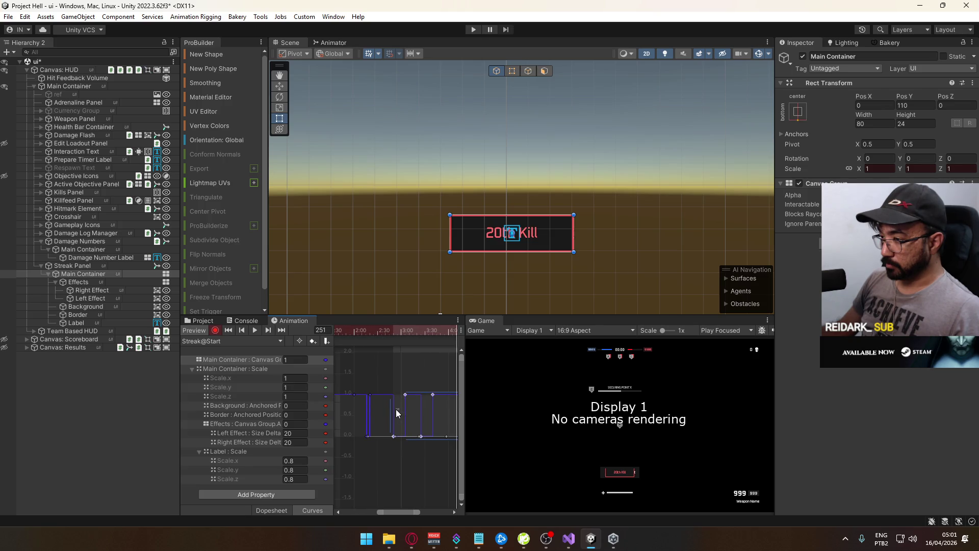
Step: Shift the closing keys between 3:00 and 3:30 slightly earlier, then deselect them
left_click(417, 469)
left_click_drag(438, 450, 400, 388)
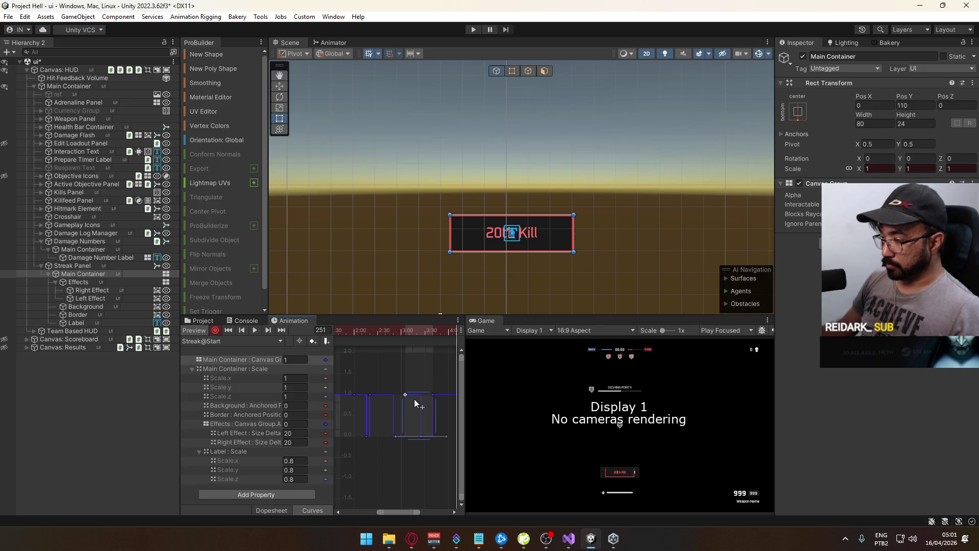
left_click_drag(424, 409, 412, 412)
scroll(402, 418, "up", 2)
scroll(401, 413, "up", 1)
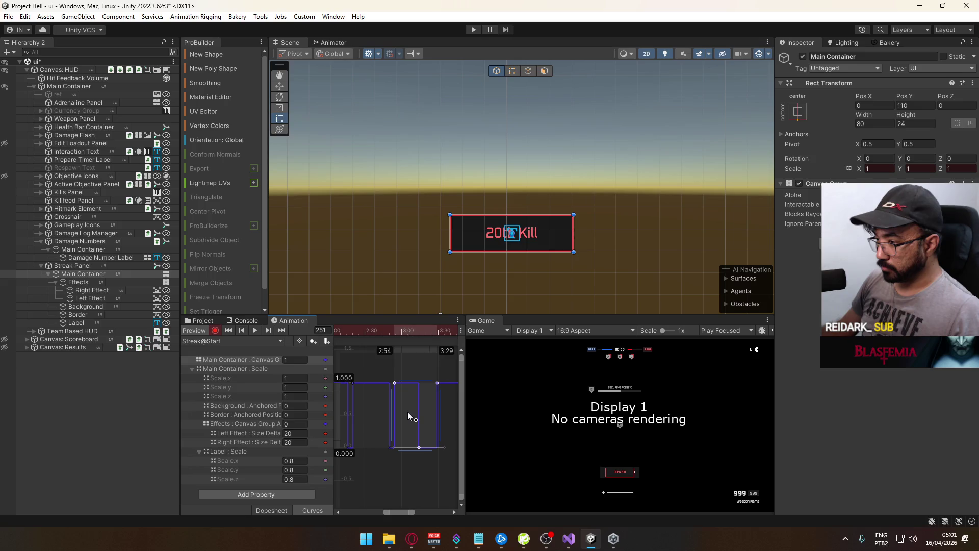
left_click(444, 484)
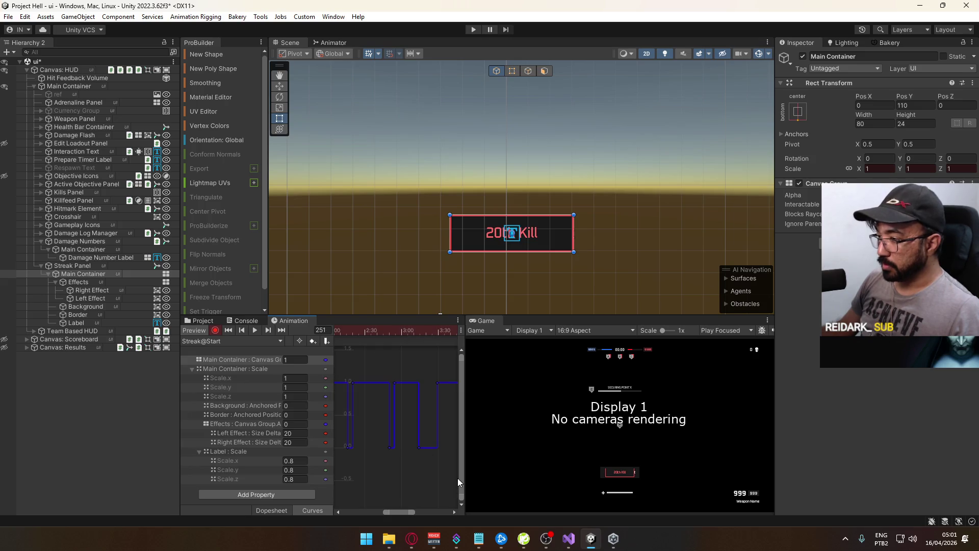
Step: Drag the popup's last scale keys earlier, to about 3:20 and 3:04–3:08
left_click(437, 382)
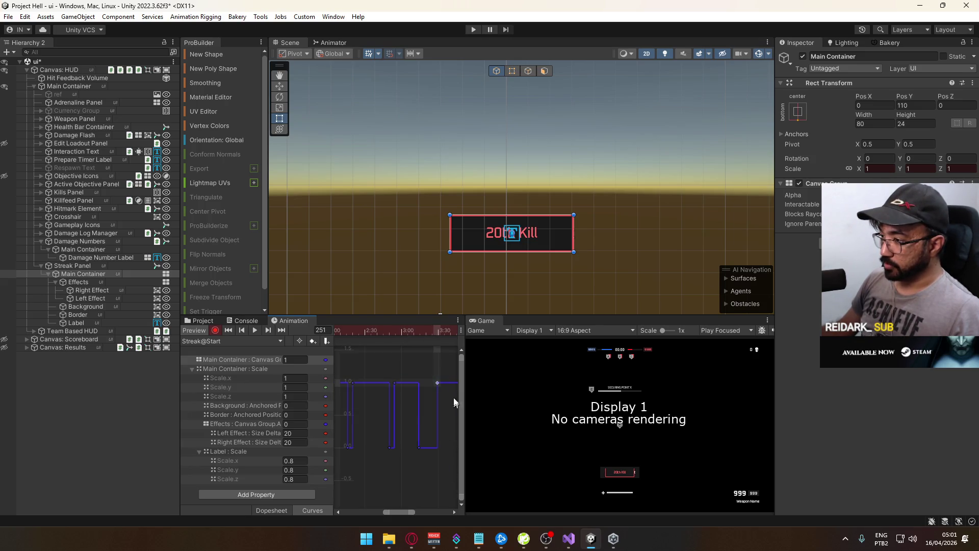
left_click_drag(436, 382, 423, 382)
left_click(419, 416)
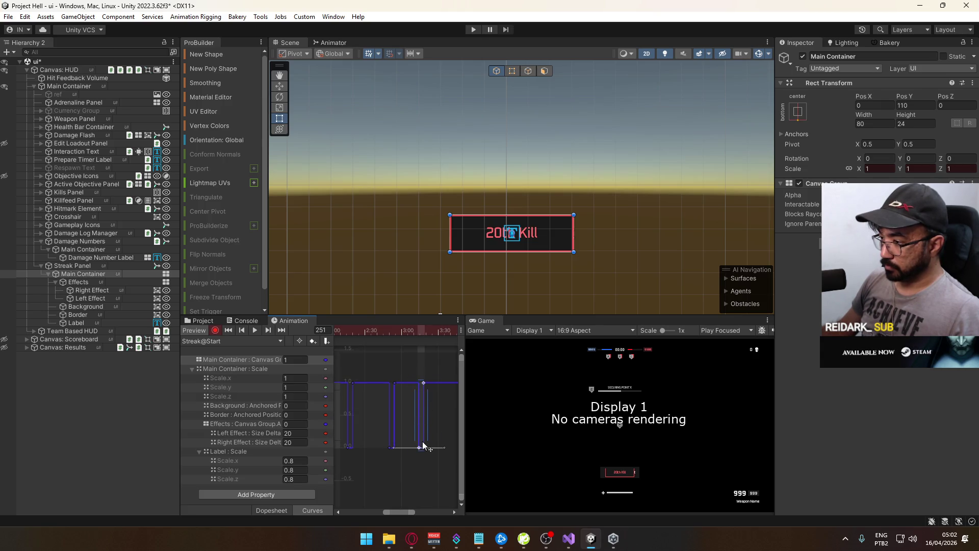
left_click(450, 497)
left_click_drag(422, 396, 403, 387)
Step: Frame the end keys and play the retimed Streak@Start preview from frame 179
scroll(420, 417, "down", 2)
scroll(408, 418, "down", 3)
left_click_drag(400, 433, 344, 424)
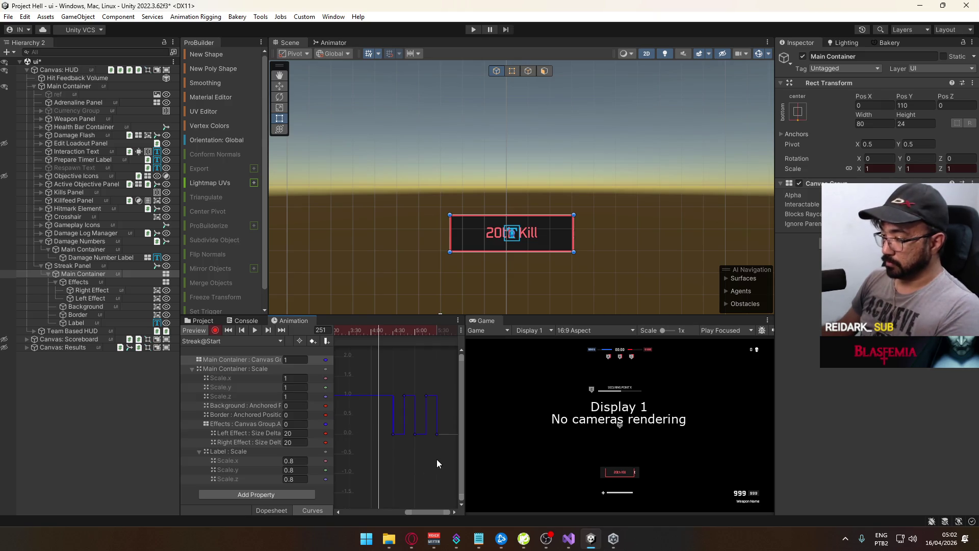
left_click_drag(437, 459, 384, 388)
key("f")
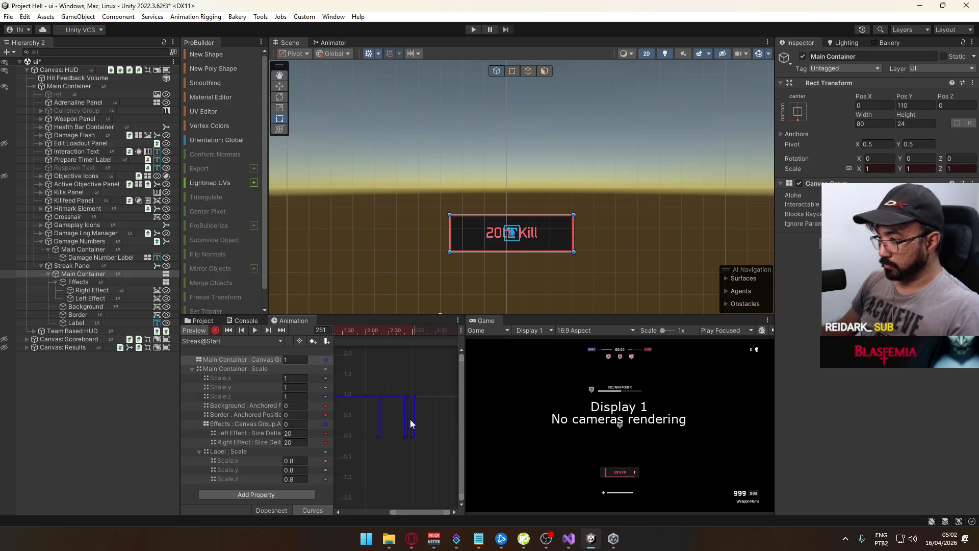
mouse_move(391, 455)
left_mouse_down()
mouse_move(420, 386)
mouse_move(411, 375)
left_mouse_up()
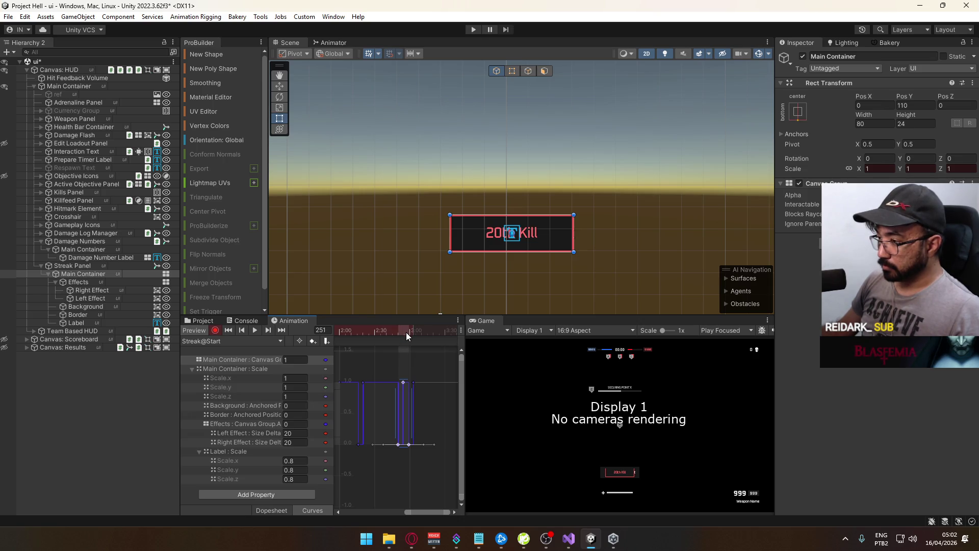
left_click_drag(414, 336, 409, 332)
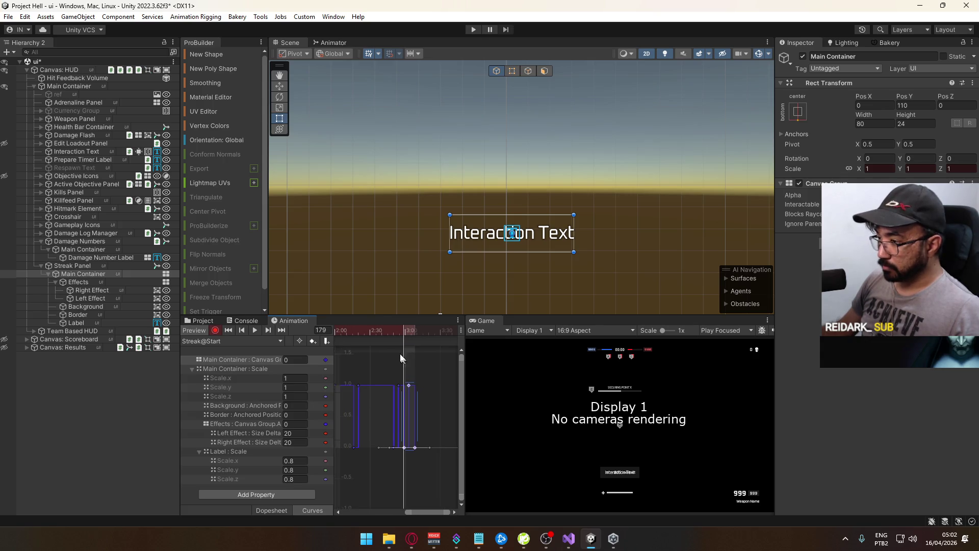
scroll(391, 352, "down", 5)
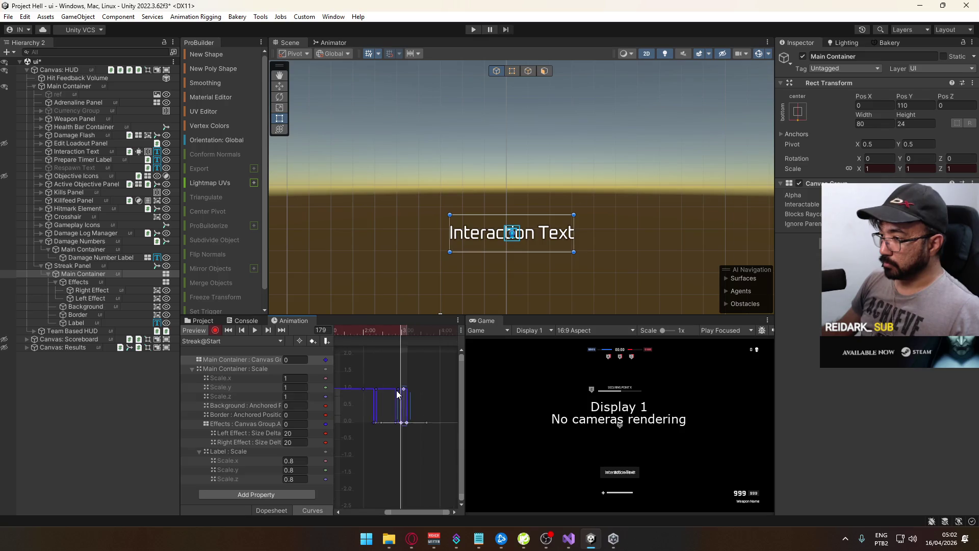
key("space")
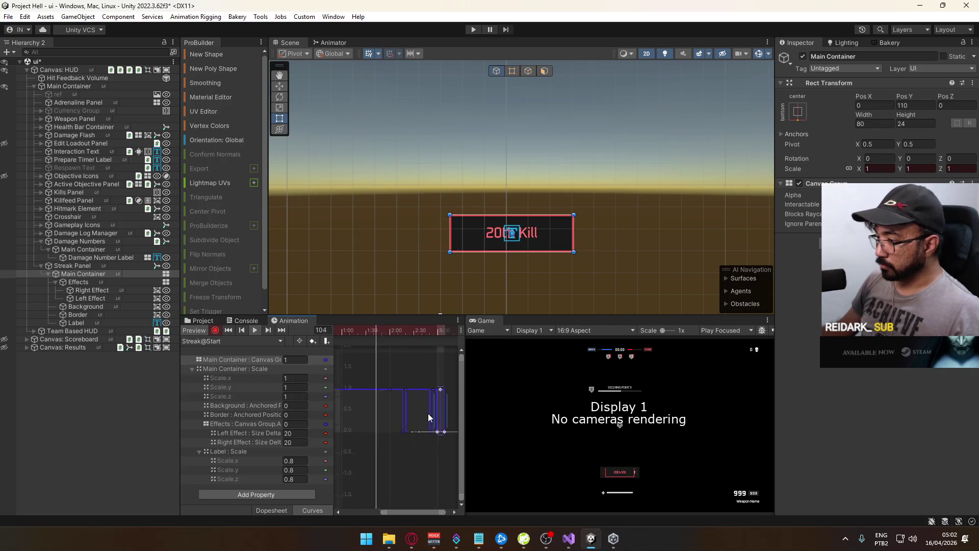
Step: Key every Streak@Start property at frame 189, then bring up the YouTube reference at 0:25
mouse_move(367, 331)
left_mouse_down()
mouse_move(337, 332)
mouse_move(396, 344)
mouse_move(394, 332)
mouse_move(379, 342)
mouse_move(398, 339)
mouse_move(394, 332)
left_mouse_up()
scroll(391, 379, "up", 1)
scroll(392, 383, "up", 1)
scroll(378, 342, "down", 1)
scroll(403, 353, "up", 1)
key("ctrl+v")
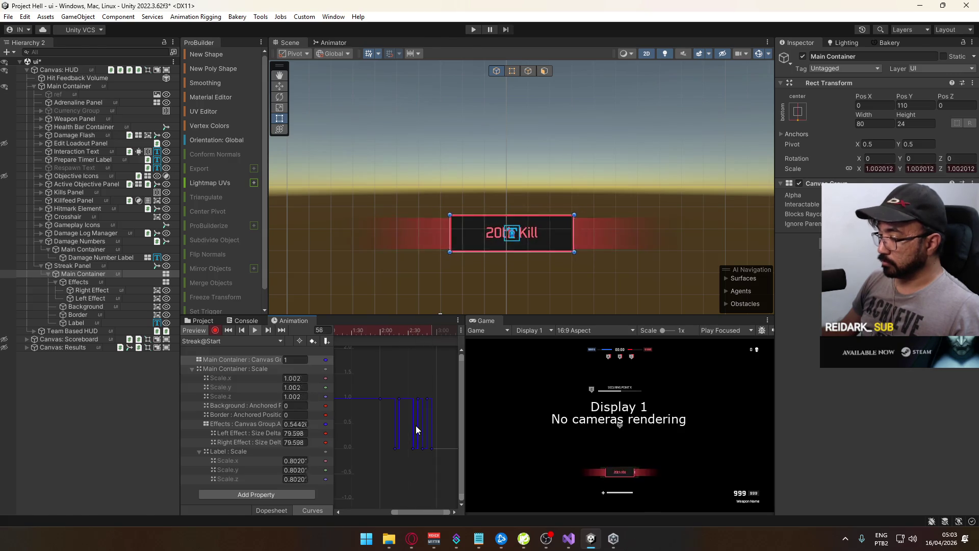
key("alt+Tab")
left_click(51, 439)
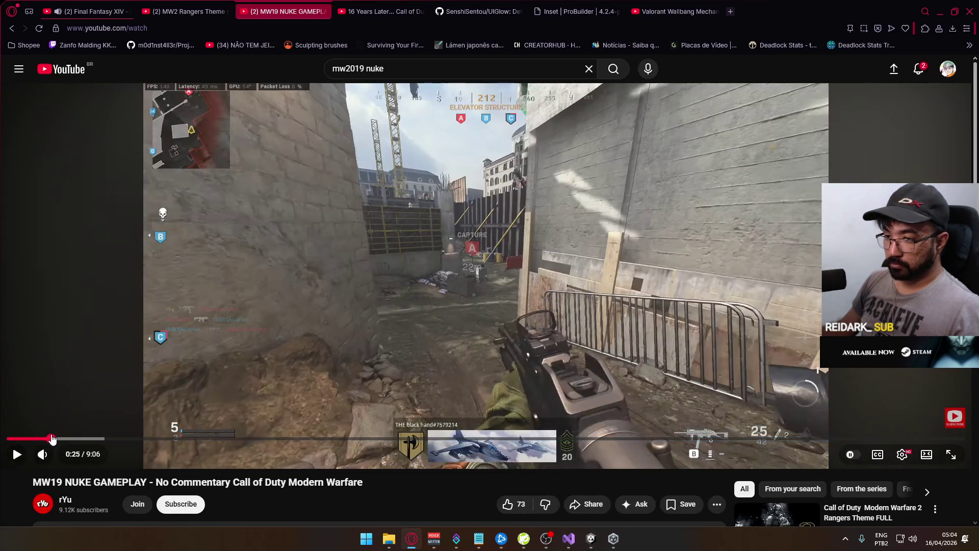
Step: Jump the MW19 nuke video to 0:25, pause after the 1st KILL moment, and return to Unity
left_click(227, 404)
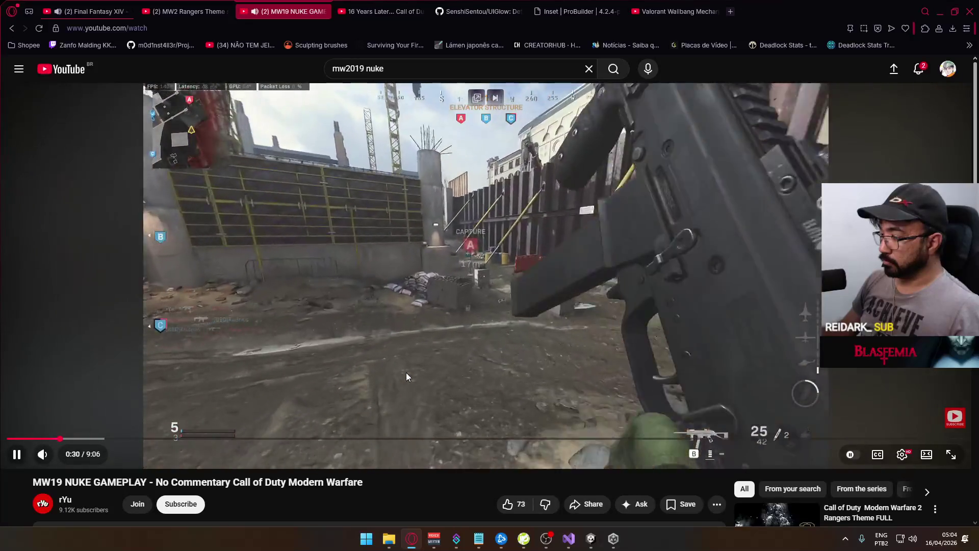
left_click(468, 306)
key("alt+Tab")
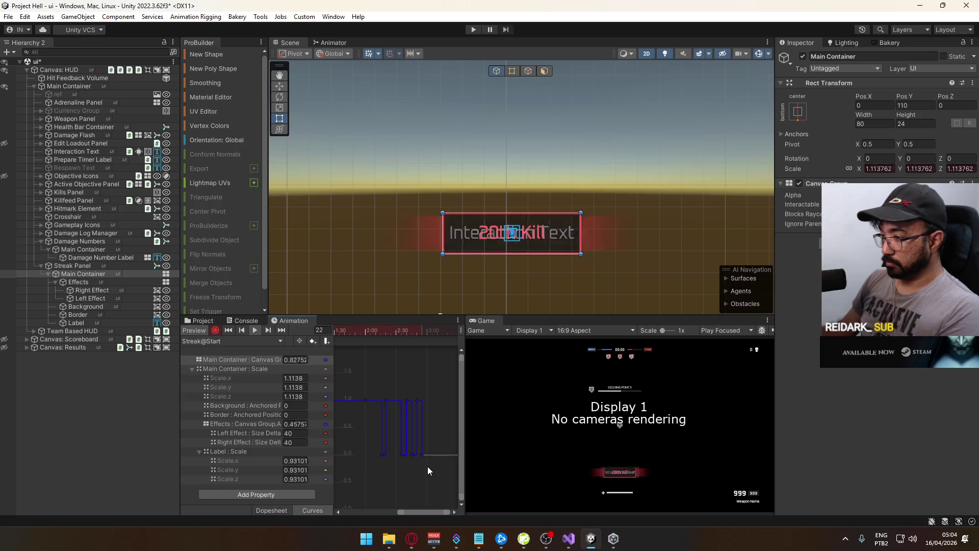
Step: Stop the preview around frames 138–156 and select all of the clip's keys
left_click(402, 331)
left_click_drag(401, 332, 402, 333)
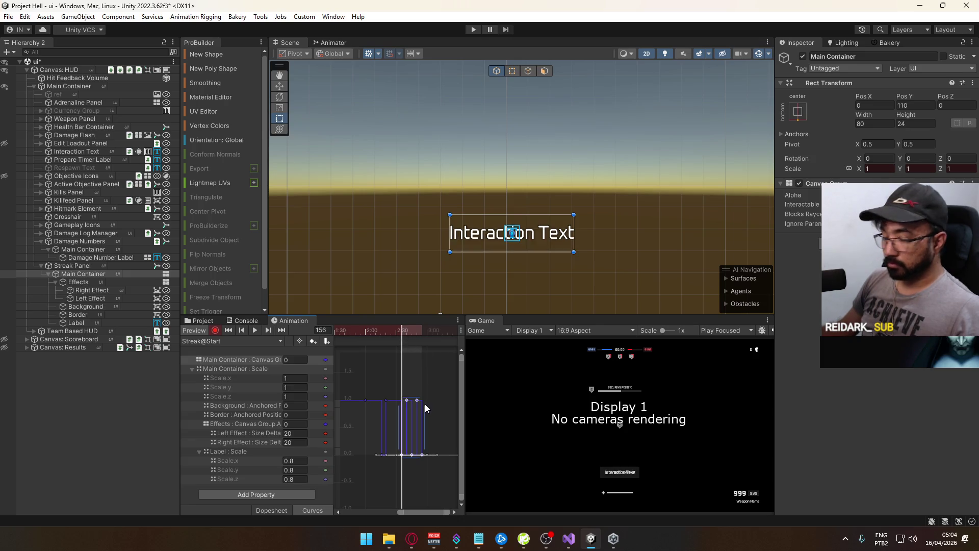
left_click(402, 418)
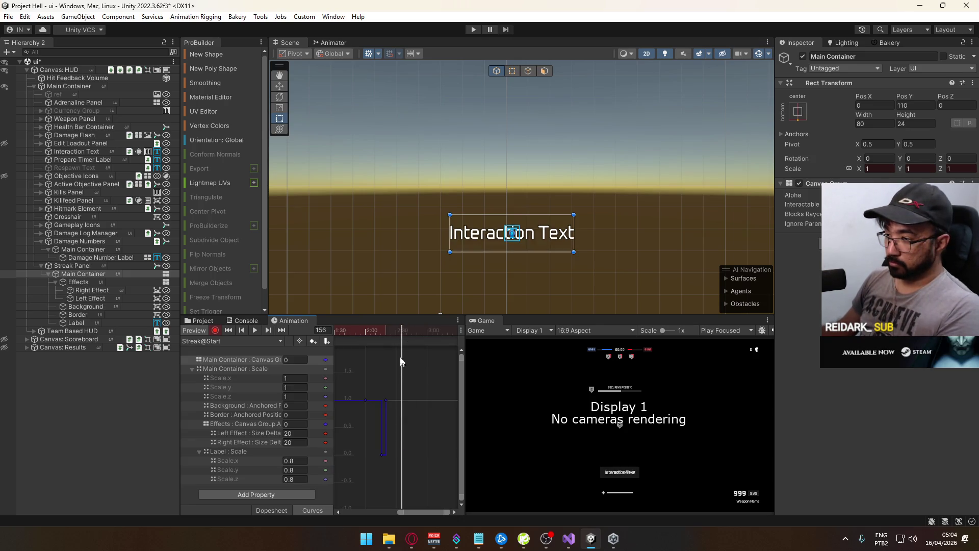
left_click(384, 333)
scroll(386, 381, "up", 3)
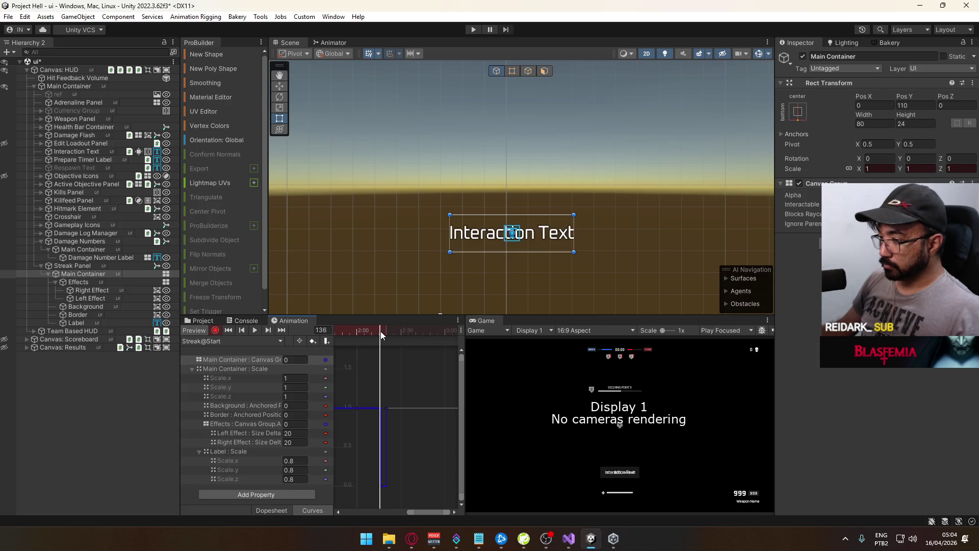
key("ctrl+a")
scroll(402, 411, "down", 2)
Step: Move the selected keys later in time, undoing an accidental key deletion first
left_click(401, 412)
scroll(400, 409, "down", 2)
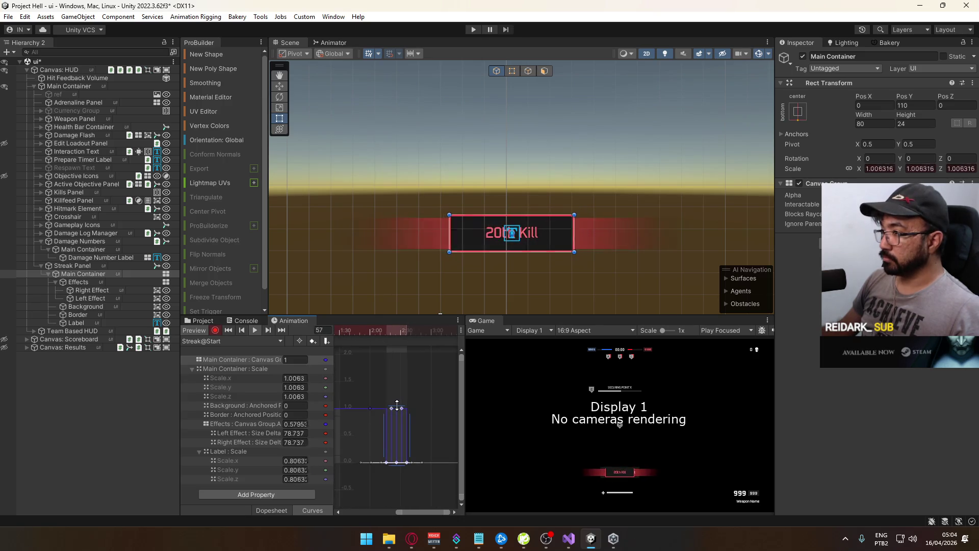
scroll(403, 406, "down", 2)
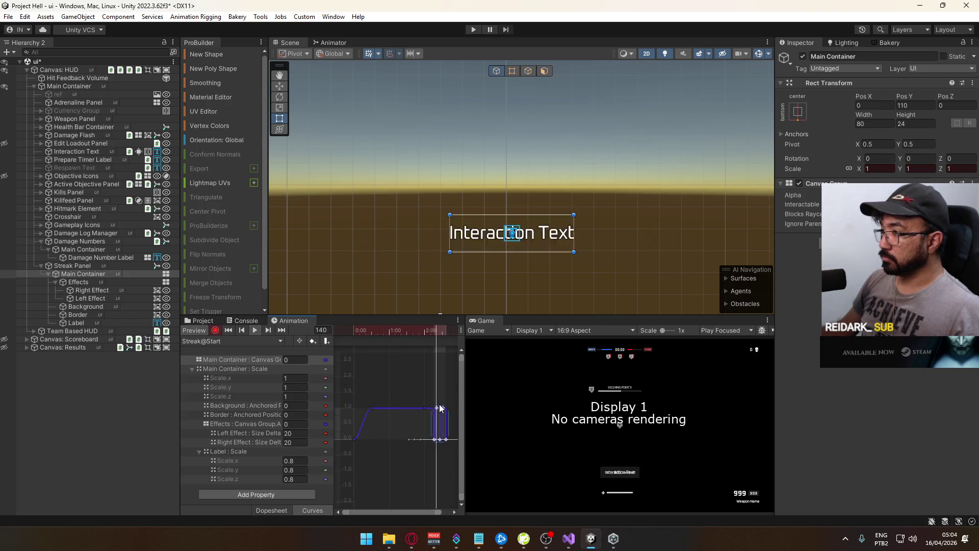
mouse_move(404, 406)
left_mouse_down()
mouse_move(407, 422)
mouse_move(372, 406)
mouse_move(389, 429)
mouse_move(374, 423)
left_mouse_up()
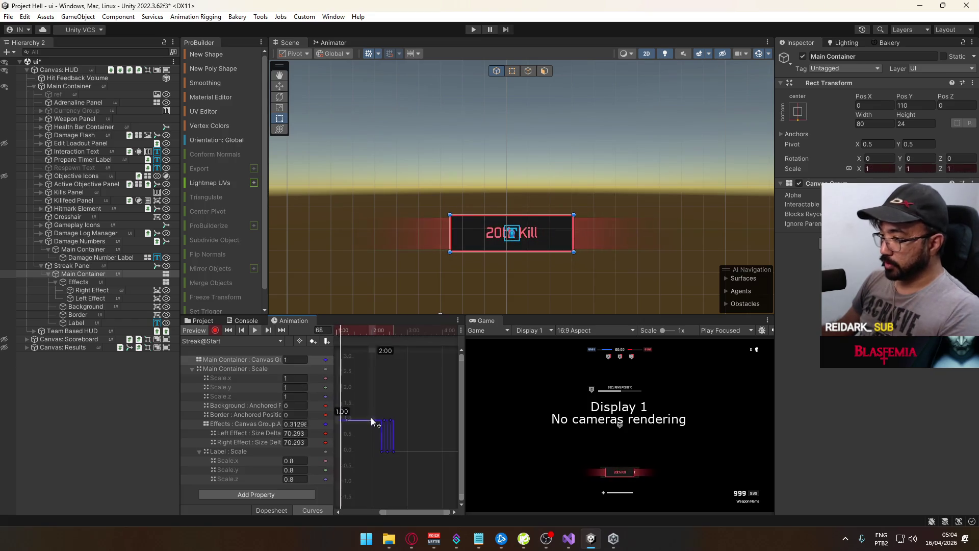
key("Delete")
key("ctrl+z")
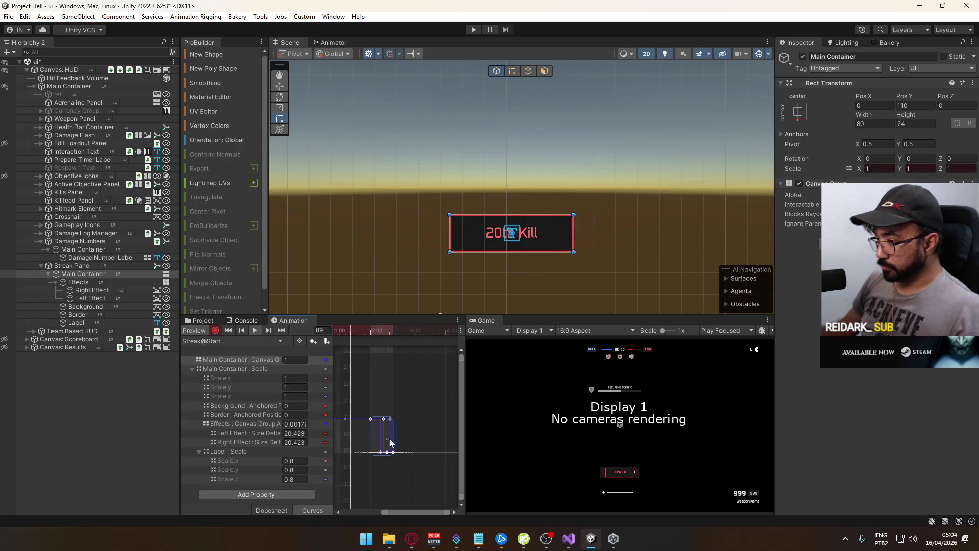
left_click_drag(388, 438, 416, 438)
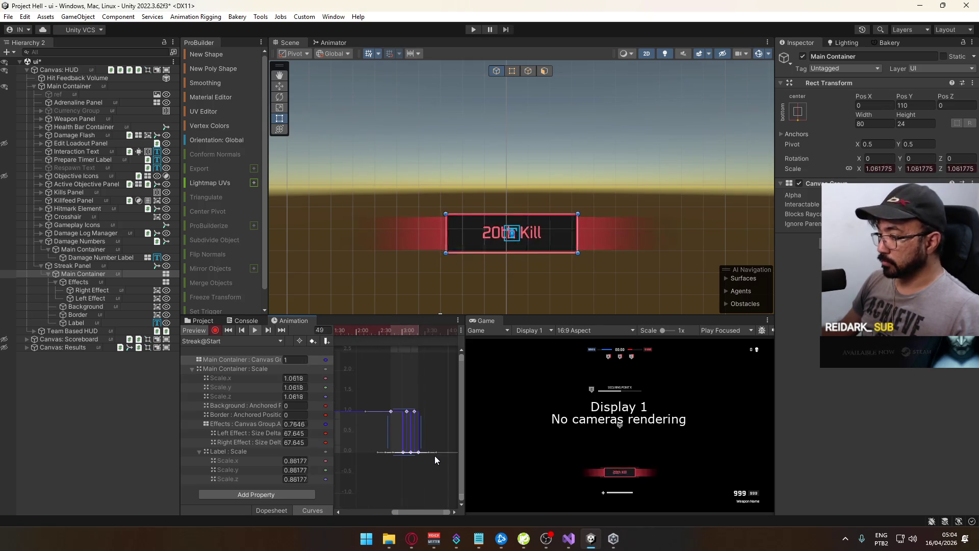
Step: Box-select the closing keys and nudge the end key later to 3:26
left_click_drag(450, 472, 399, 378)
left_click_drag(409, 417, 409, 415)
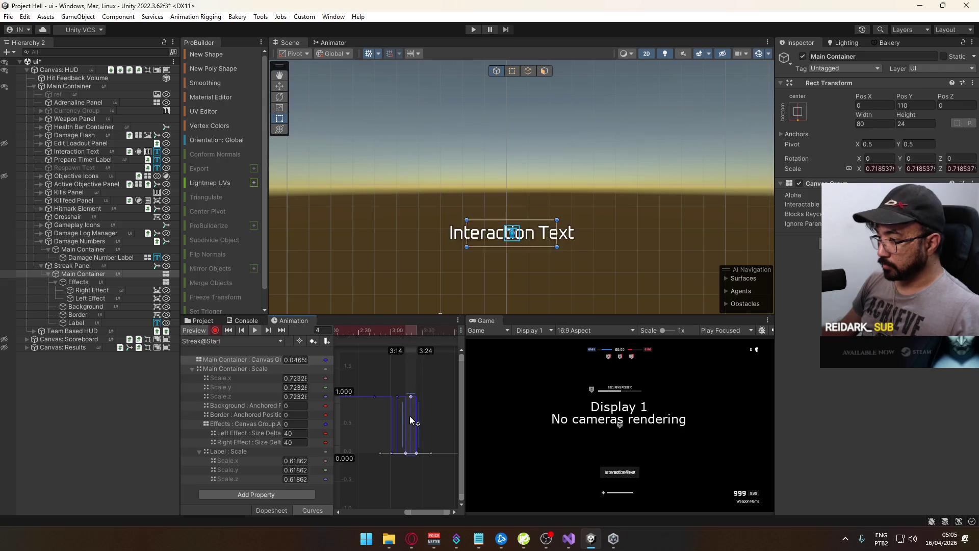
left_click_drag(452, 477, 414, 390)
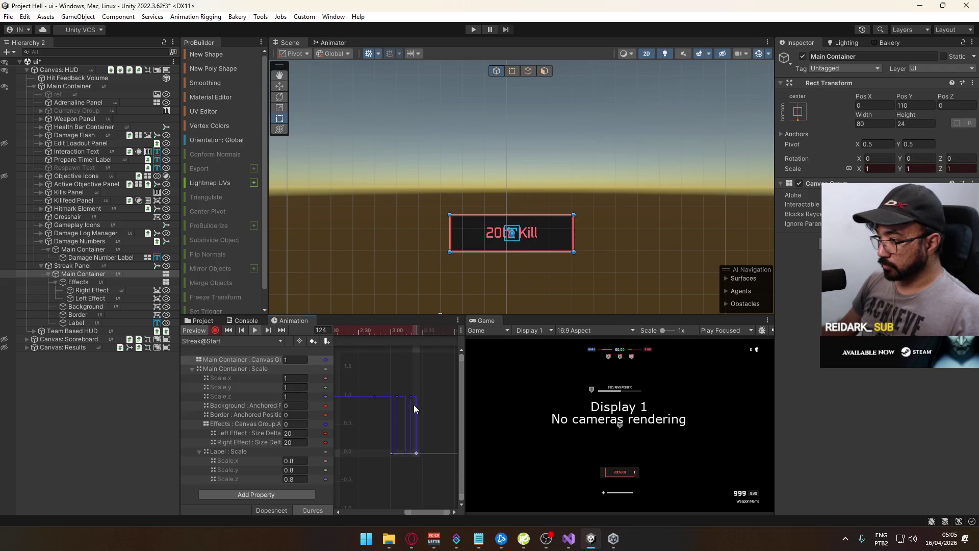
left_click_drag(450, 499, 414, 390)
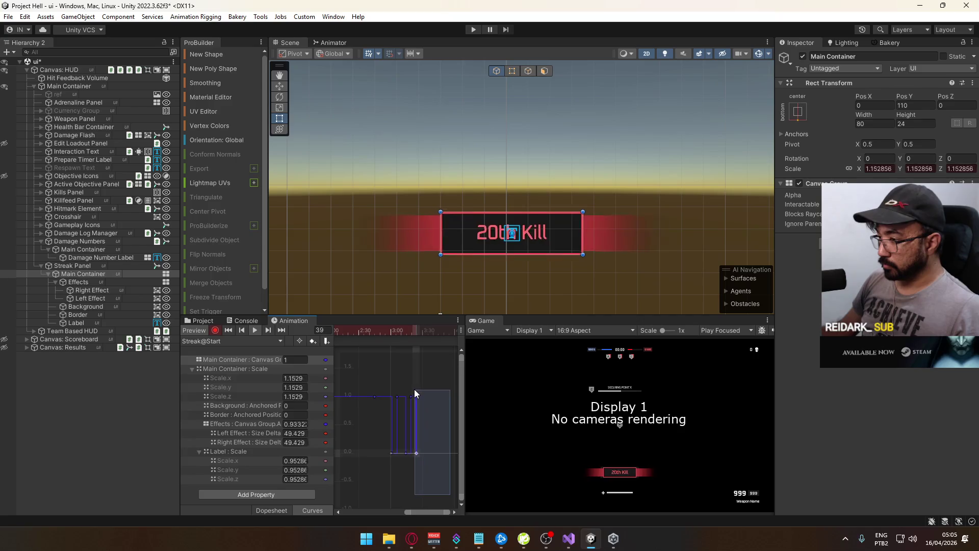
left_click_drag(418, 453, 420, 454)
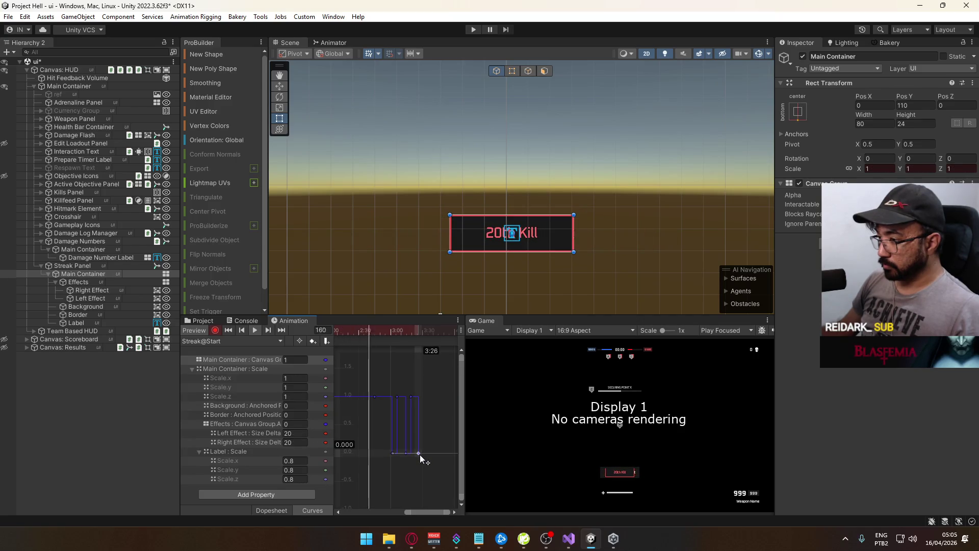
left_click(445, 414)
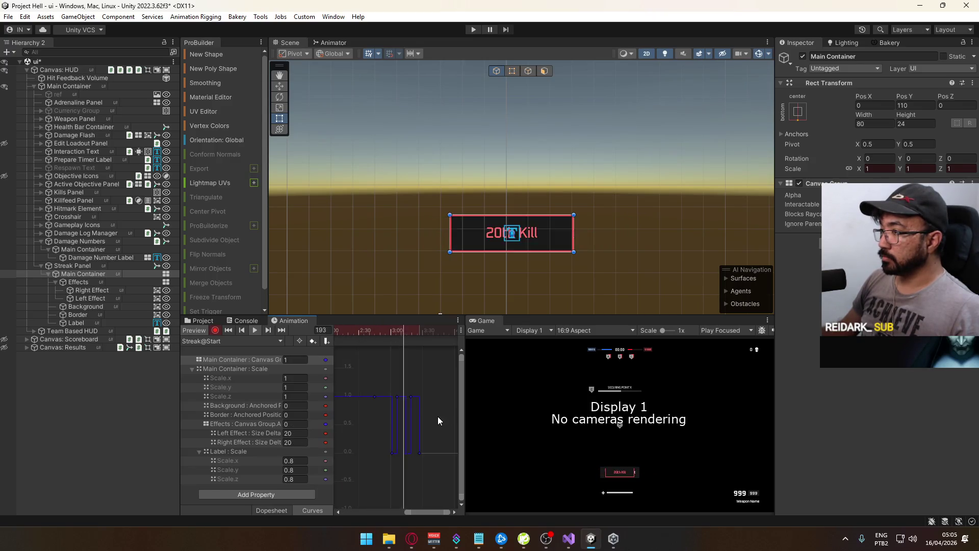
Step: Fit the whole curve in view and switch the clip to the Dopesheet
scroll(411, 431, "down", 3)
key("f")
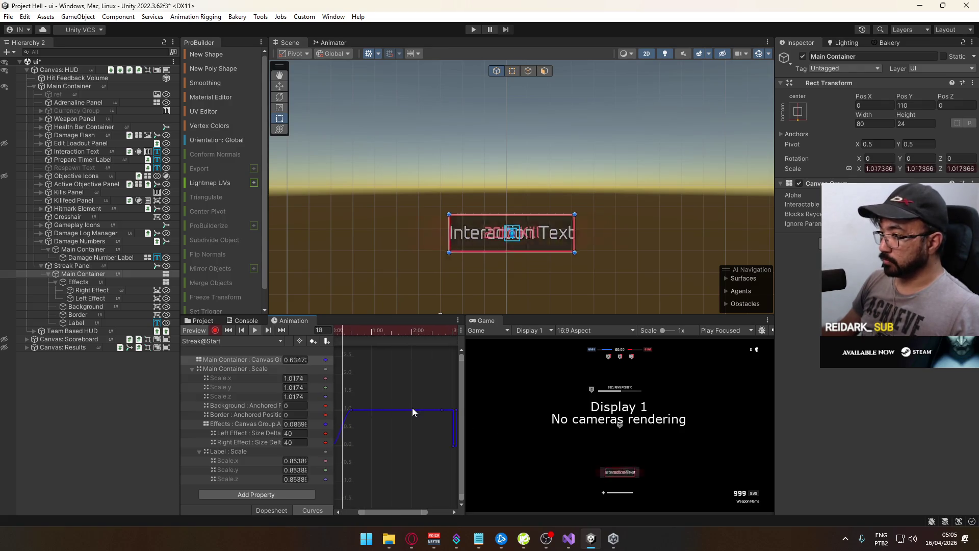
scroll(402, 474, "down", 1)
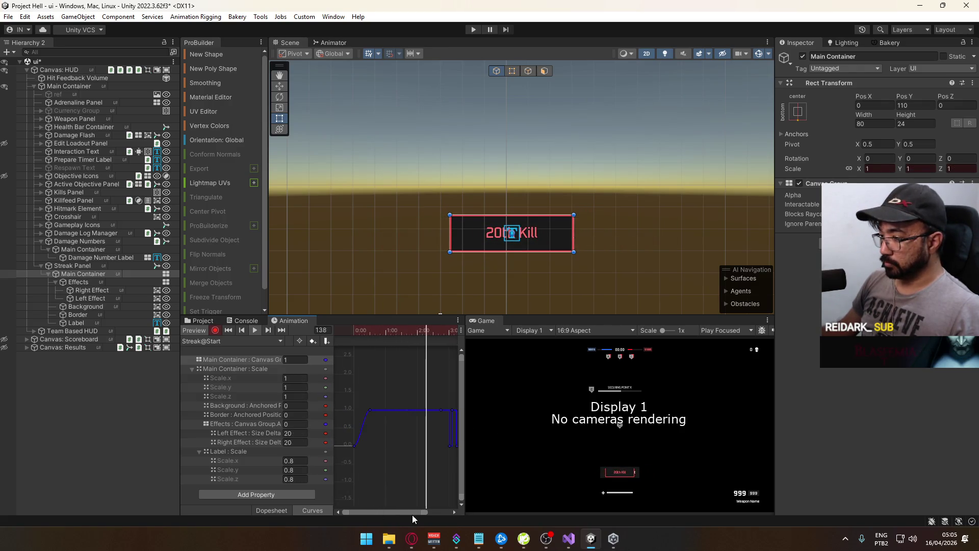
left_click_drag(429, 510, 449, 510)
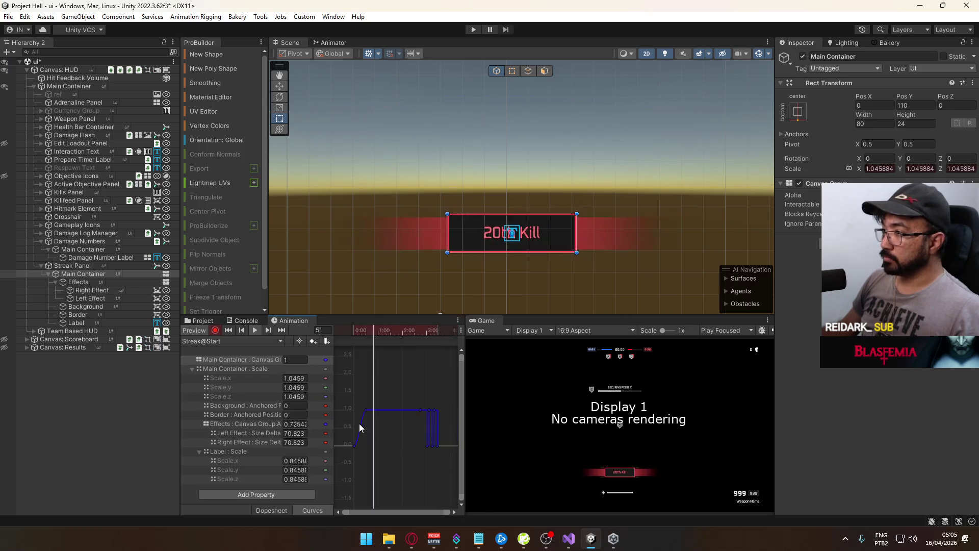
left_click(286, 510)
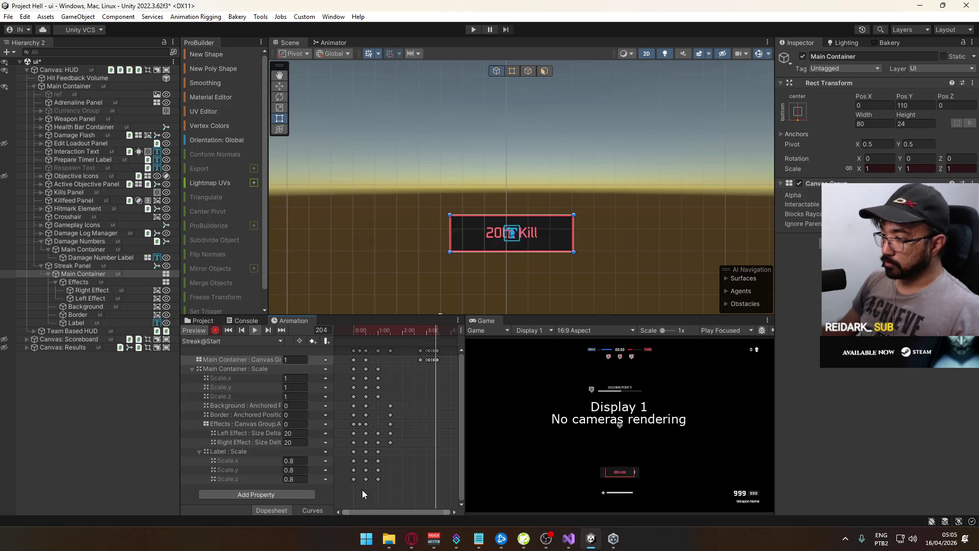
Step: Box-select the first keyframe columns and try compressing them, then undo the move
left_click_drag(365, 493, 326, 344)
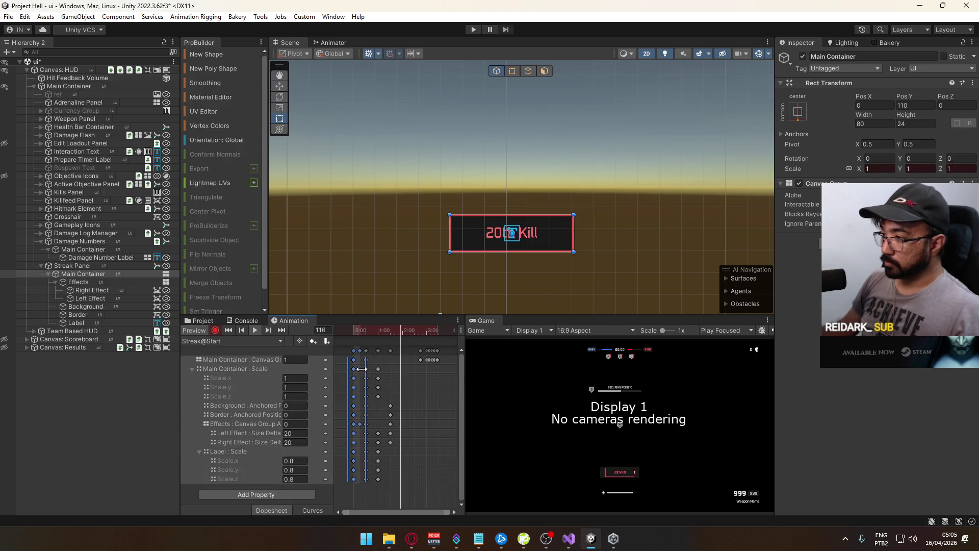
left_click_drag(365, 498, 302, 329)
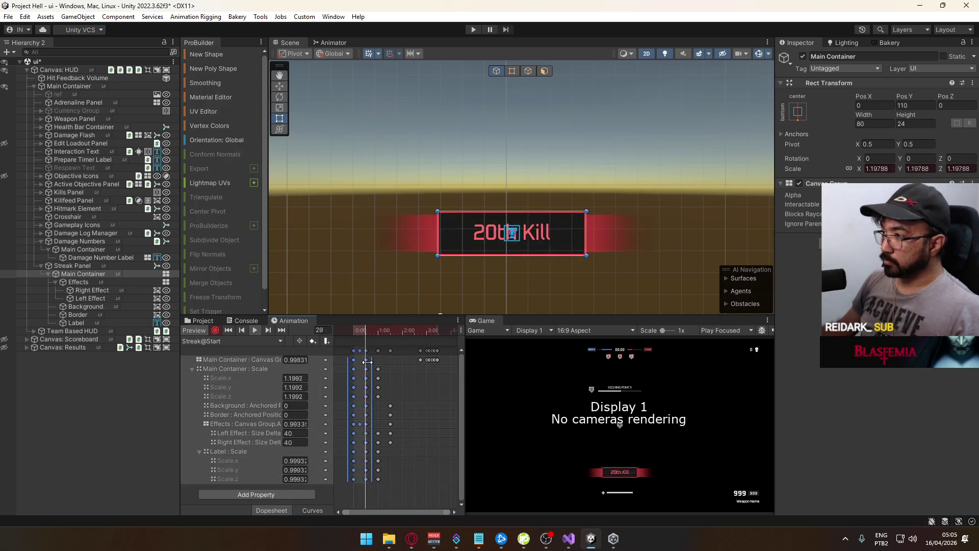
scroll(351, 370, "up", 3)
scroll(360, 368, "up", 3)
left_click_drag(383, 377, 365, 376)
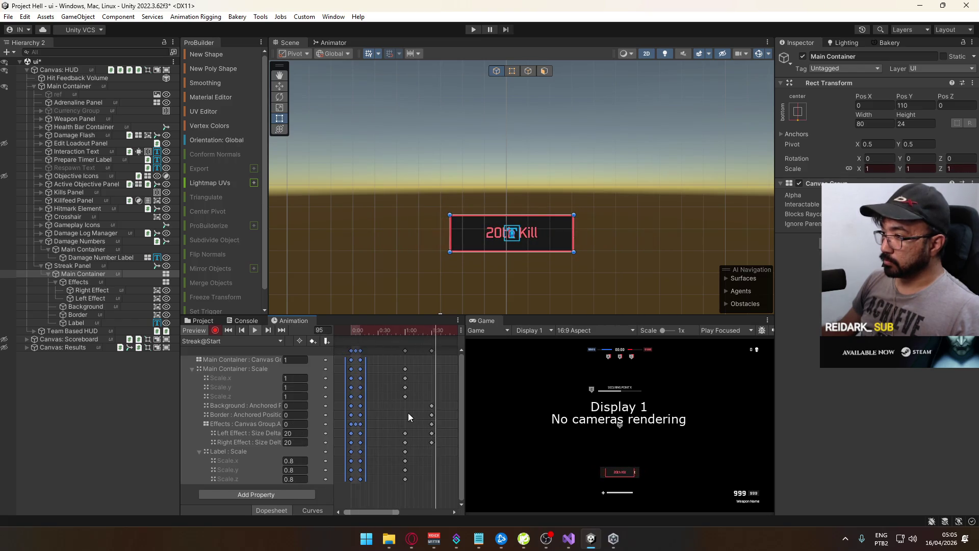
mouse_move(414, 504)
left_mouse_down()
mouse_move(393, 341)
mouse_move(378, 351)
left_mouse_up()
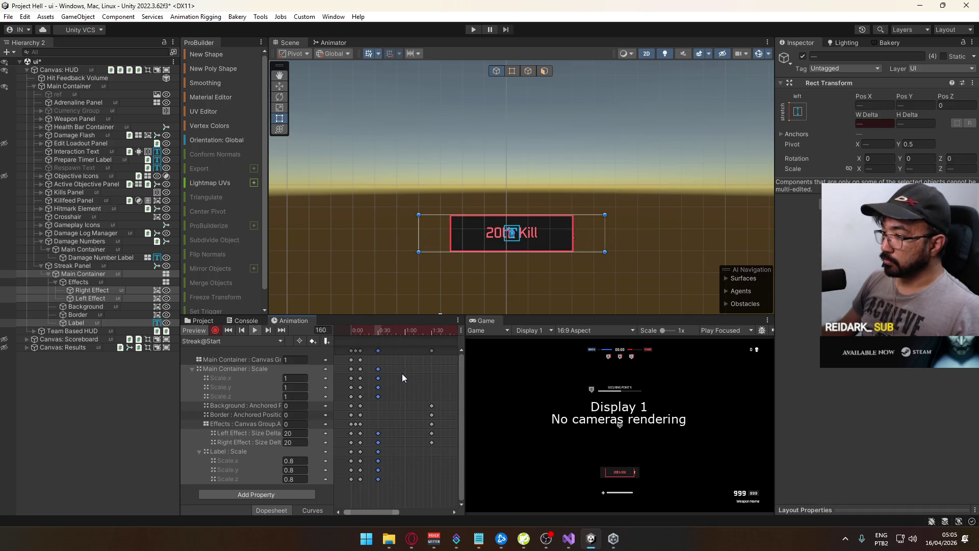
key("ctrl+z")
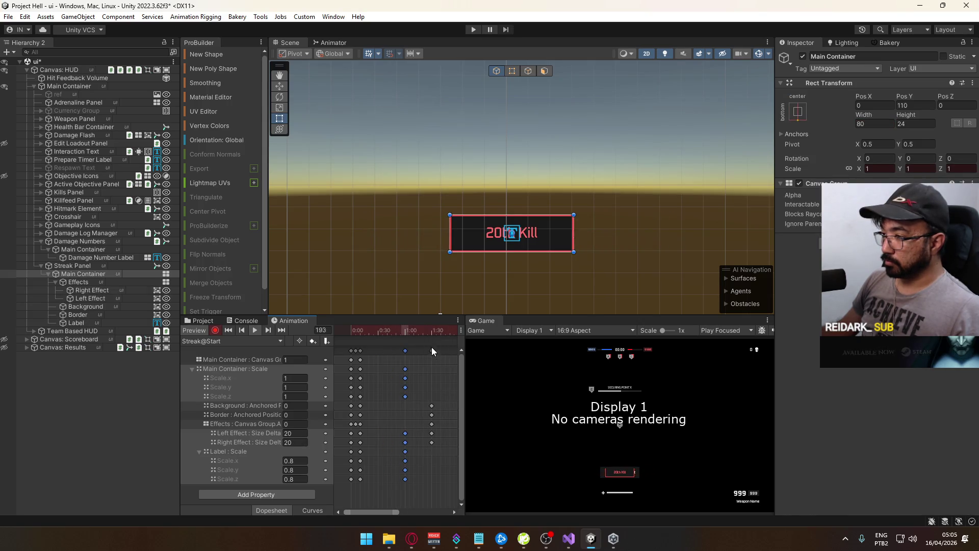
Step: Drag the 1:00 and 1:30 keys to 0:31 and 1:01
scroll(418, 370, "down", 3)
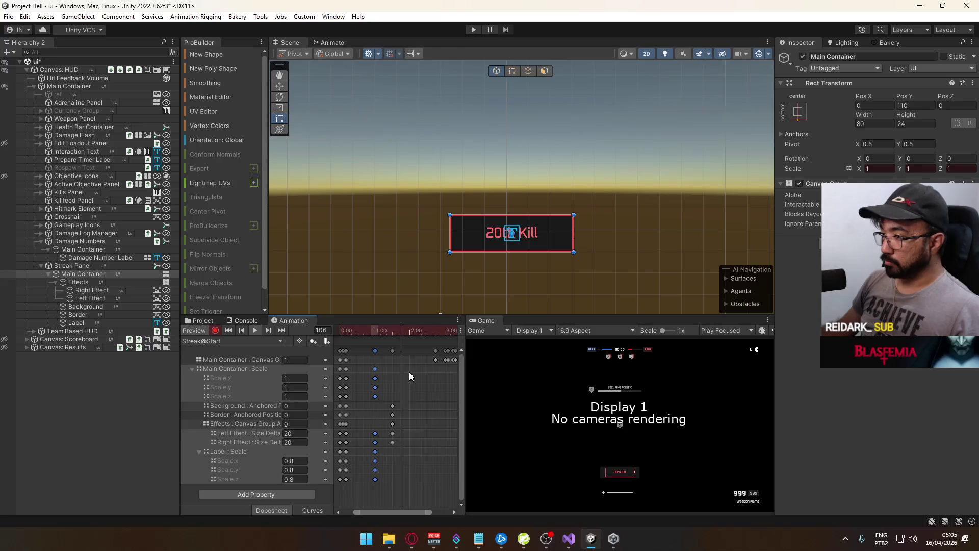
scroll(408, 370, "up", 2)
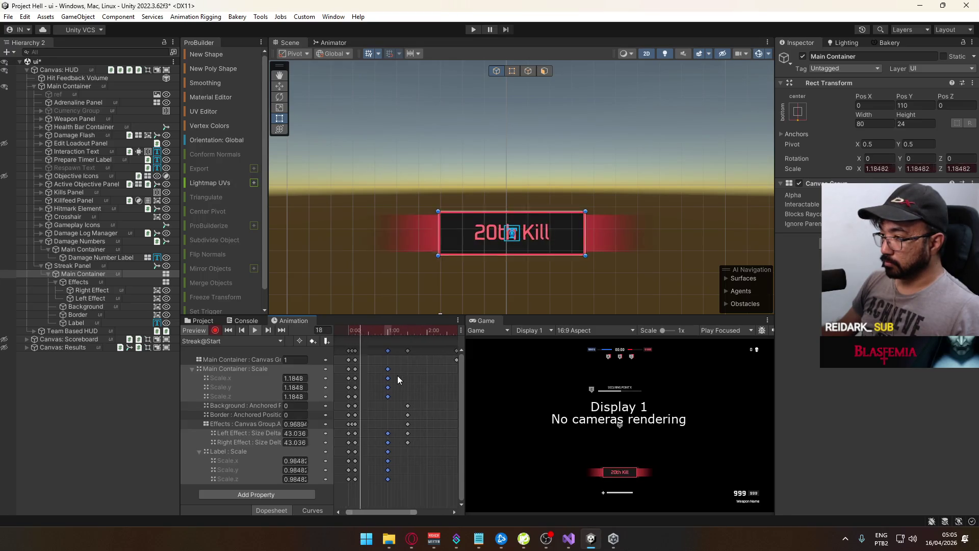
left_click_drag(423, 360, 362, 350)
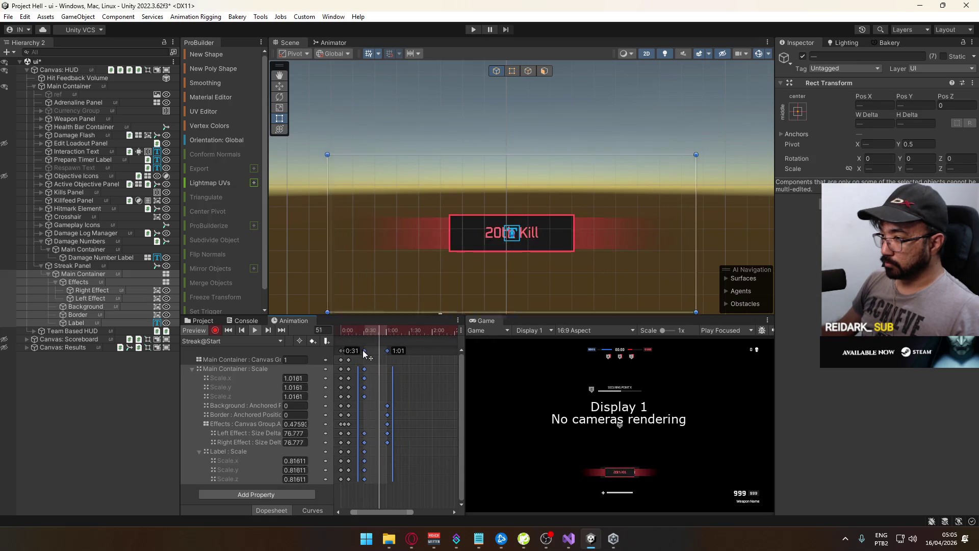
Step: Move the 0:52 keyframe column earlier to 0:46
left_click(411, 375)
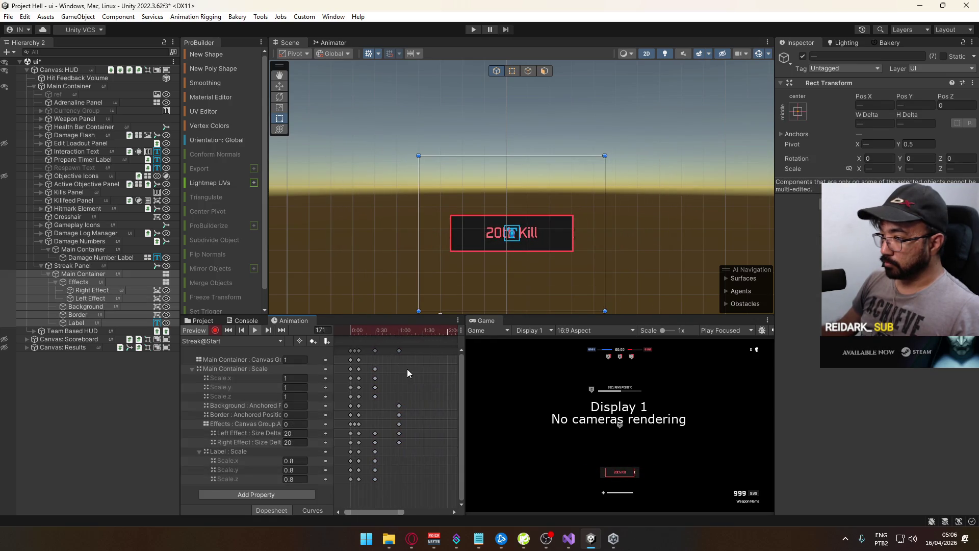
scroll(400, 365, "up", 2)
left_click_drag(398, 351, 382, 357)
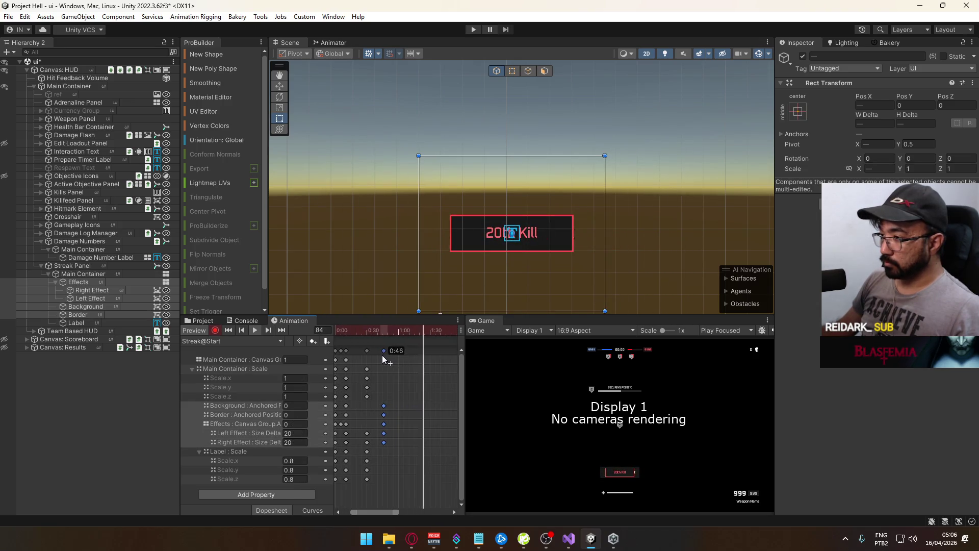
left_click(410, 371)
Step: Shift the 0:25 and 0:37 key columns slightly earlier, then undo the retiming
left_click_drag(403, 482, 383, 365)
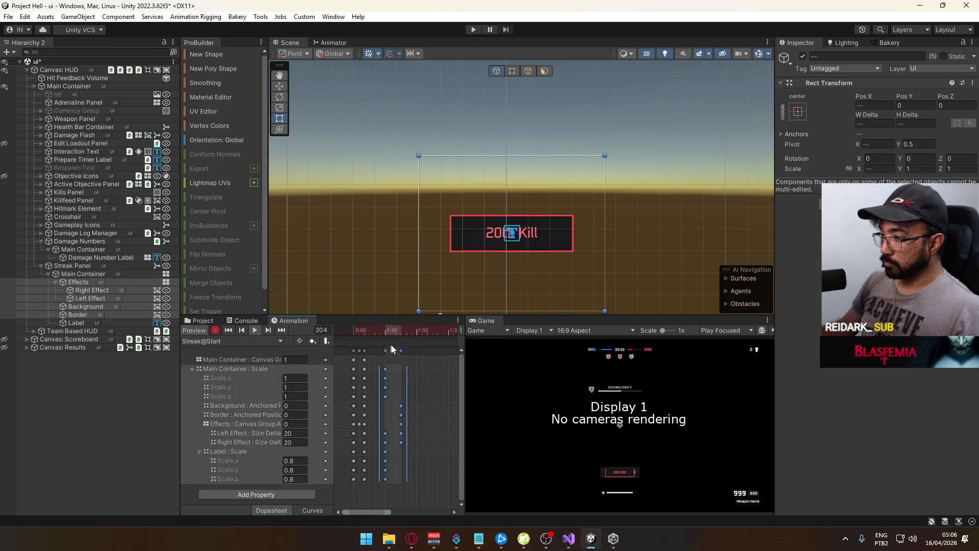
scroll(386, 353, "up", 1)
left_click(386, 353)
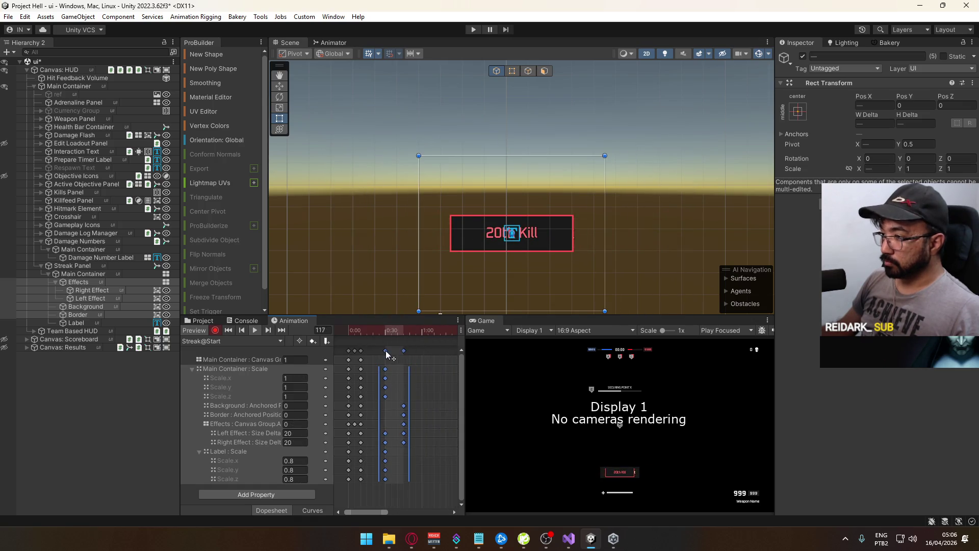
left_click_drag(386, 353, 380, 350)
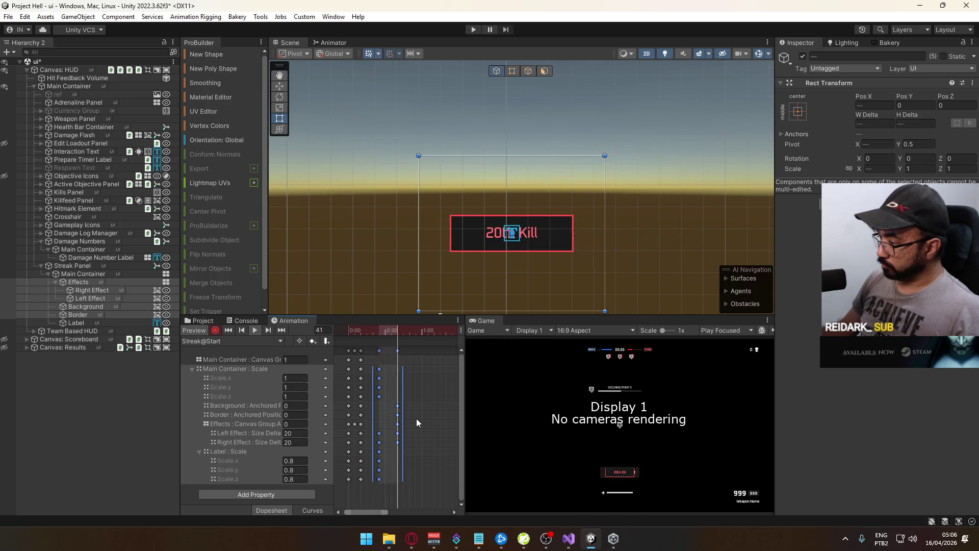
key("ctrl+z")
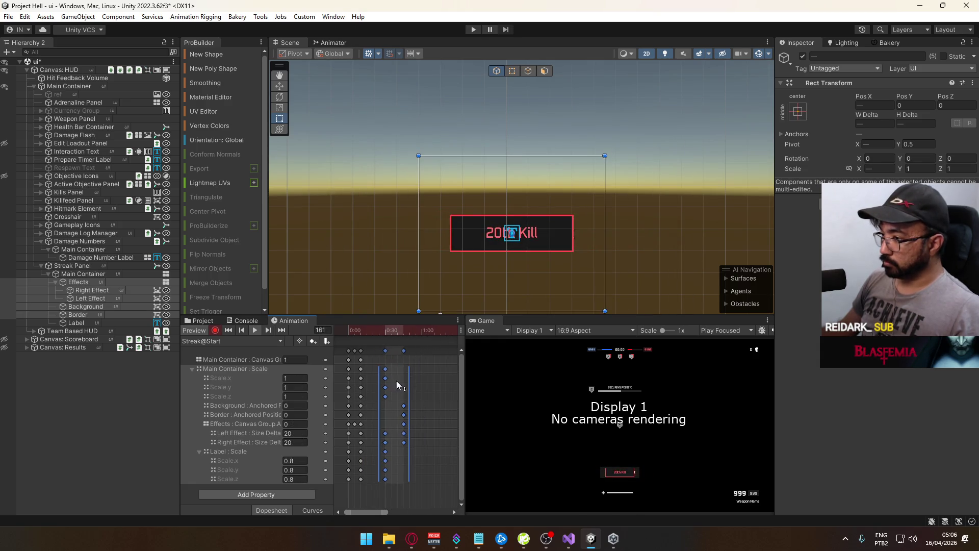
key("ctrl+z")
key("ctrl+z")
key("ctrl+z")
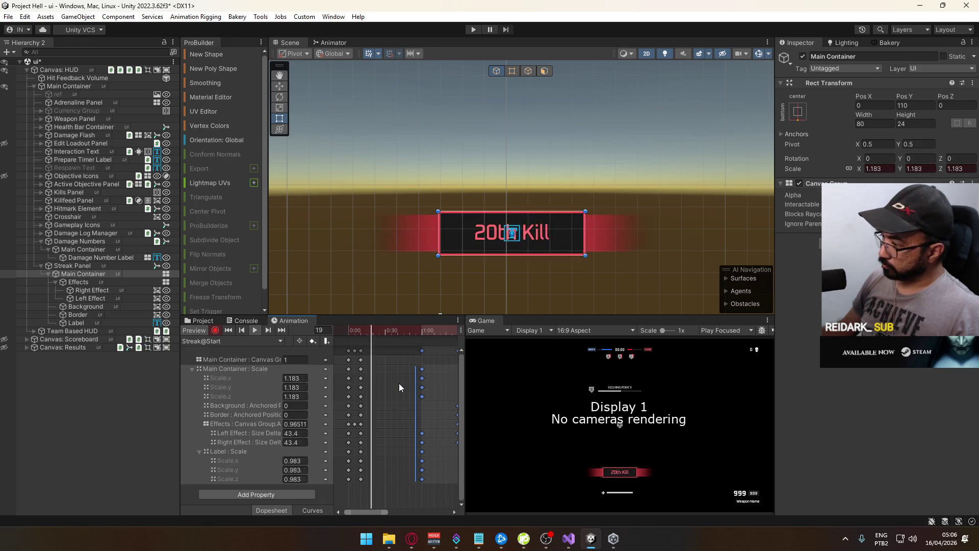
Step: Scrub back to frame 9, collapse Label : Scale, and select its 1:00 key
left_click_drag(348, 332, 378, 335)
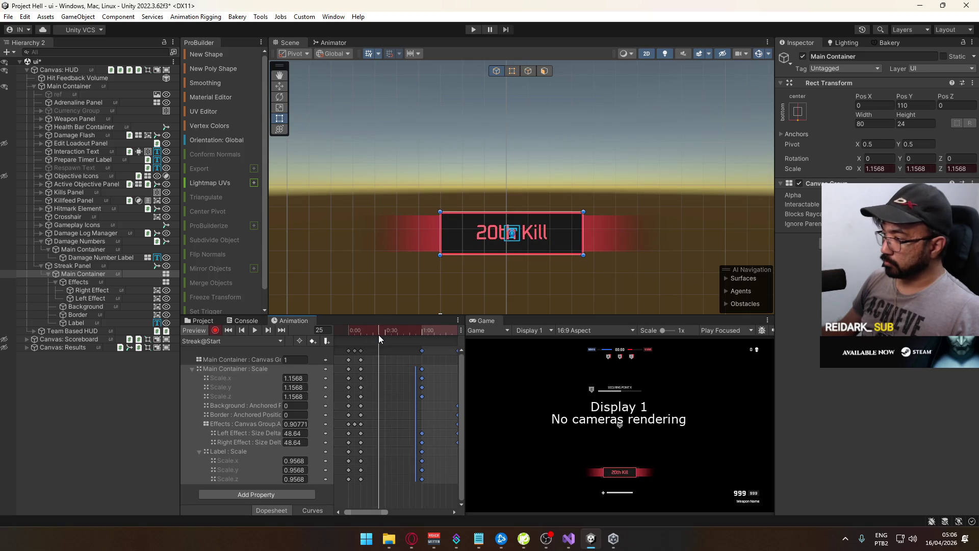
left_click(422, 349)
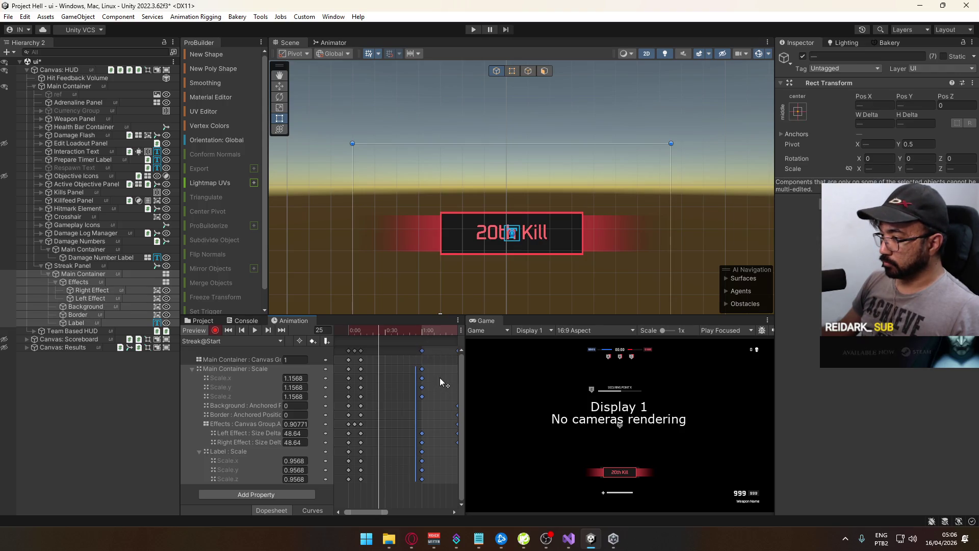
left_click(199, 451)
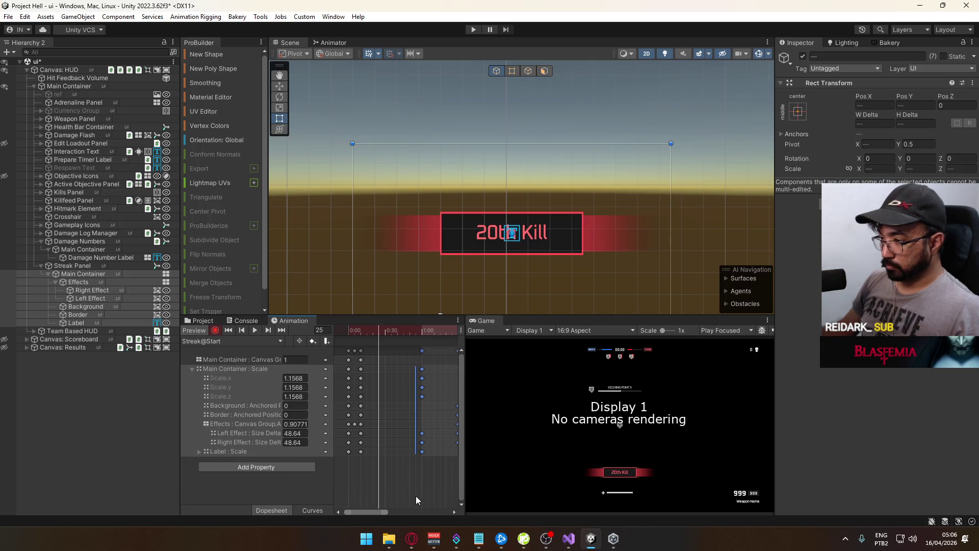
left_click(421, 451)
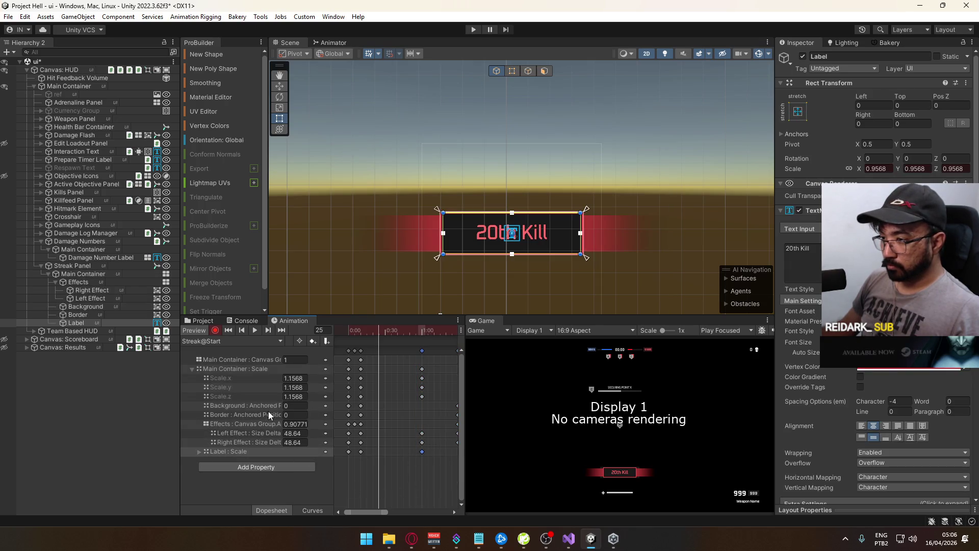
Step: Move the Main Container and Label scale end keys from 1:00 to 0:25
left_click(193, 369)
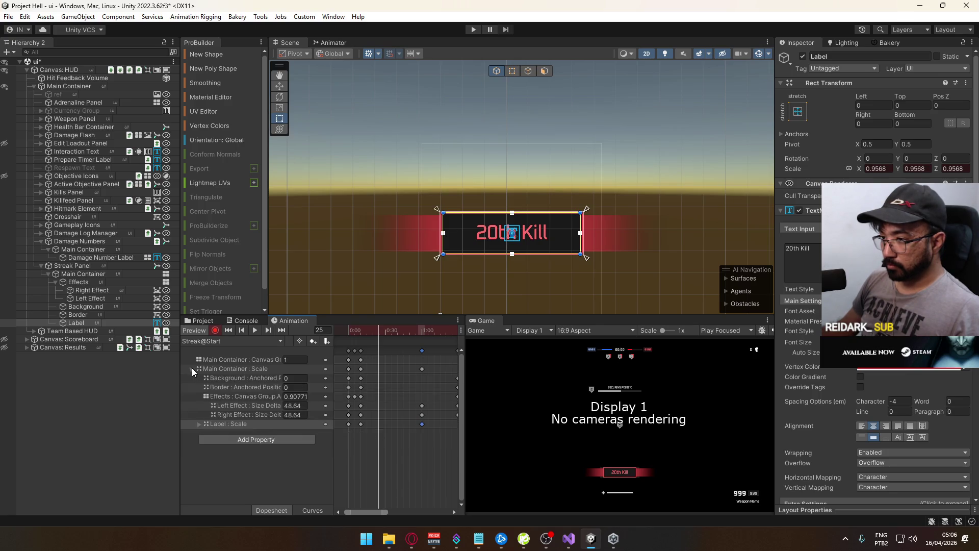
left_click(424, 367)
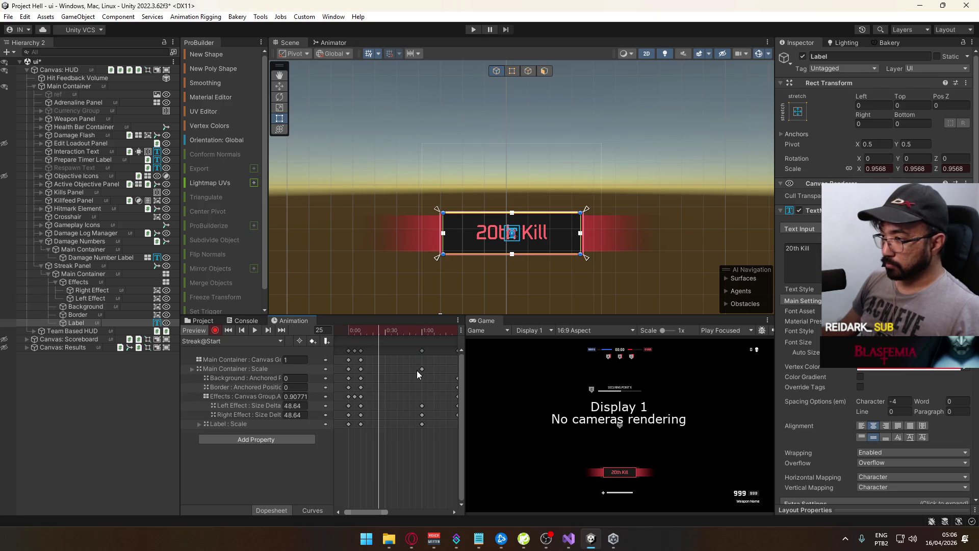
left_click(421, 368)
left_click(422, 424, "shift")
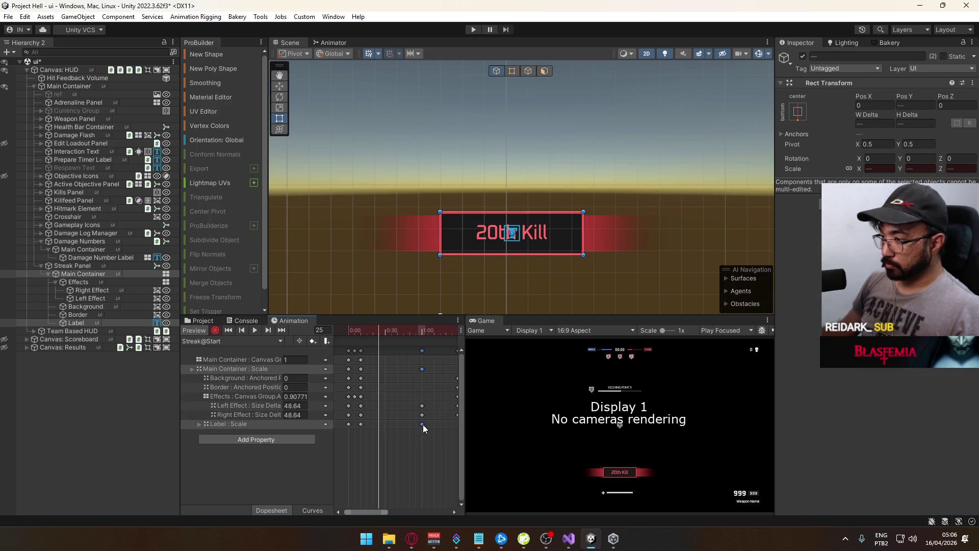
left_click_drag(423, 423, 380, 428)
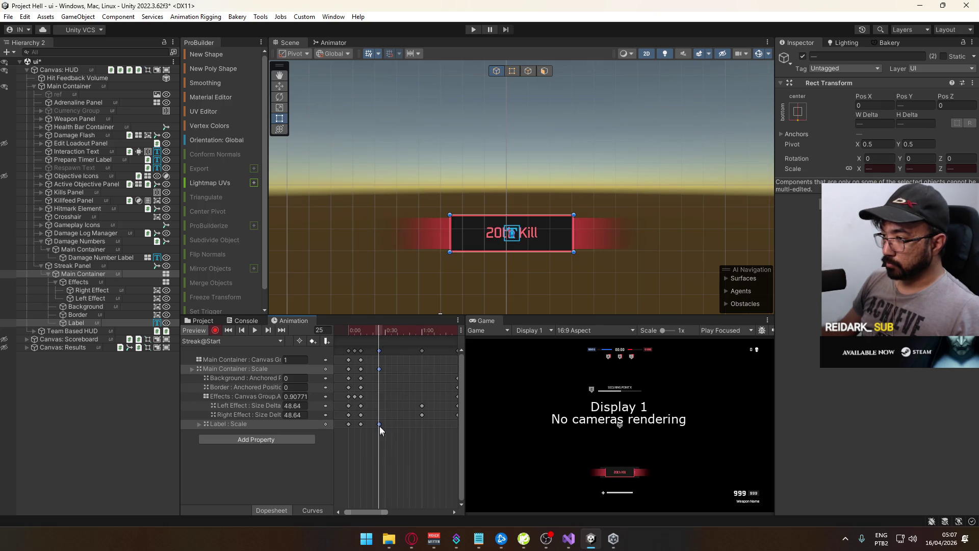
Step: Play and scrub the popup preview, stopping at frame 25 on the Effects Canvas Group key
mouse_move(341, 326)
left_mouse_down()
mouse_move(463, 324)
mouse_move(343, 327)
left_mouse_up()
key("space")
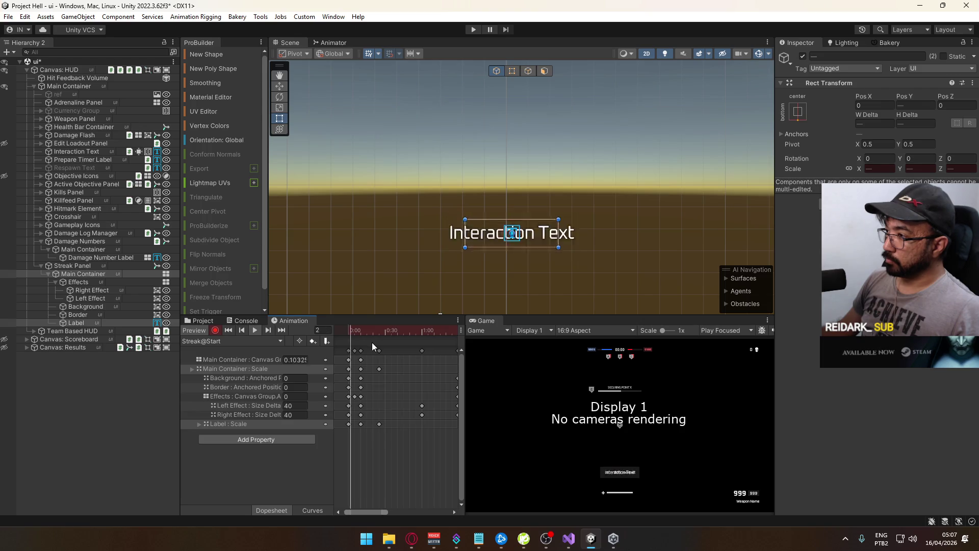
mouse_move(347, 331)
left_mouse_down()
mouse_move(387, 326)
mouse_move(345, 329)
mouse_move(377, 326)
mouse_move(360, 326)
left_mouse_up()
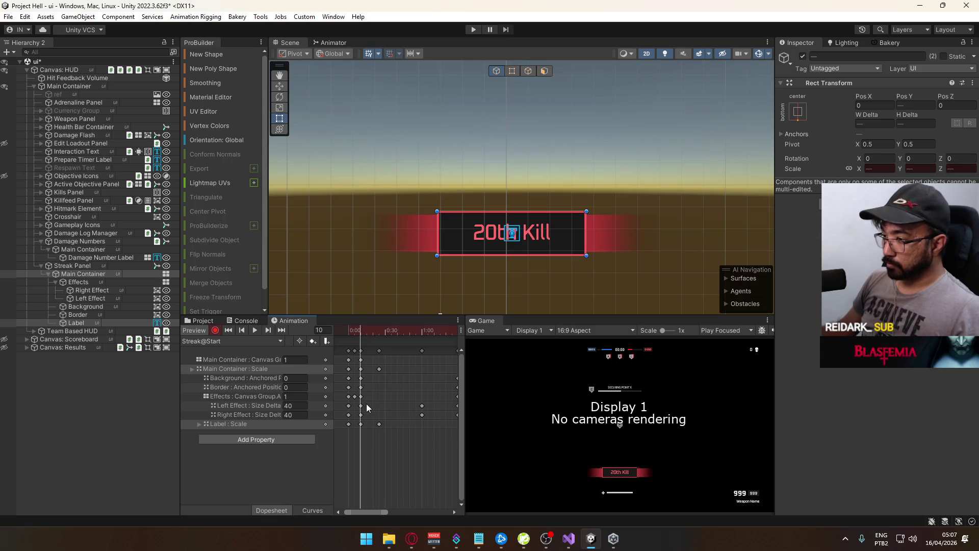
mouse_move(371, 402)
left_mouse_down()
mouse_move(357, 417)
mouse_move(375, 408)
mouse_move(358, 415)
mouse_move(381, 418)
left_mouse_up()
mouse_move(364, 331)
left_mouse_down()
mouse_move(423, 330)
mouse_move(380, 338)
left_mouse_up()
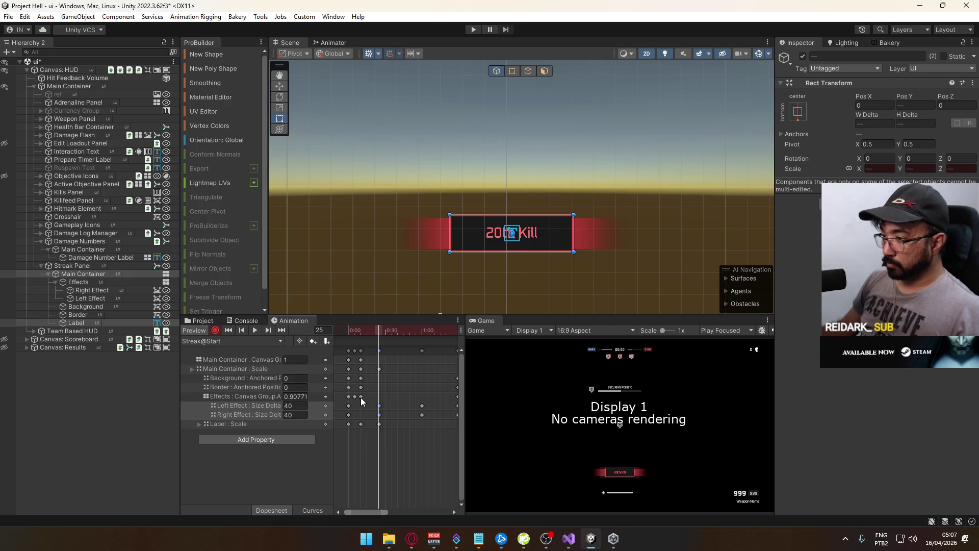
mouse_move(370, 335)
left_mouse_down()
mouse_move(351, 333)
mouse_move(379, 339)
left_mouse_up()
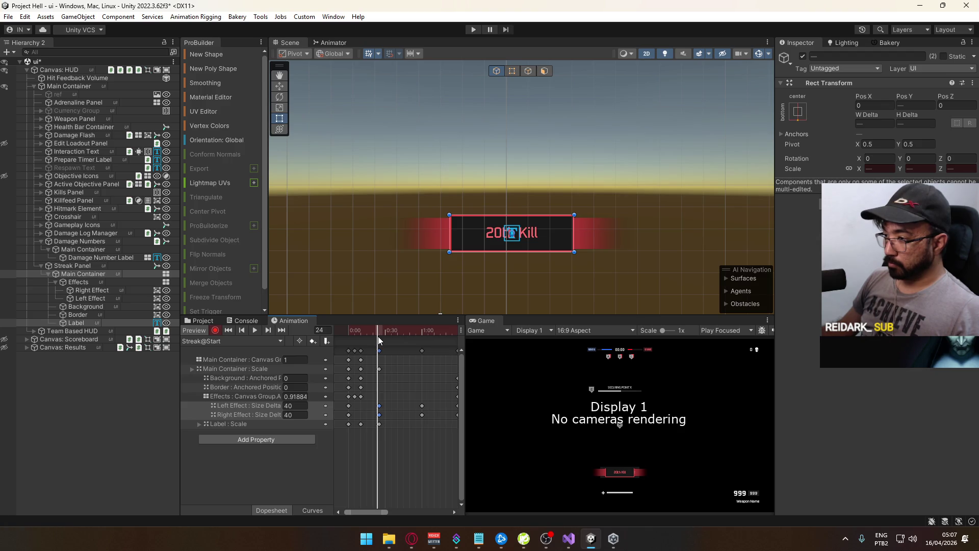
left_click_drag(380, 341, 380, 340)
left_click(362, 396)
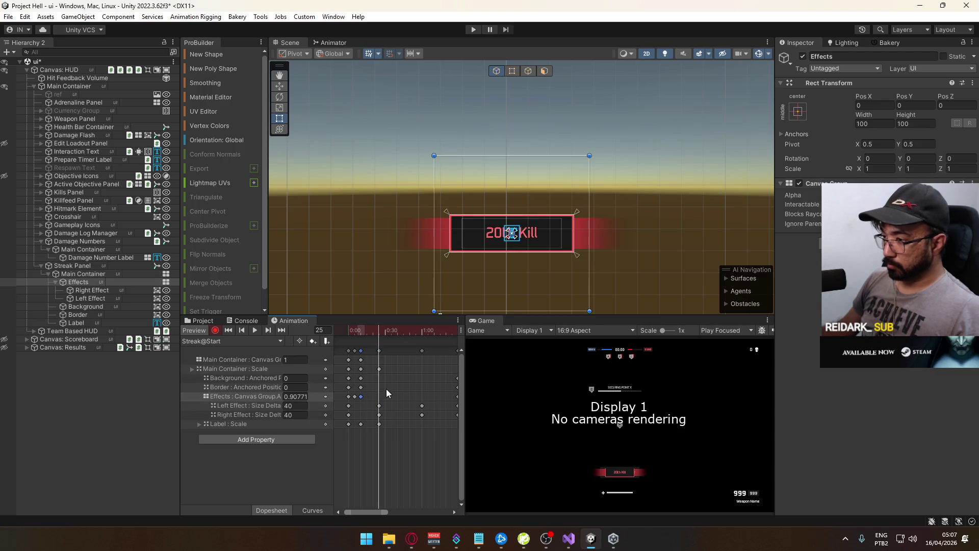
Step: Key Effects Canvas Group at frame 25, shift its fade key near 0:59, and move the effect size keys
key("ctrl+v")
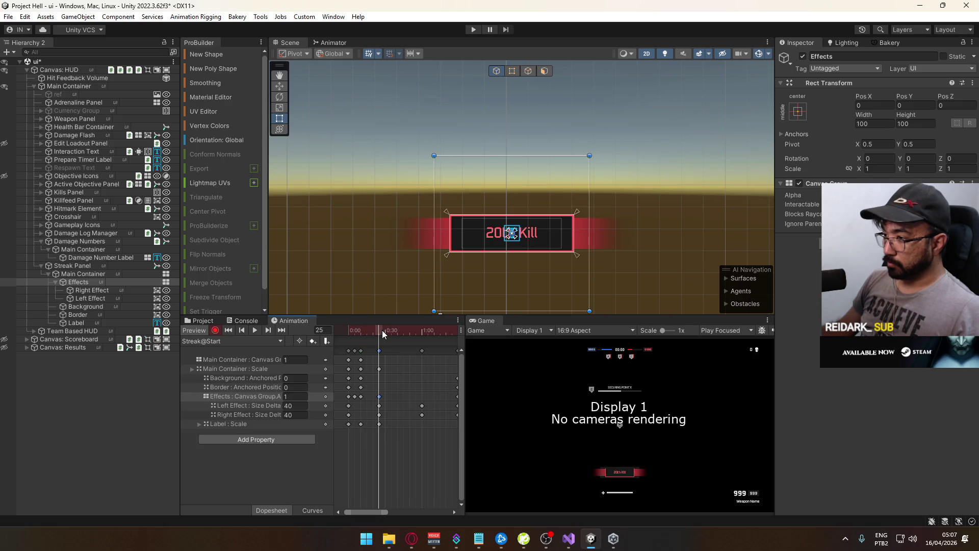
mouse_move(385, 334)
left_mouse_down()
mouse_move(409, 337)
mouse_move(381, 342)
left_mouse_up()
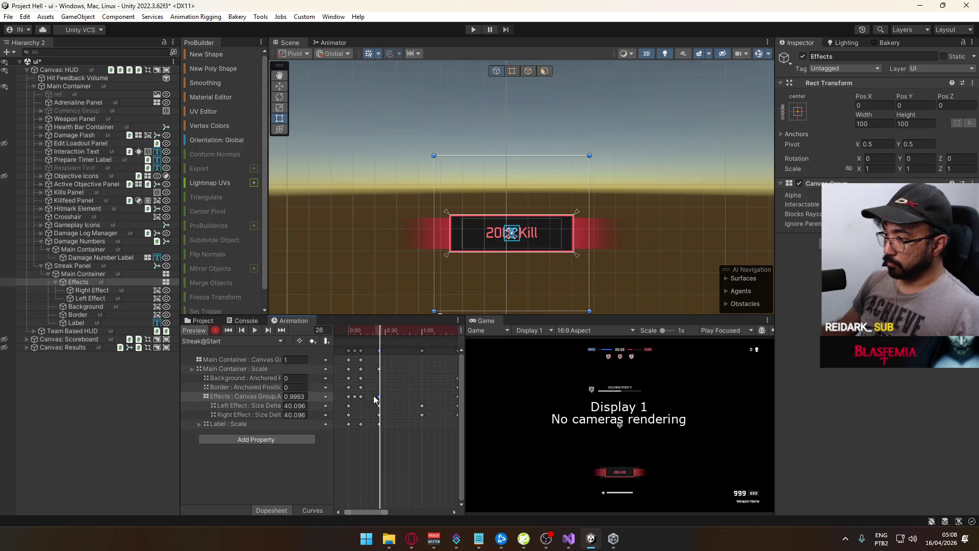
left_click_drag(379, 396, 424, 405)
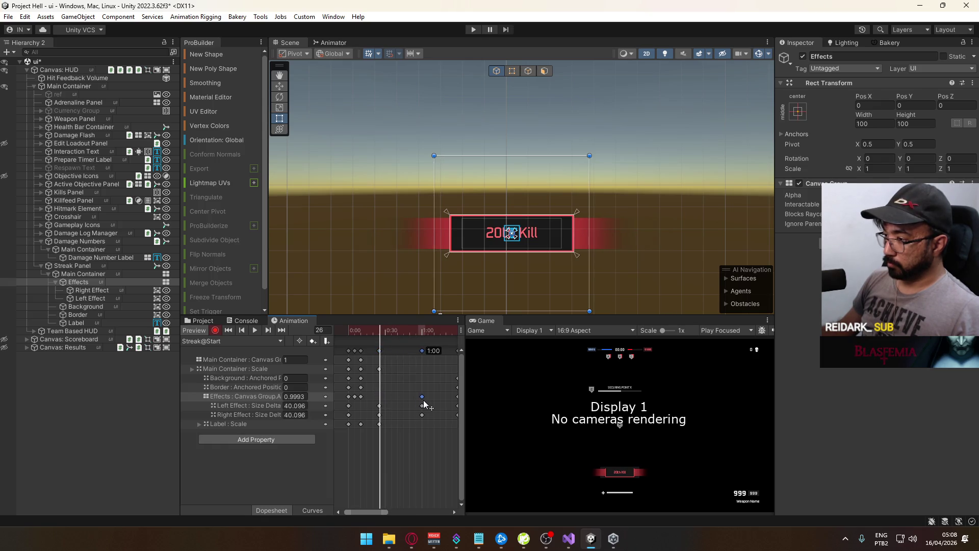
mouse_move(380, 330)
left_mouse_down()
mouse_move(337, 327)
mouse_move(458, 328)
mouse_move(347, 335)
mouse_move(377, 332)
left_mouse_up()
mouse_move(385, 415)
left_mouse_down()
mouse_move(375, 403)
mouse_move(427, 410)
mouse_move(379, 405)
left_mouse_up()
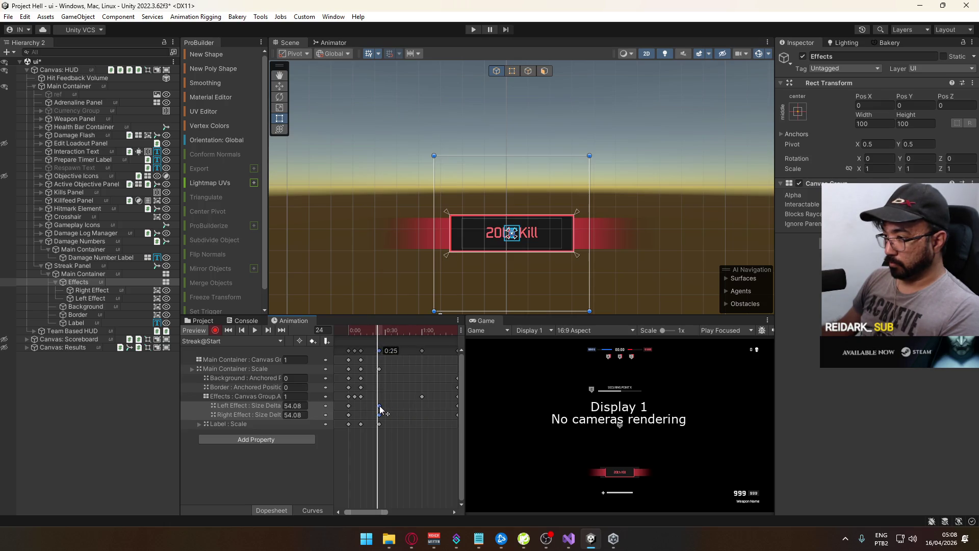
mouse_move(368, 332)
left_mouse_down()
mouse_move(344, 335)
mouse_move(462, 335)
left_mouse_up()
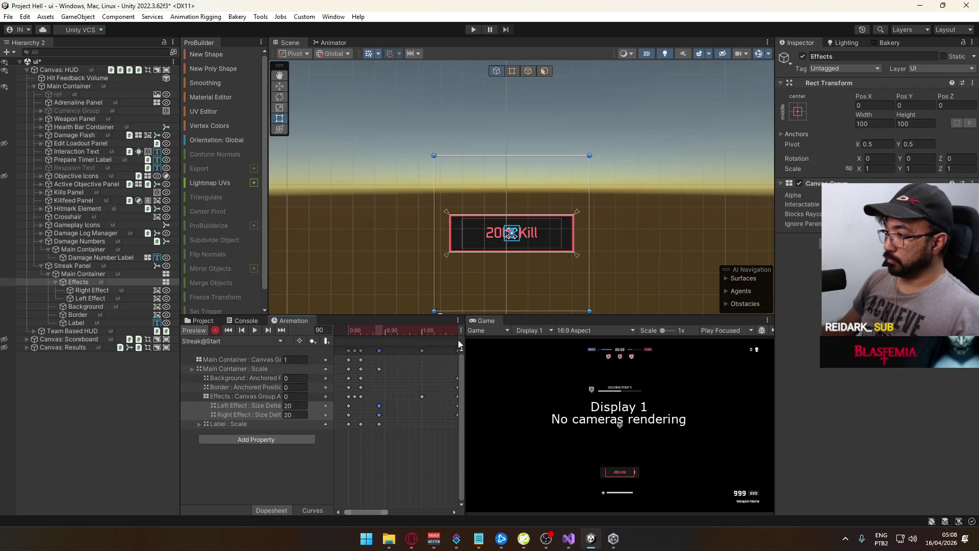
Step: Select the effect keys near 1:00 and 1:30 and move them earlier to 50/80
scroll(412, 377, "down", 3)
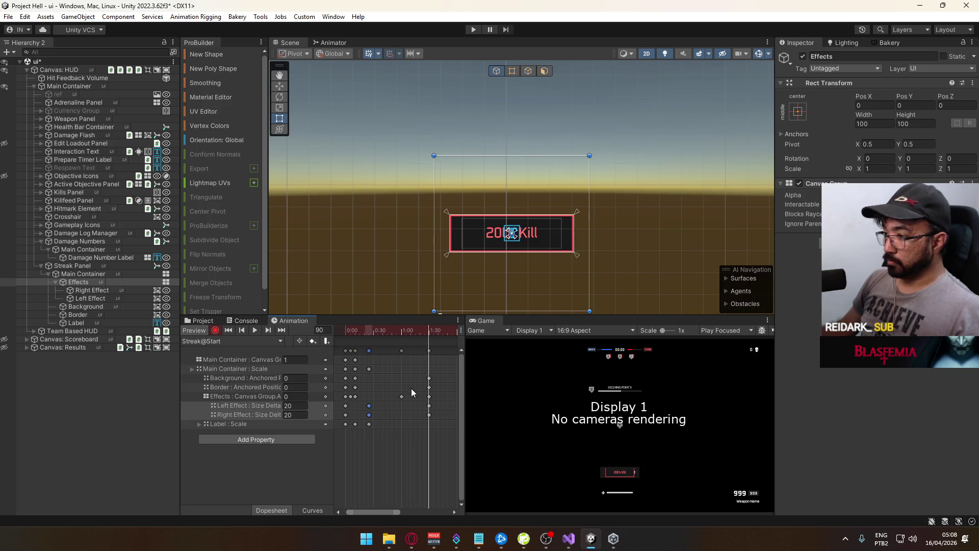
left_click_drag(406, 331, 402, 331)
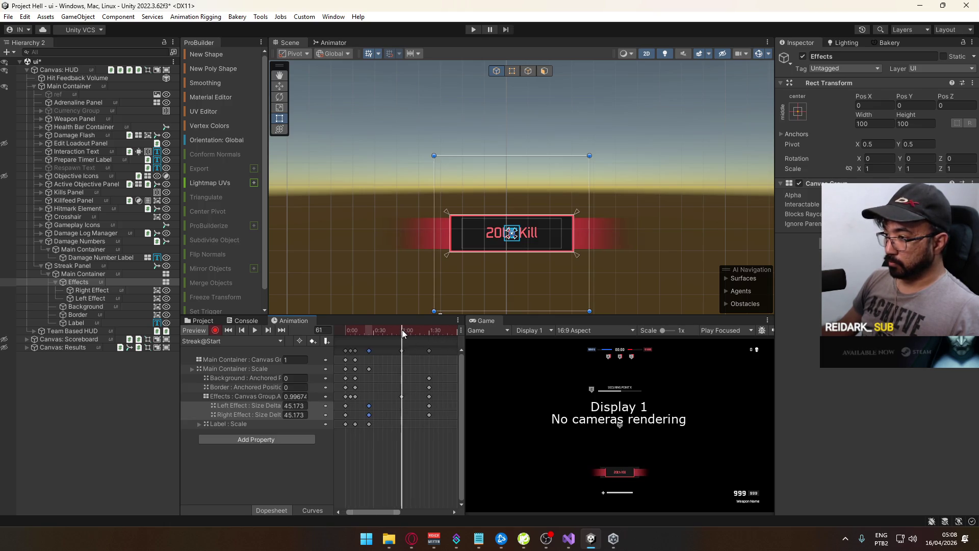
left_click_drag(436, 396, 423, 415)
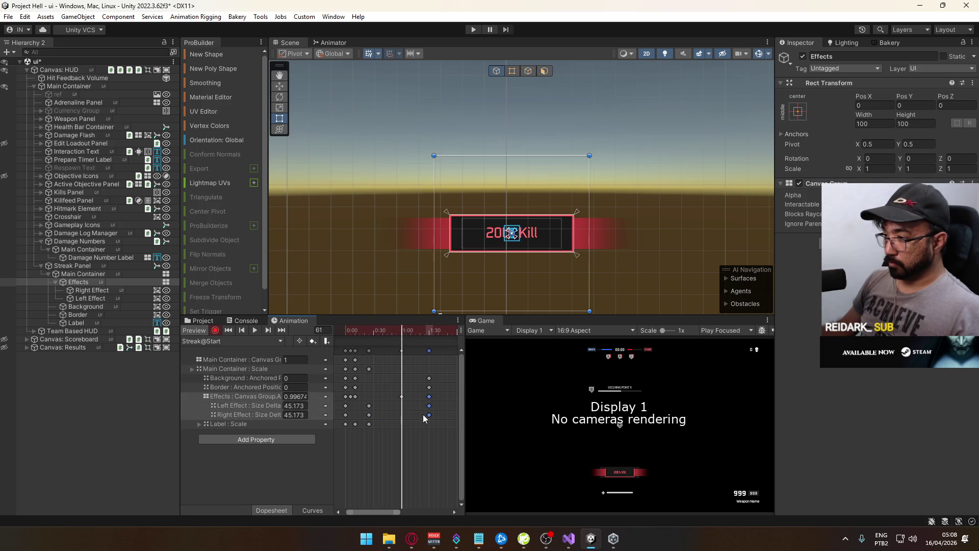
left_click(402, 397, "shift")
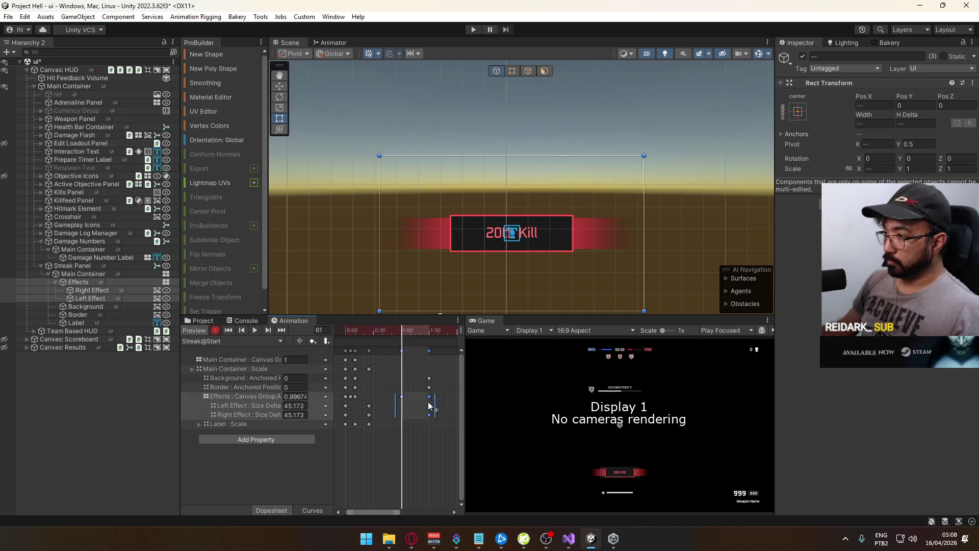
mouse_move(421, 331)
left_mouse_down()
mouse_move(354, 330)
mouse_move(431, 334)
mouse_move(402, 333)
left_mouse_up()
scroll(408, 357, "up", 1)
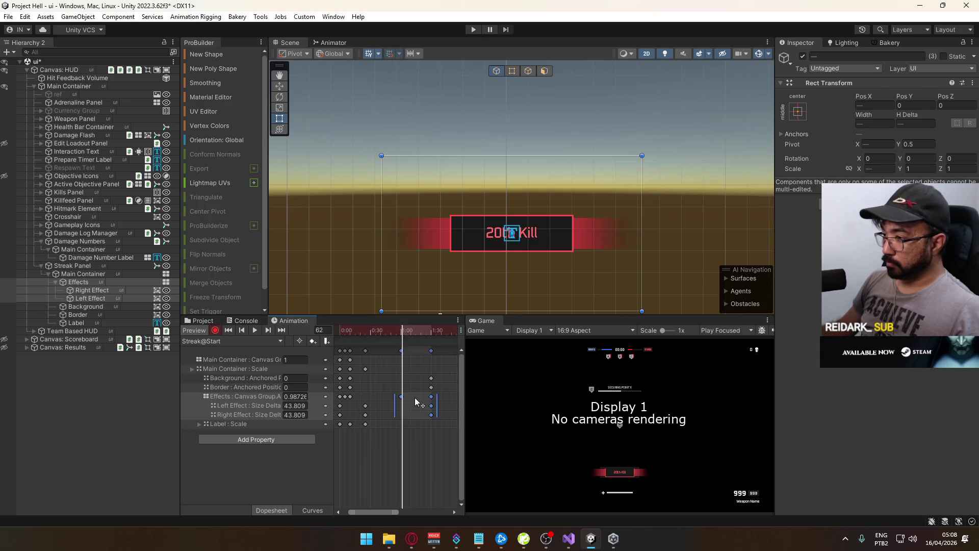
left_click_drag(423, 402, 411, 401)
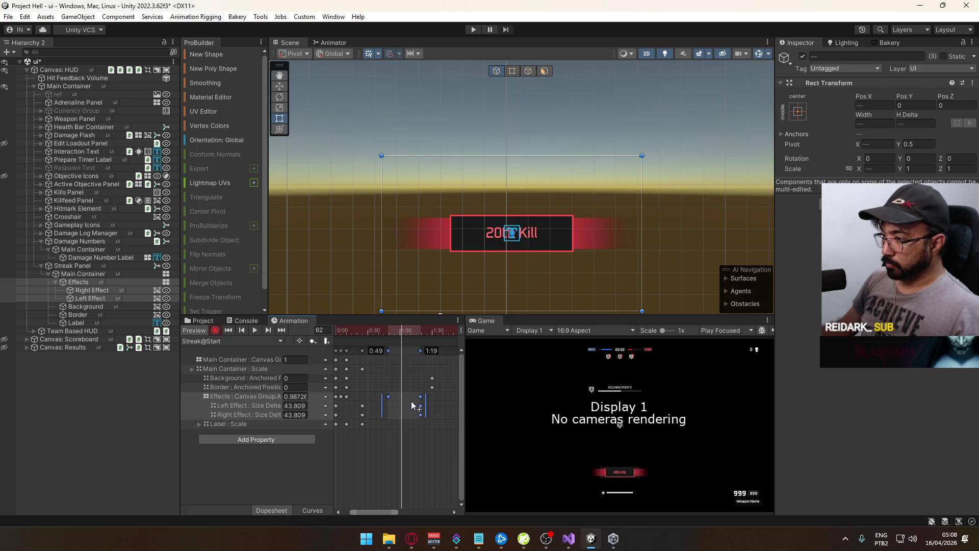
left_click(438, 417)
Step: Shift the Background, Border and effect keys at 0:48 and 1:08 earlier
left_click_drag(433, 350, 423, 350)
left_click_drag(436, 446, 409, 349)
scroll(415, 357, "up", 2)
scroll(397, 353, "down", 1)
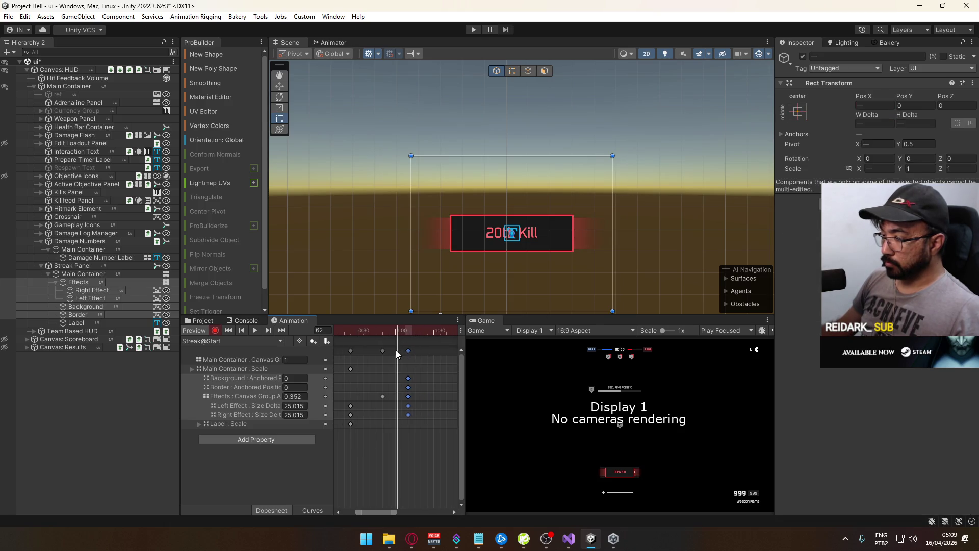
mouse_move(435, 363)
left_mouse_down()
mouse_move(342, 333)
mouse_move(460, 332)
mouse_move(360, 331)
left_mouse_up()
scroll(401, 367, "down", 3)
Step: Play the new timing and park the preview at frame 25
key("space")
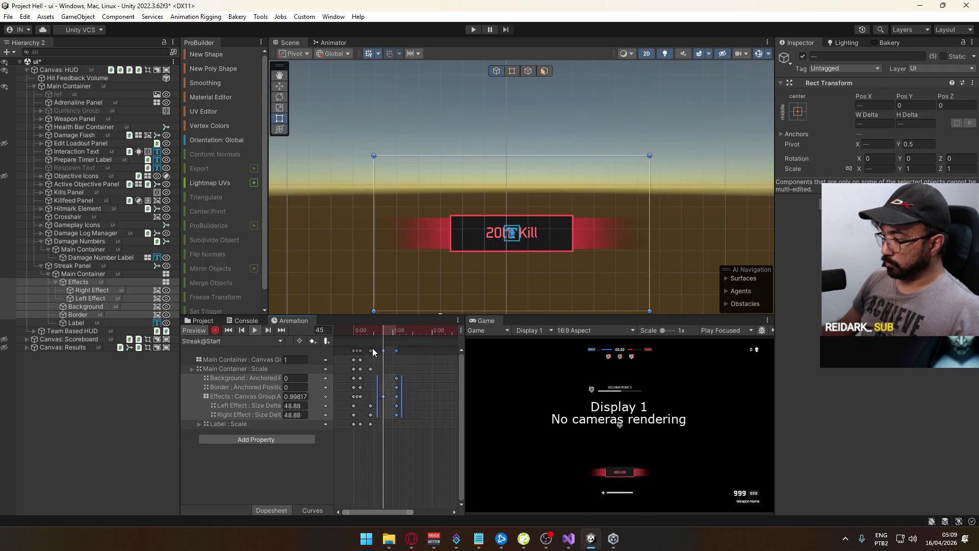
mouse_move(375, 332)
left_mouse_down()
mouse_move(349, 333)
mouse_move(368, 332)
left_mouse_up()
left_click(369, 332)
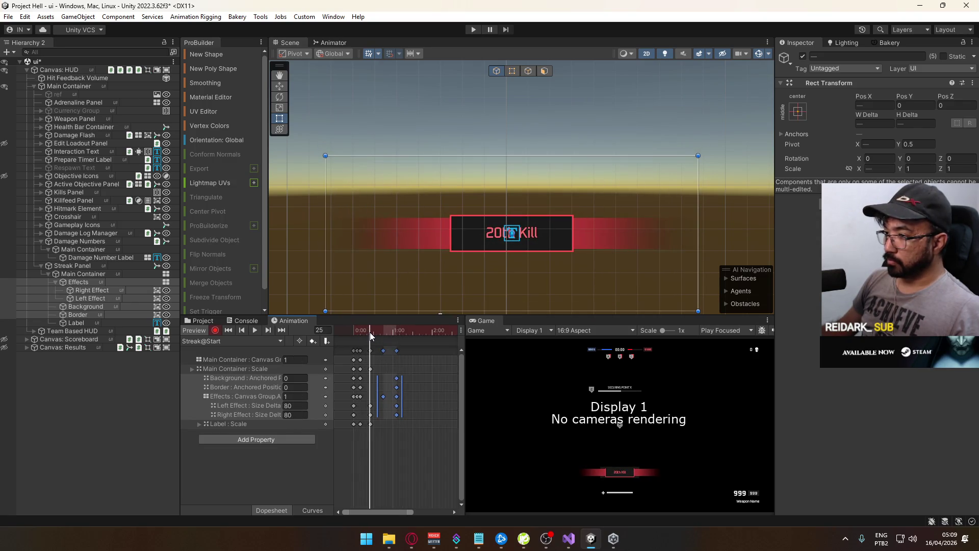
left_click(232, 369)
Step: Show the Main Container scale in Curves view and steepen its first key's tangent
left_click(192, 368)
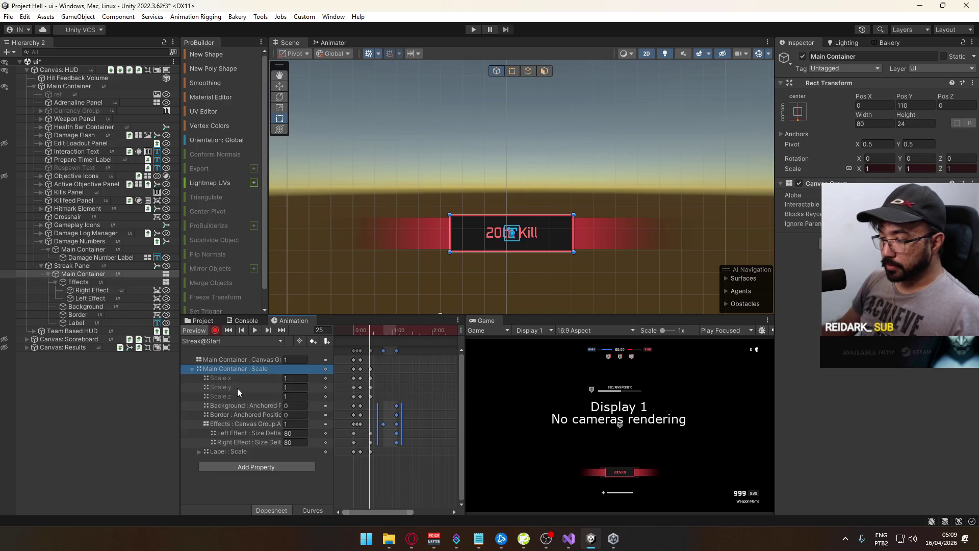
left_click(312, 510)
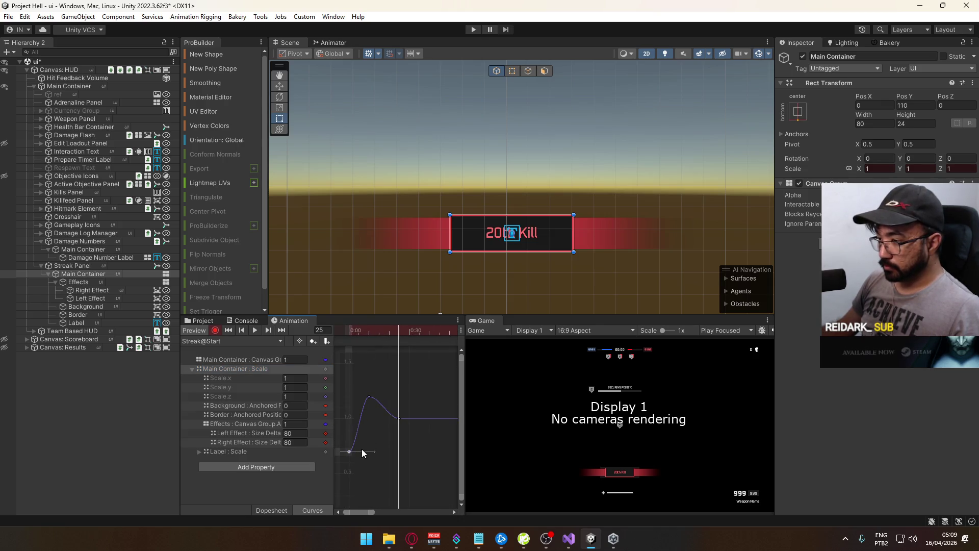
left_click(348, 452)
left_click_drag(357, 442, 354, 416)
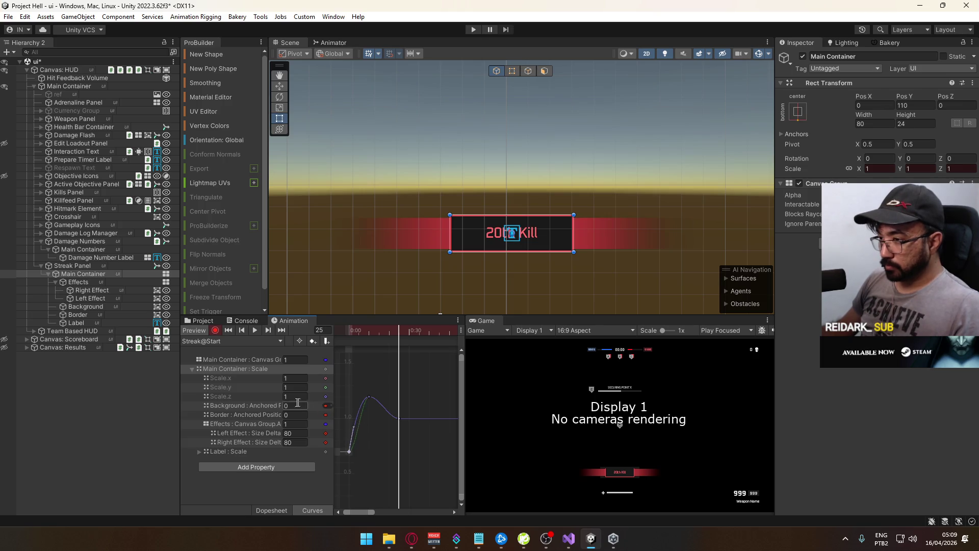
left_click(227, 369)
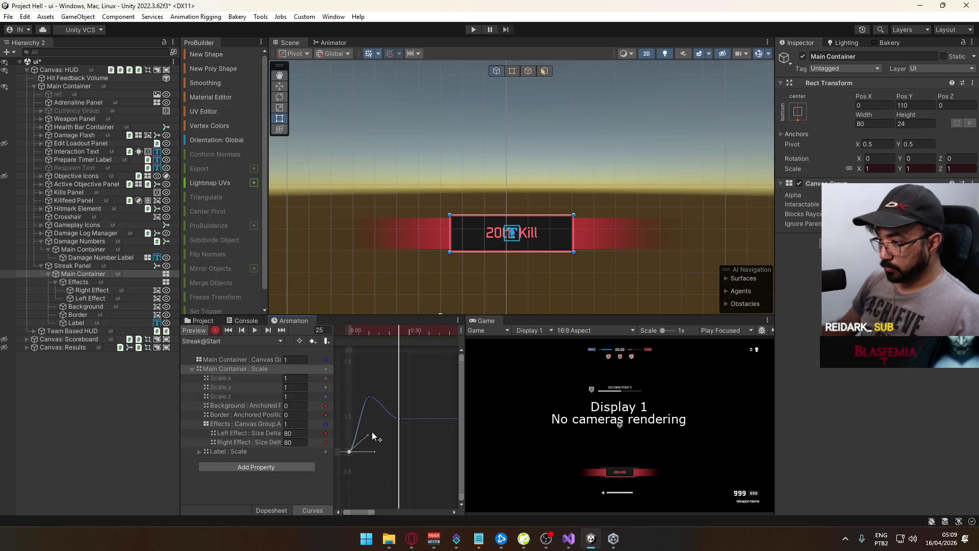
left_click(384, 464)
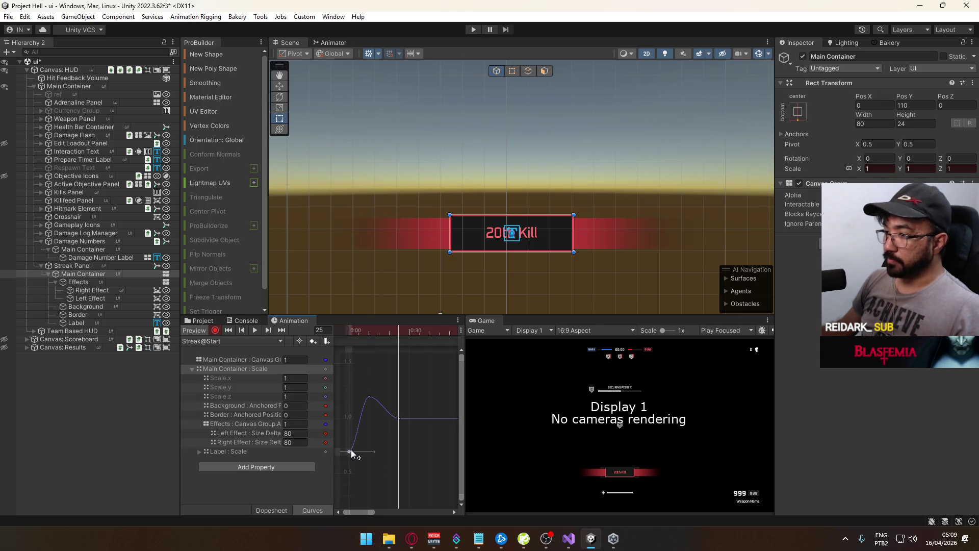
left_click(349, 451)
Step: Try removing the Scale.z data via its context menu, undoing both property removals
left_click(244, 395)
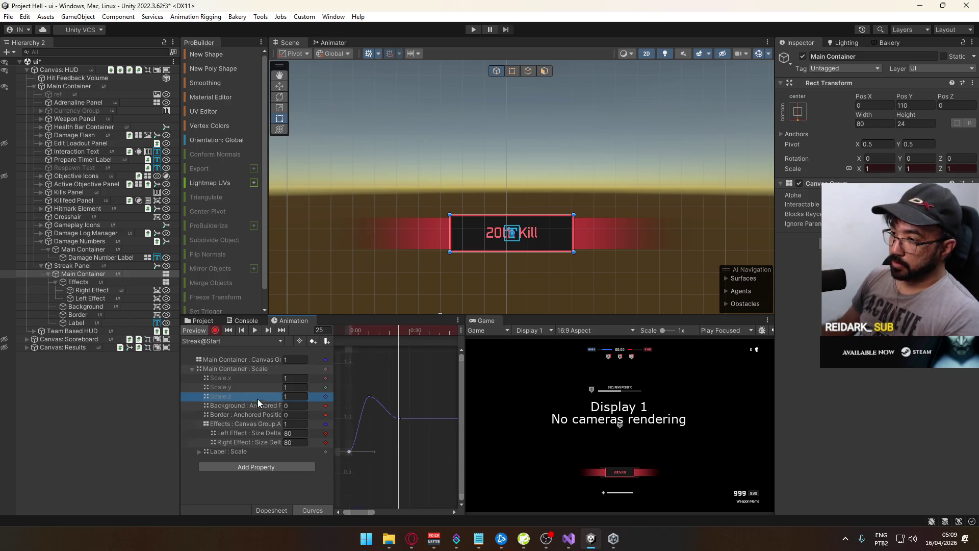
left_click(261, 400, "ctrl")
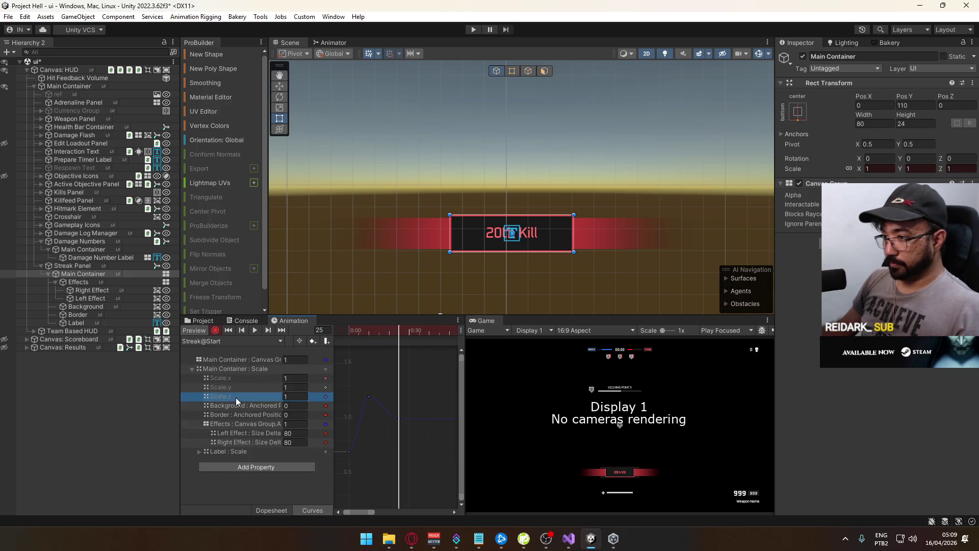
right_click(236, 396)
left_click(321, 405)
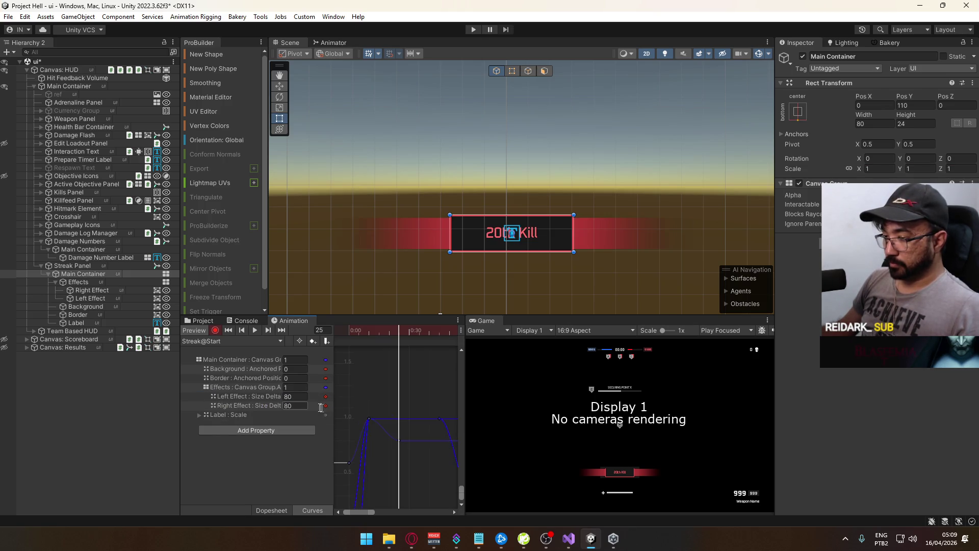
key("ctrl+z")
right_click(327, 396)
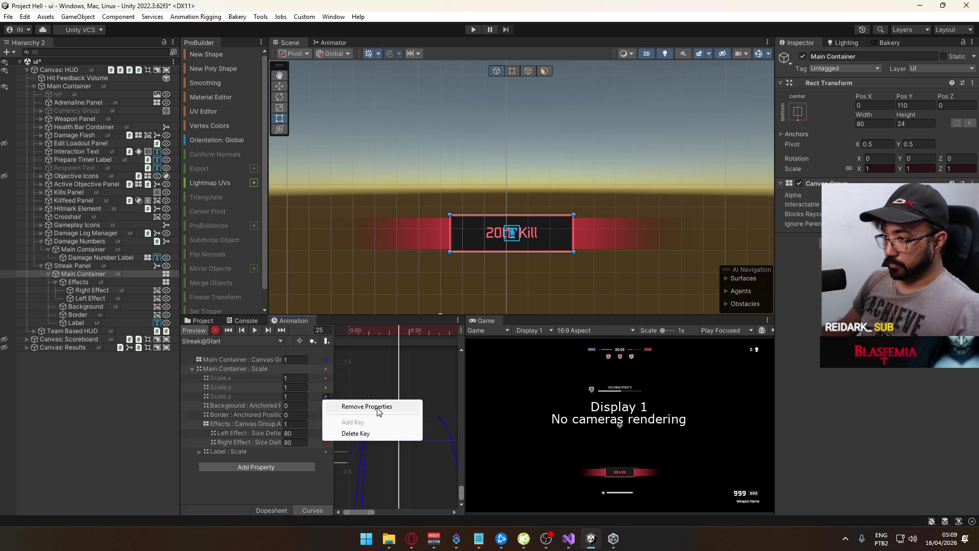
left_click(352, 404)
key("ctrl+z")
Step: Delete the Scale.z keyframe and return the preview to frame 0
left_click(271, 387)
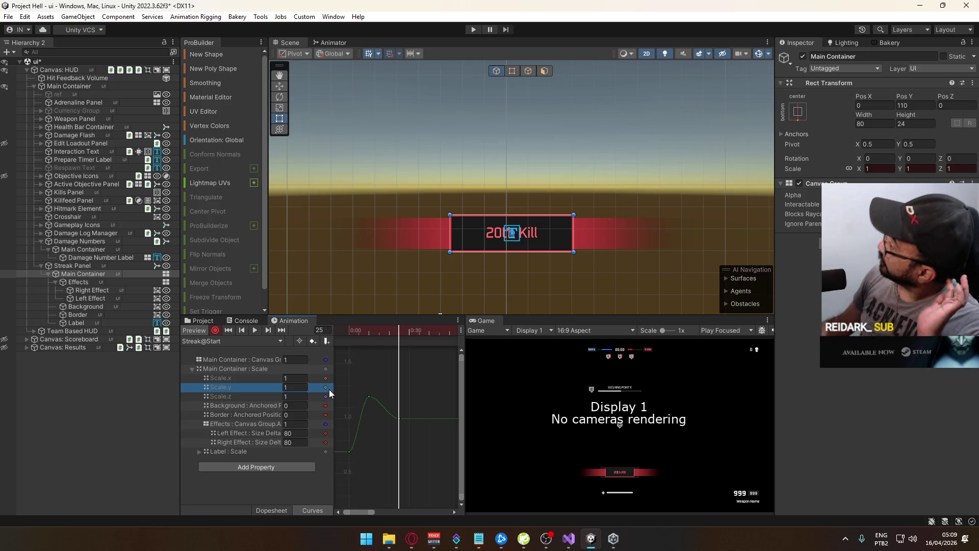
left_click(849, 169)
left_click(256, 395)
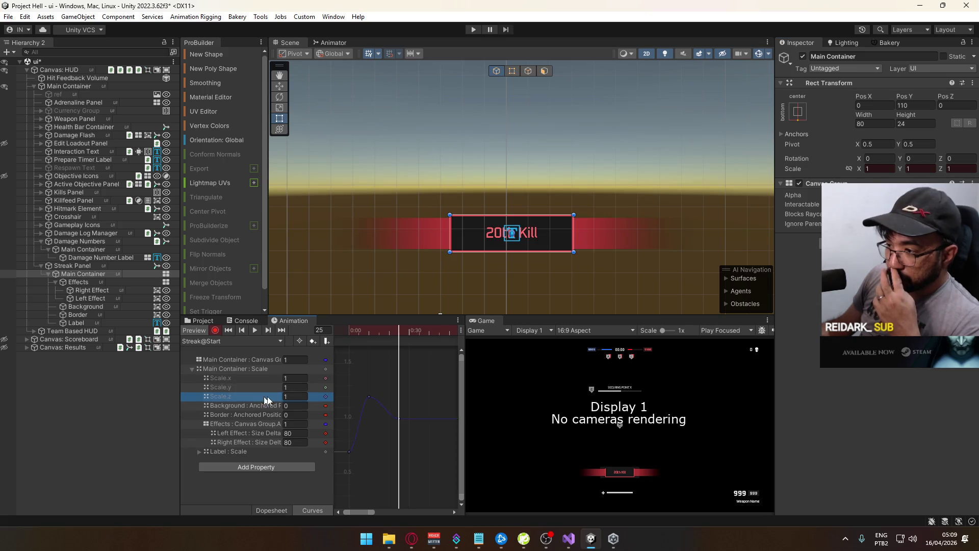
right_click(325, 397)
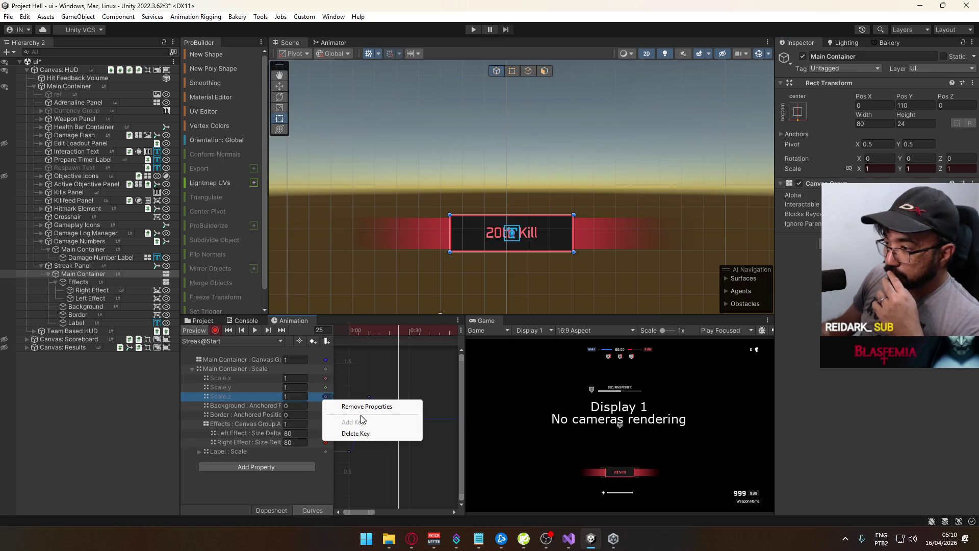
left_click(357, 434)
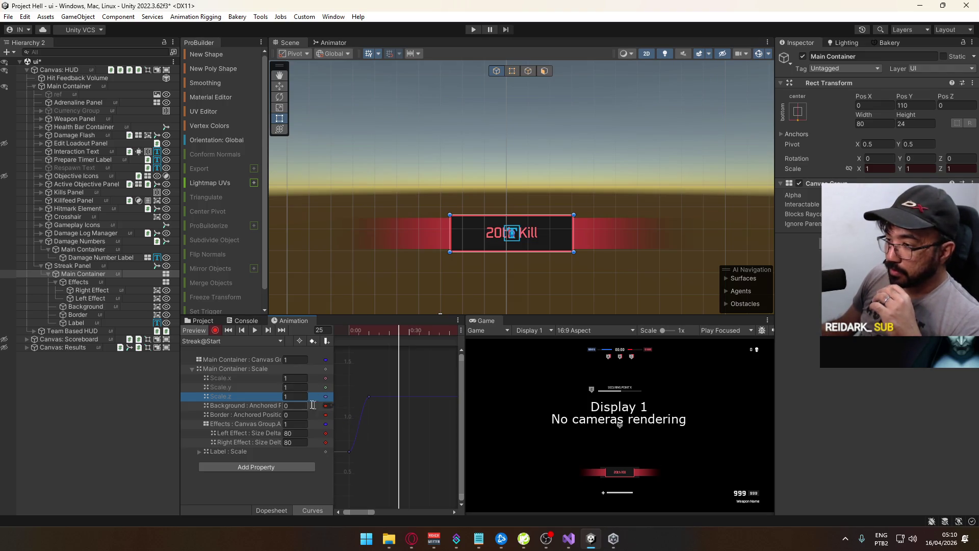
left_click(258, 387)
left_click(245, 378)
left_click(349, 332)
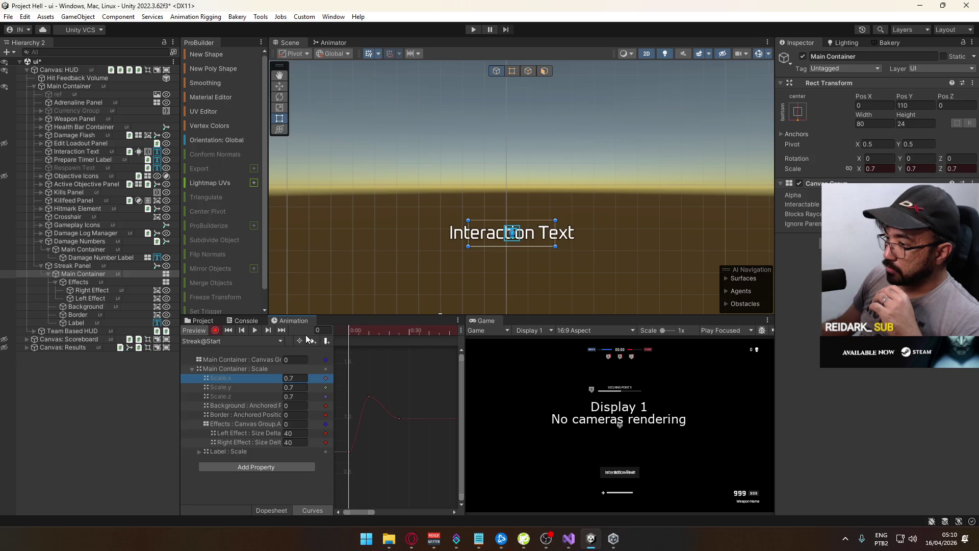
Step: Steepen the start of the Scale.y curve and scrub through the overshoot around frame 10
left_click(349, 451)
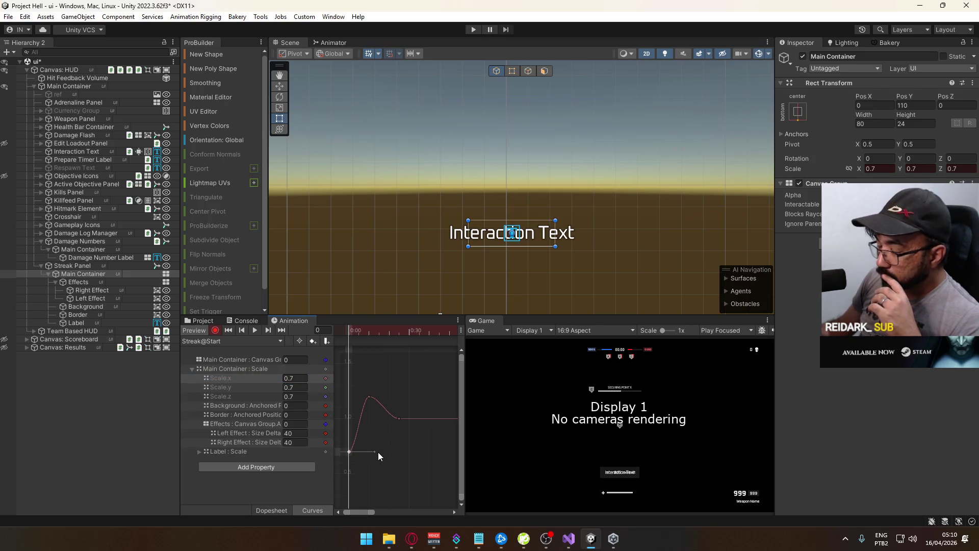
scroll(360, 424, "up", 4)
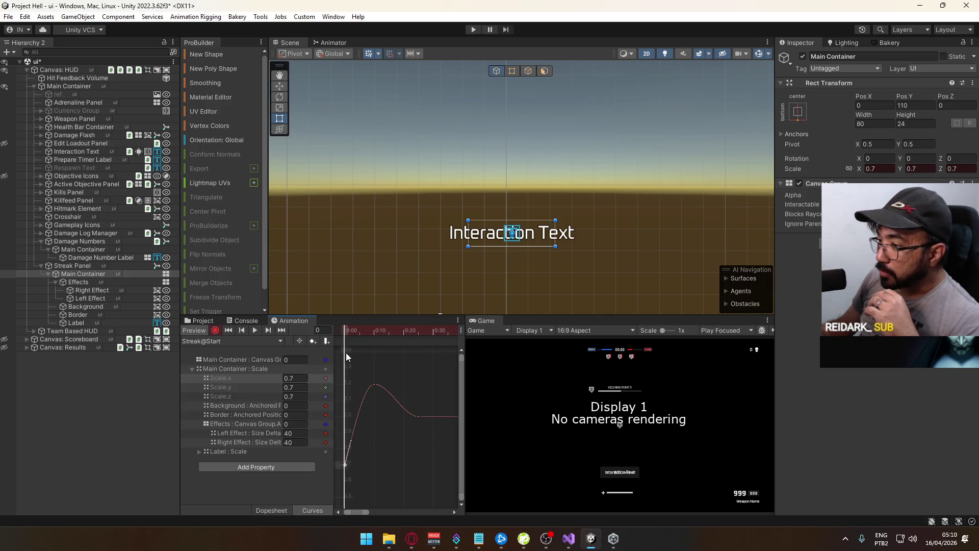
left_click(243, 388)
left_click(345, 462)
left_click_drag(369, 463, 353, 430)
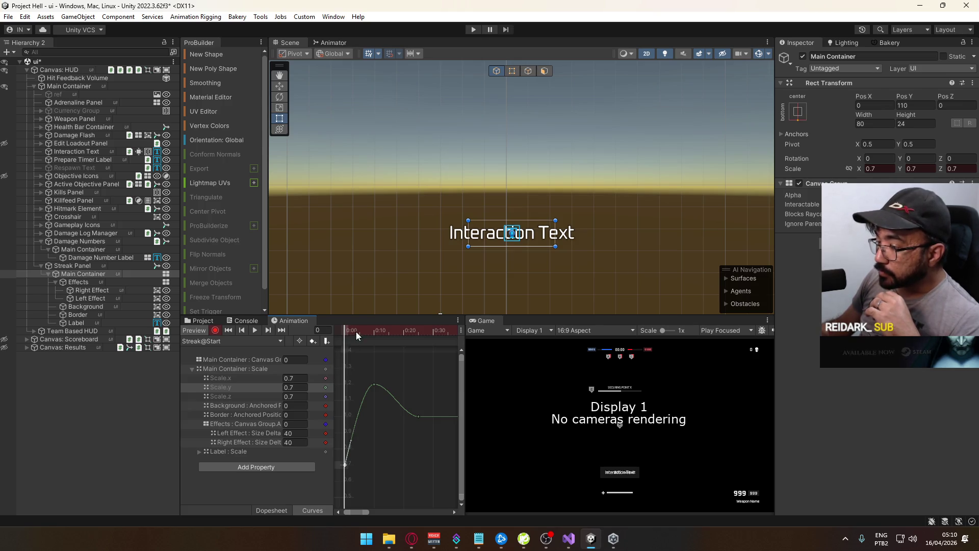
left_click_drag(356, 330, 381, 331)
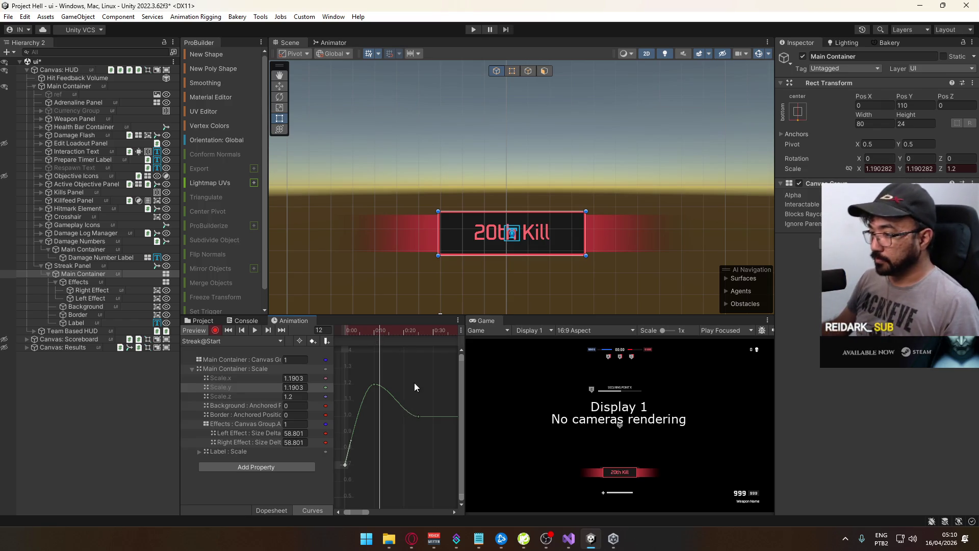
mouse_move(385, 328)
left_mouse_down()
mouse_move(362, 329)
mouse_move(418, 328)
left_mouse_up()
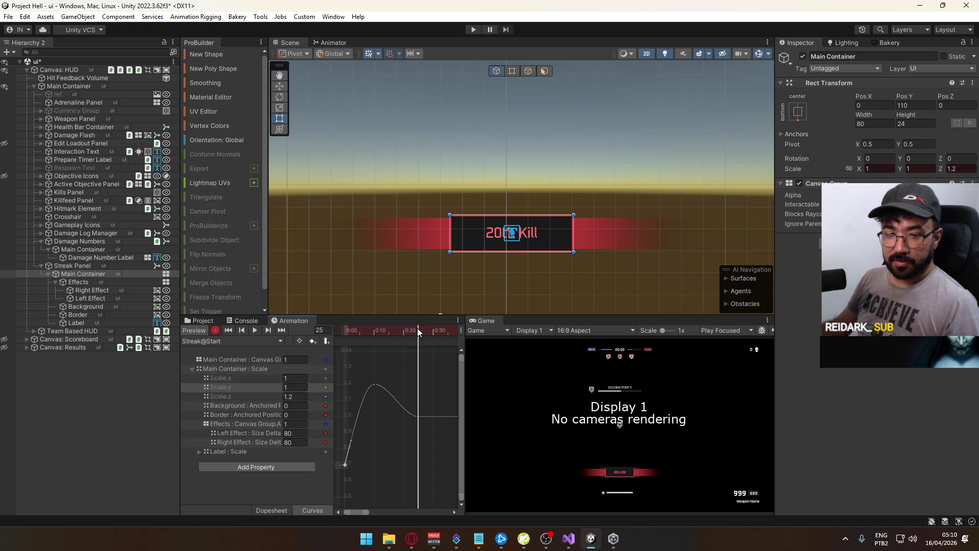
Step: Ease the curve into the frame-25 key and add a new key near 0:30
left_click(420, 416)
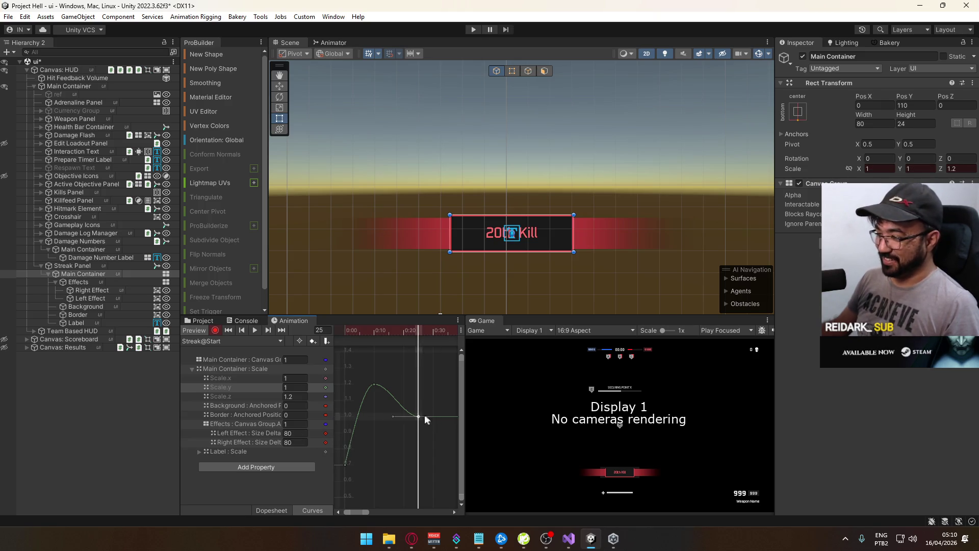
left_click_drag(393, 417, 400, 446)
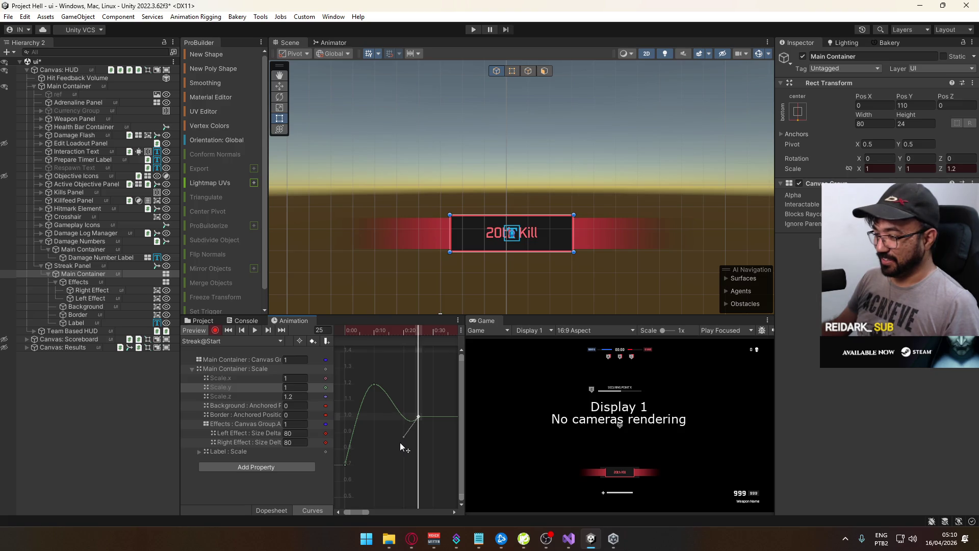
left_click_drag(406, 406, 381, 394)
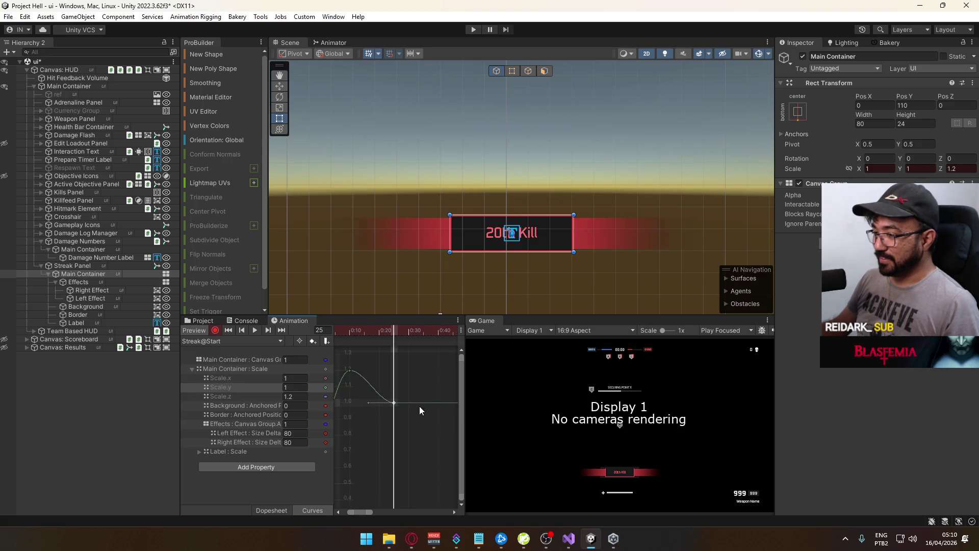
double_click(419, 403)
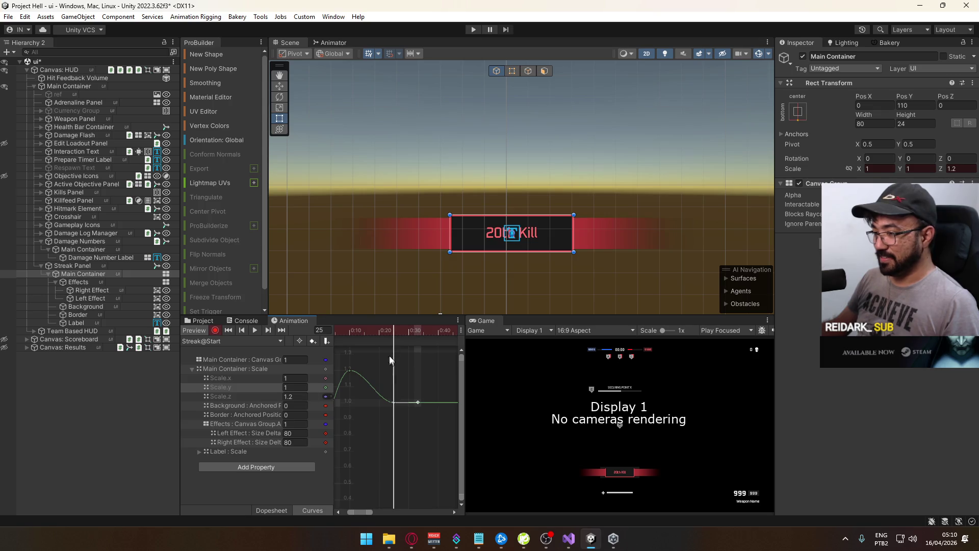
Step: Add a Scale.x key at frame 33 of the Main Container scale
left_click(269, 330)
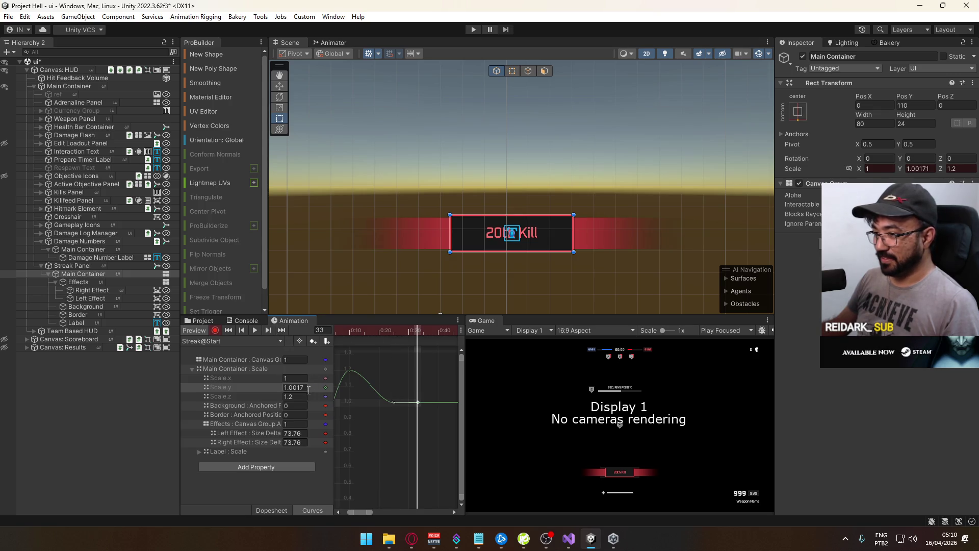
type("1")
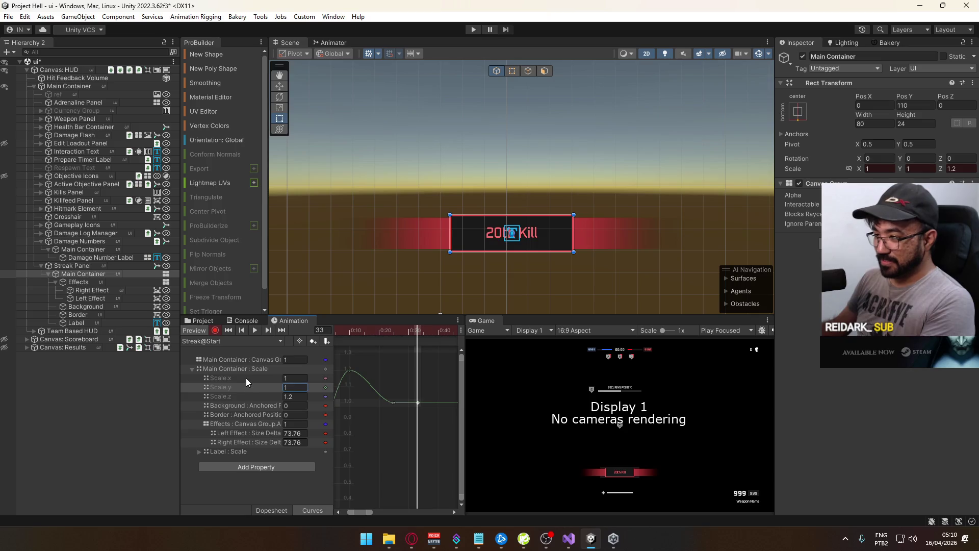
left_click(246, 378)
right_click(327, 380)
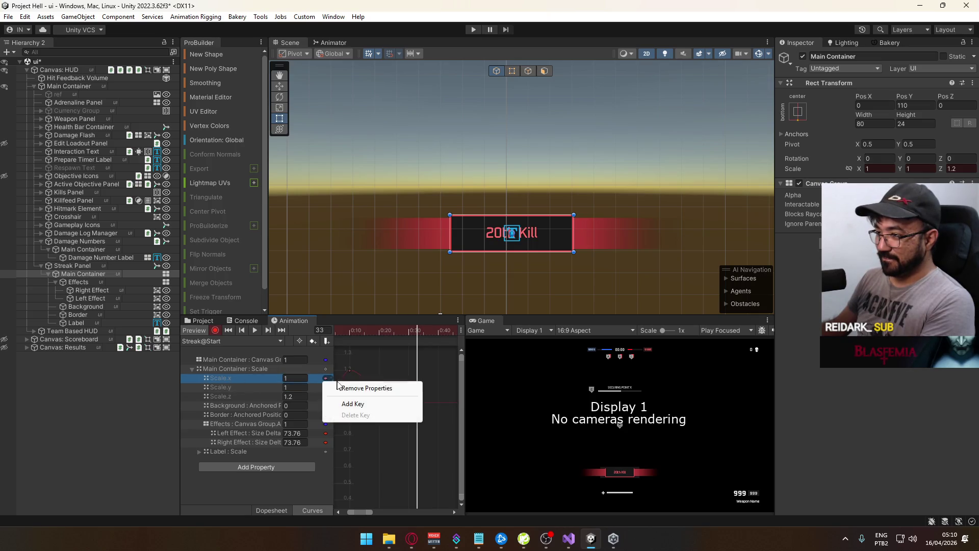
left_click(353, 404)
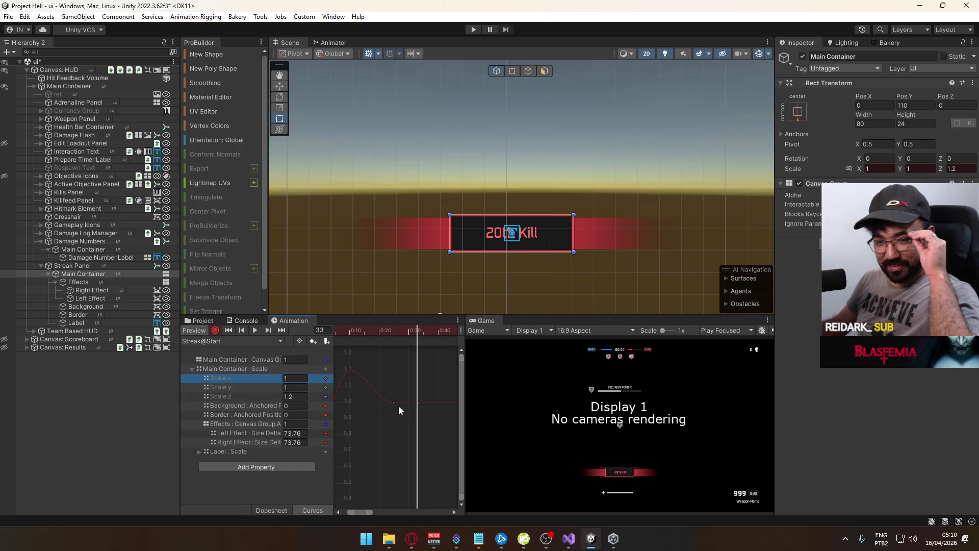
Step: Lower the frame-25 Scale.x/Scale.y key to about 0.952 to create the dip
left_click_drag(383, 424, 399, 398)
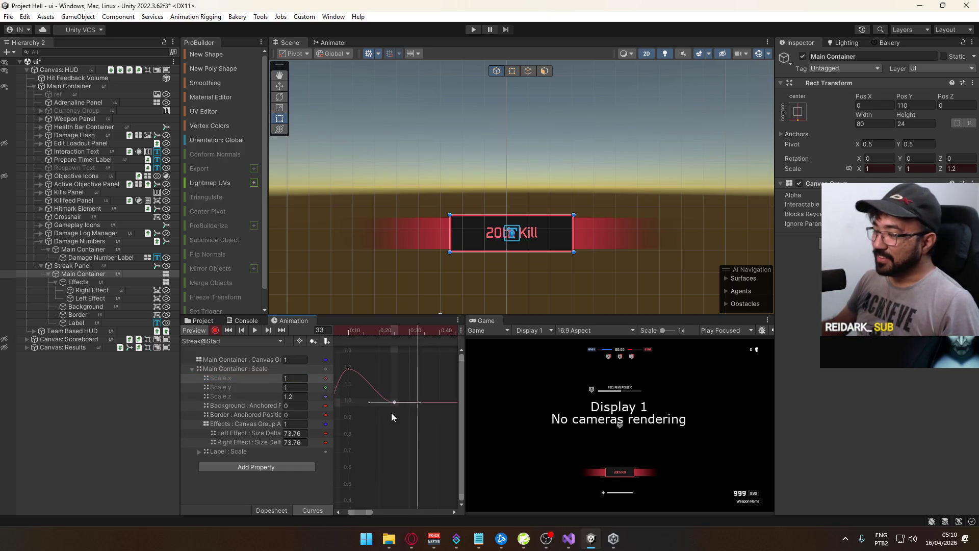
scroll(394, 403, "up", 2)
left_click(250, 387)
left_click(238, 380, "shift")
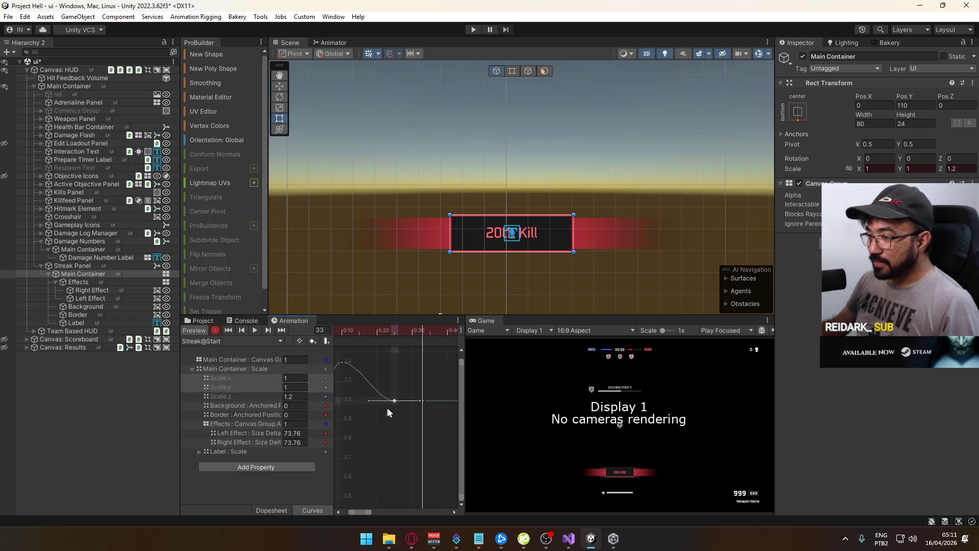
left_click_drag(394, 402, 394, 414)
mouse_move(391, 335)
left_mouse_down()
mouse_move(335, 330)
mouse_move(424, 336)
left_mouse_up()
left_click_drag(384, 383, 357, 410)
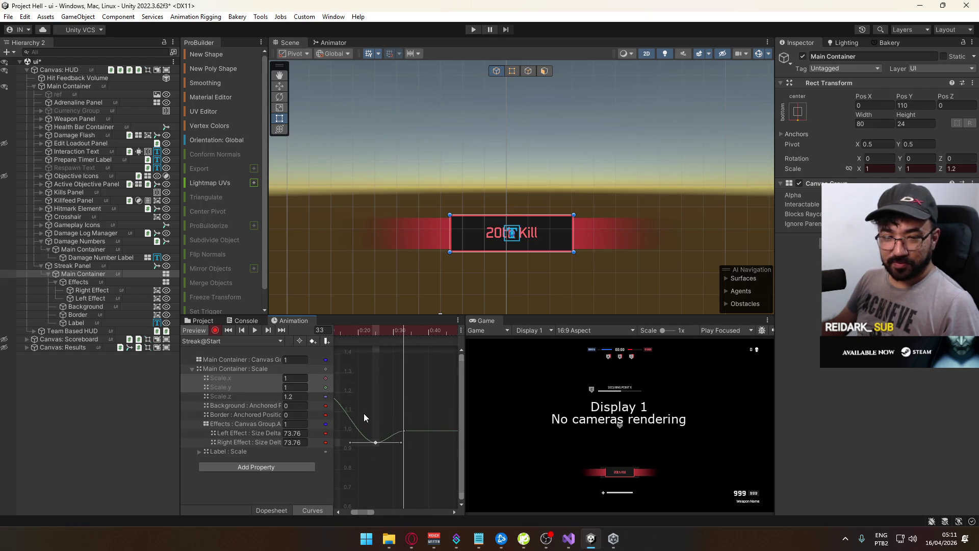
Step: Add Scale.y and Scale.x keys at frame 40
left_click(414, 332)
right_click(326, 387)
left_click(350, 411)
right_click(328, 378)
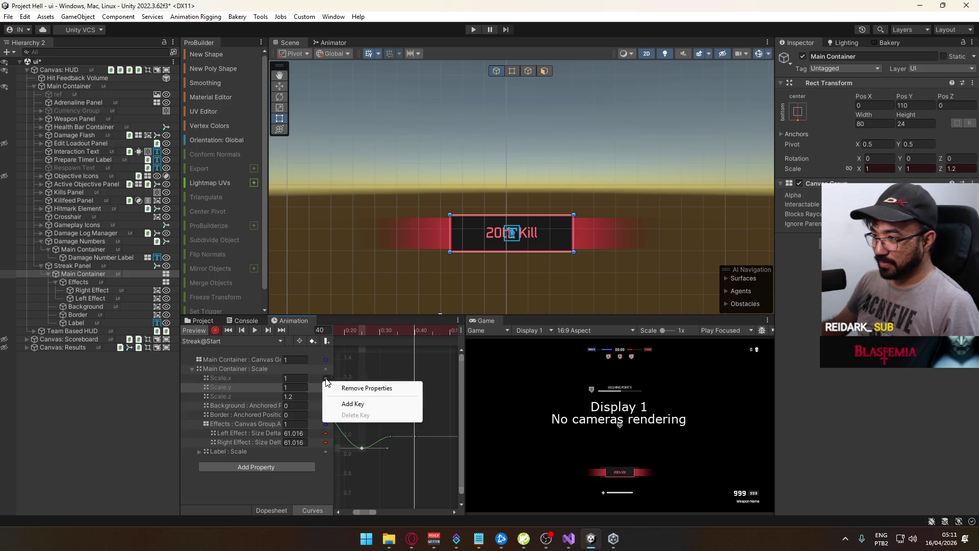
left_click(350, 403)
Step: Set Scale.x and Scale.y to 1.04 at frame 33, then play the preview
left_click_drag(411, 330, 389, 330)
mouse_move(404, 407)
left_mouse_down()
mouse_move(377, 451)
mouse_move(390, 428)
left_mouse_up()
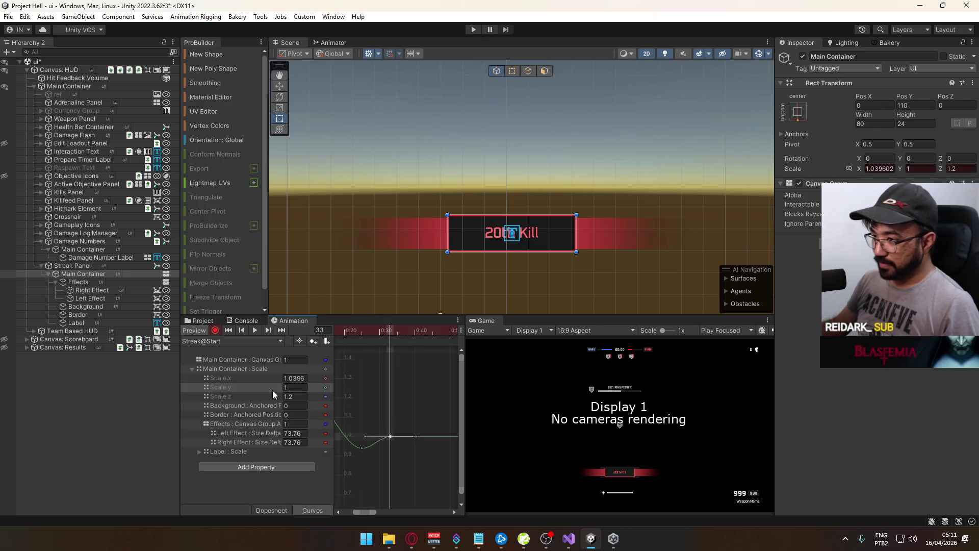
left_click(252, 379)
left_click(292, 378)
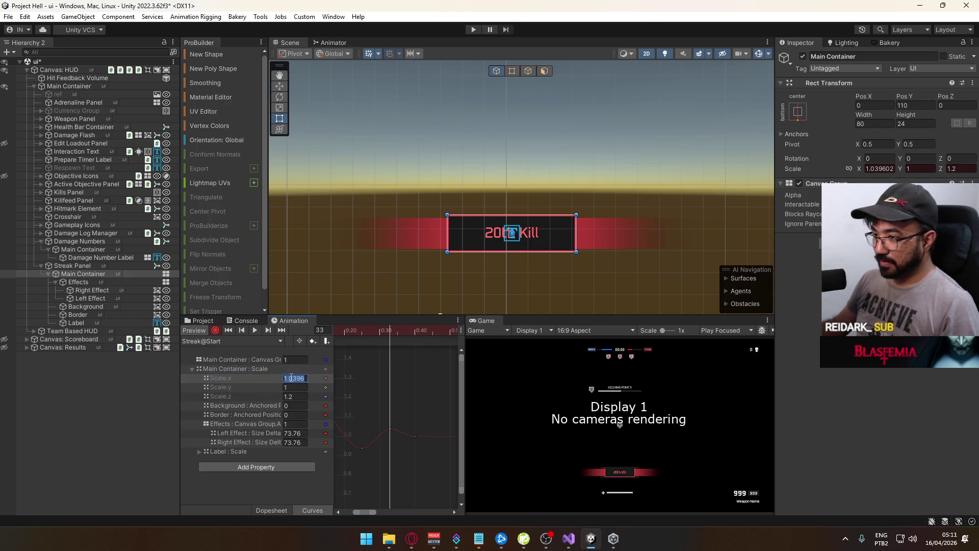
type("4")
left_click(238, 386)
left_click(296, 388)
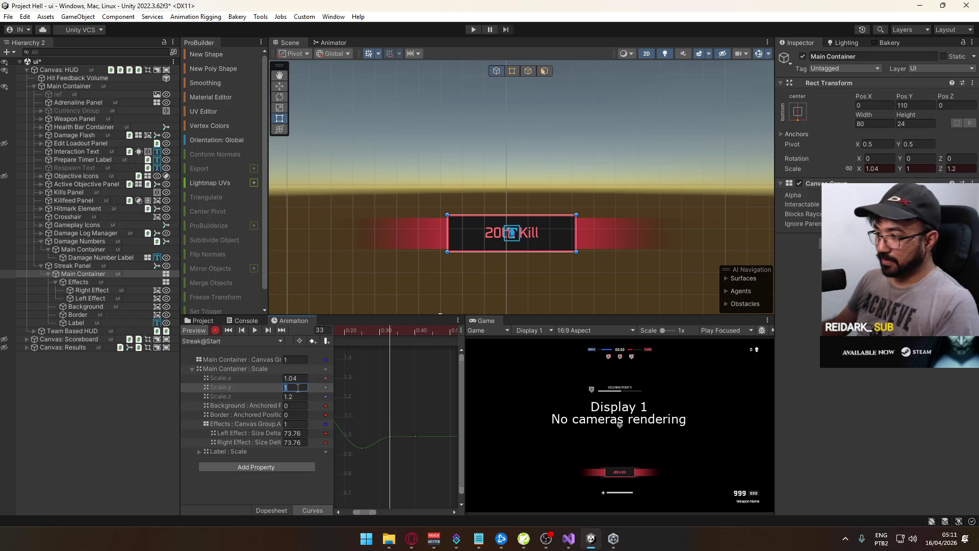
left_click(391, 436)
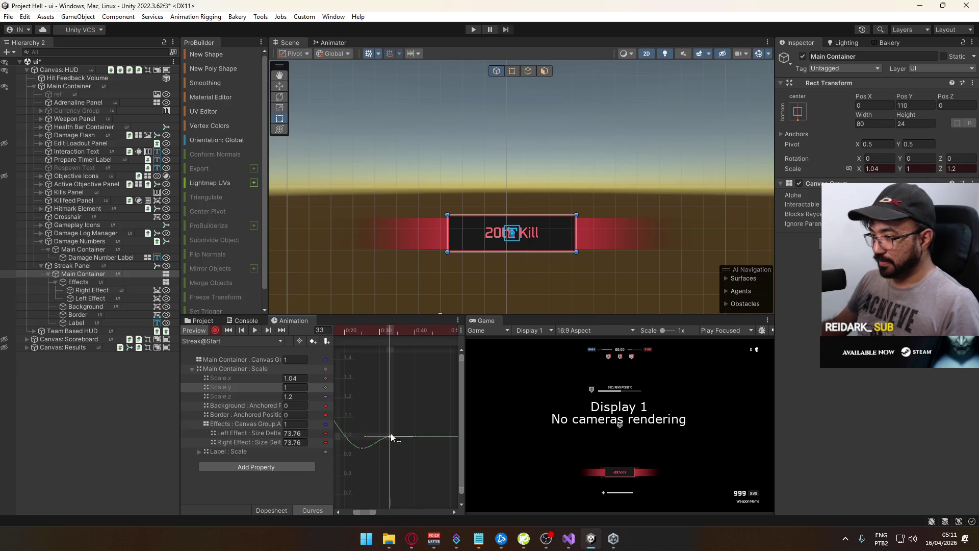
left_click(303, 388)
type("1.04")
mouse_move(390, 332)
left_mouse_down()
mouse_move(293, 330)
mouse_move(439, 350)
left_mouse_up()
left_click(254, 331)
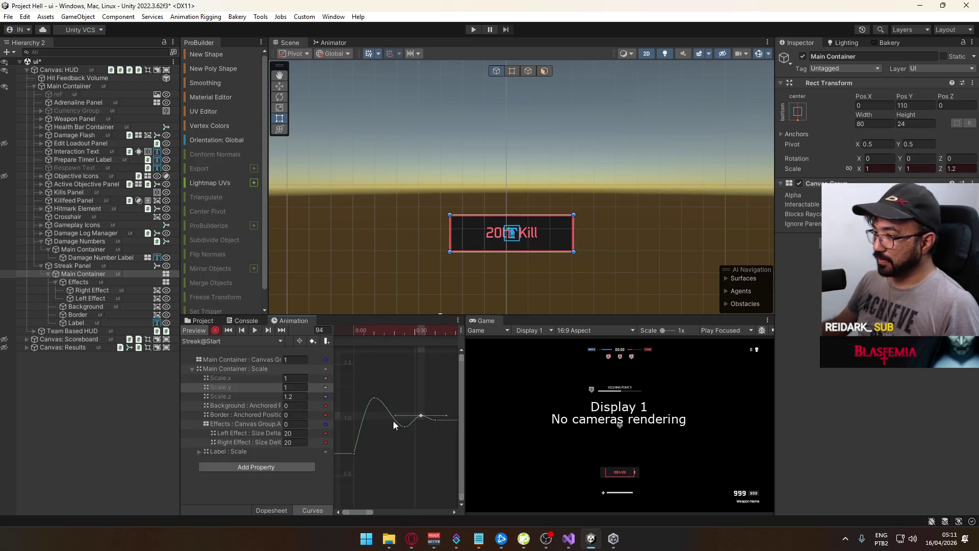
Step: Raise the Scale.x/Scale.y dip key to about 0.974
scroll(408, 431, "up", 3)
left_click_drag(406, 443, 376, 428)
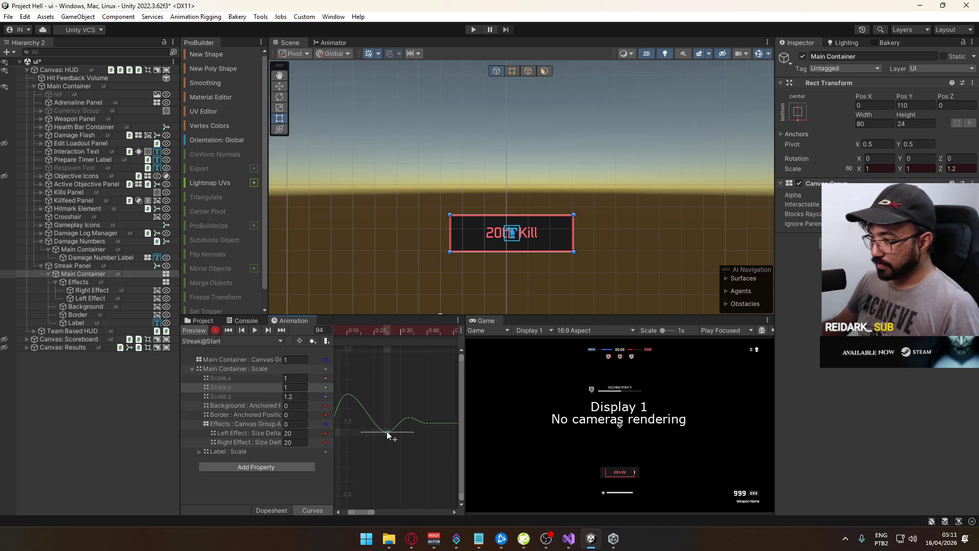
left_click(237, 378)
left_click(241, 387, "shift")
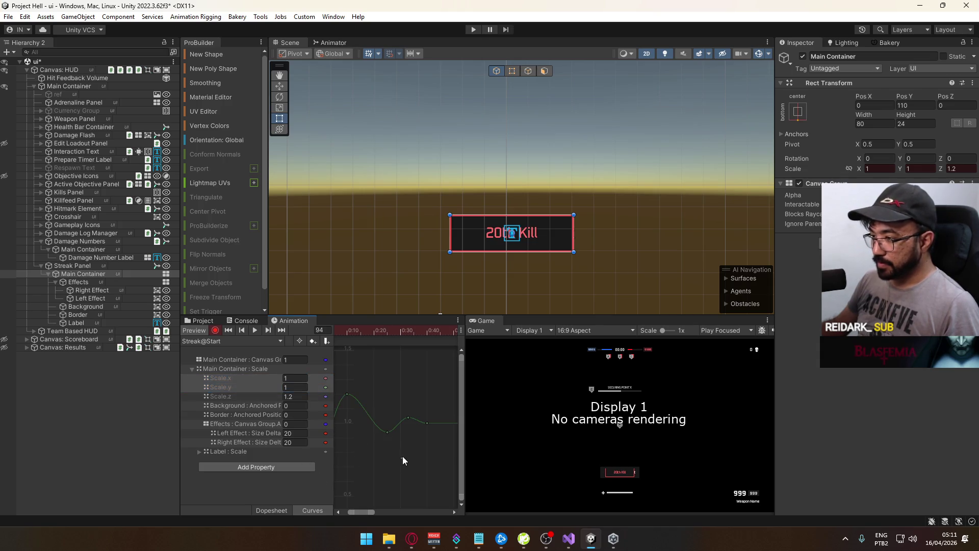
mouse_move(387, 432)
left_mouse_down()
mouse_move(418, 424)
mouse_move(402, 419)
left_mouse_up()
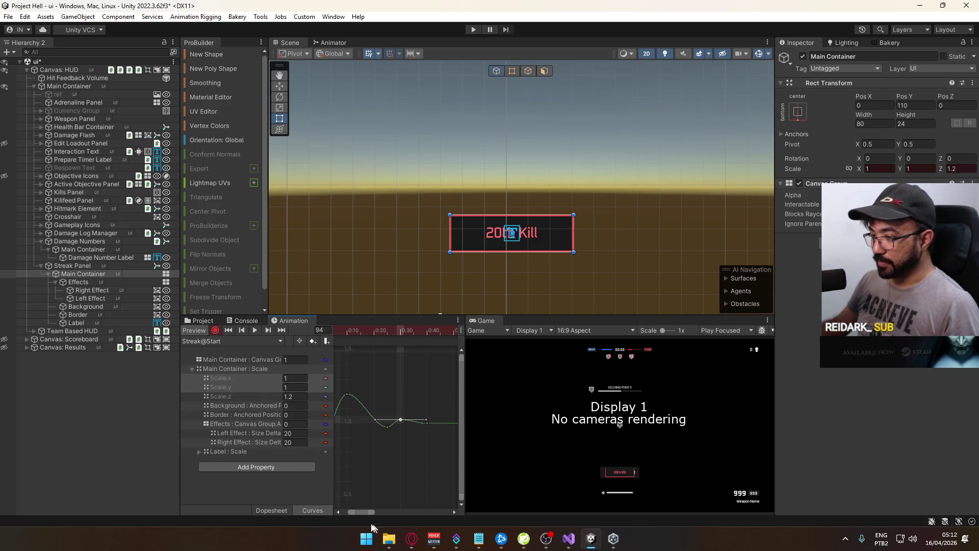
Step: Move the settle key earlier to 0:38 and set its Scale.x and Scale.y to 1
left_click(258, 387)
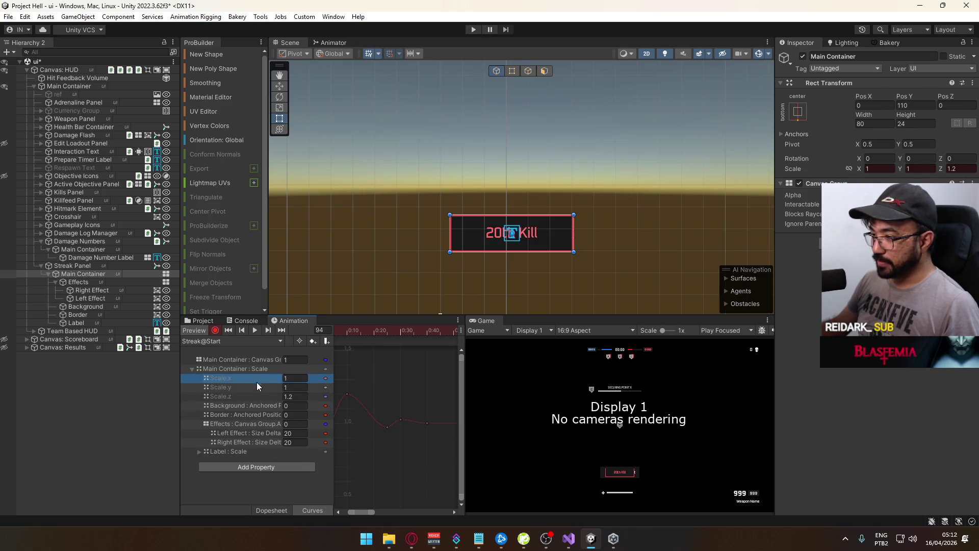
left_click(268, 379, "shift")
scroll(425, 429, "up", 3)
scroll(426, 433, "up", 2)
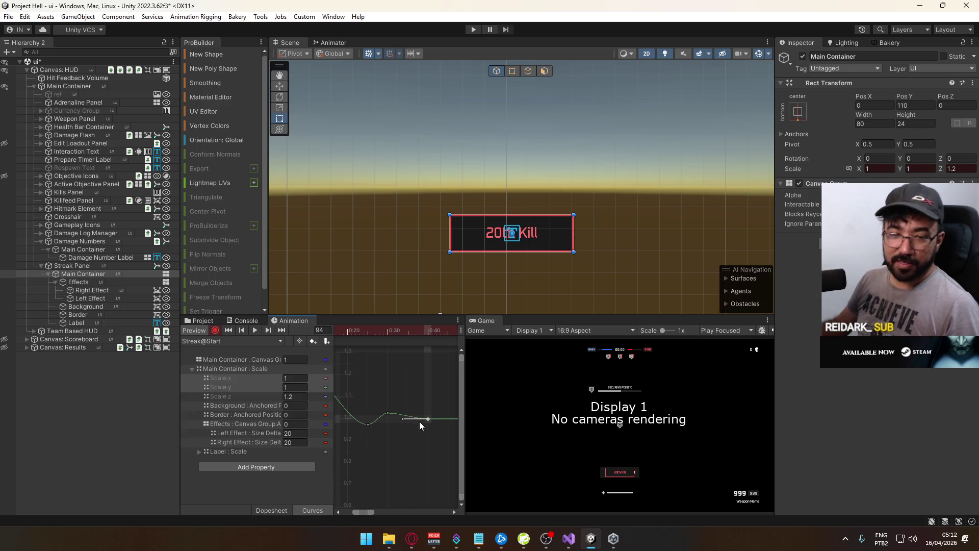
left_click_drag(428, 420, 409, 421)
left_click(293, 388)
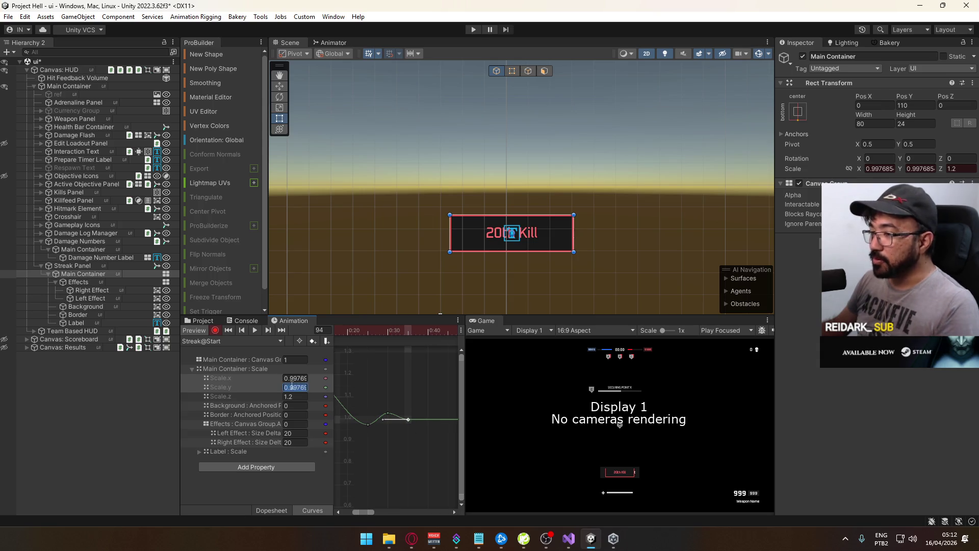
type("1")
left_click(295, 378)
type("1")
key("Return")
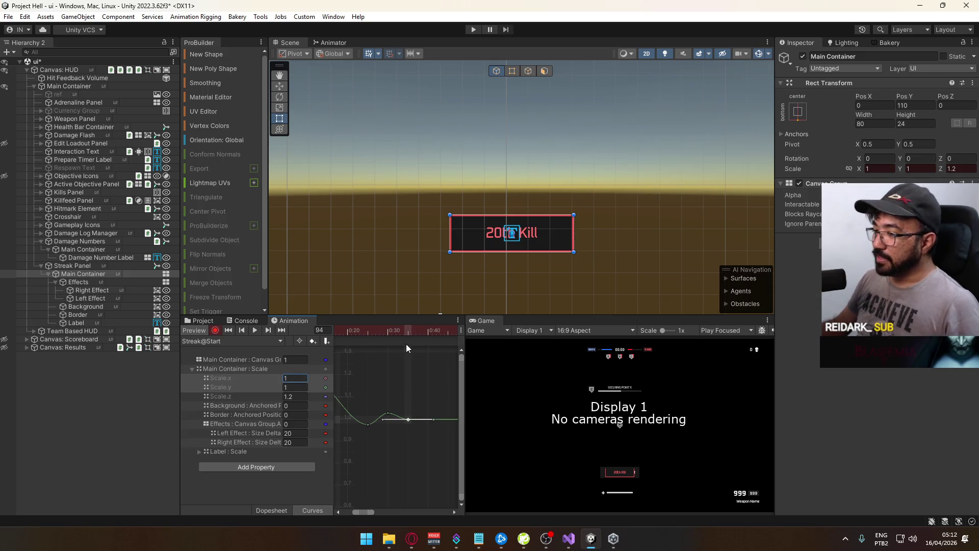
Step: Raise the bounce key near frame 31 to about 1.038 and play the looping preview
left_click(388, 412)
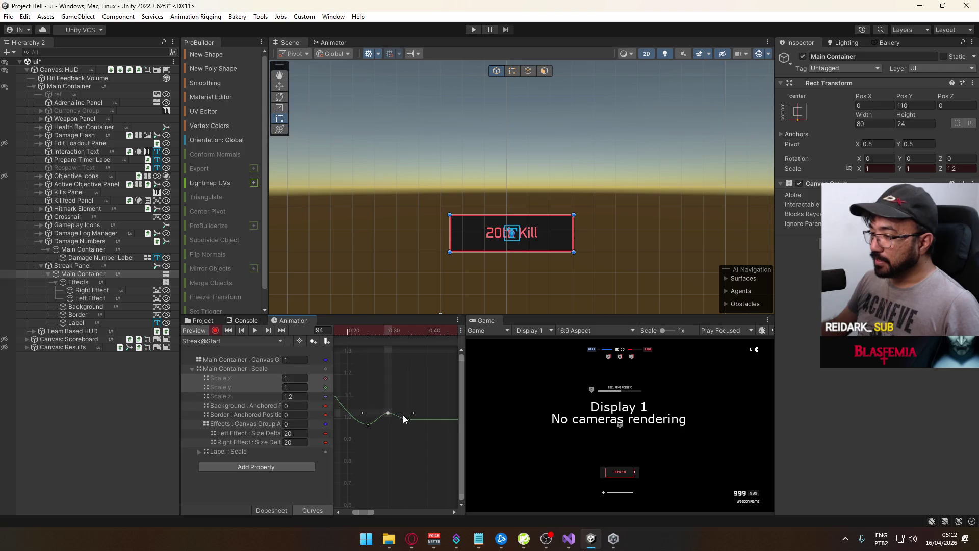
left_click_drag(378, 432, 358, 421)
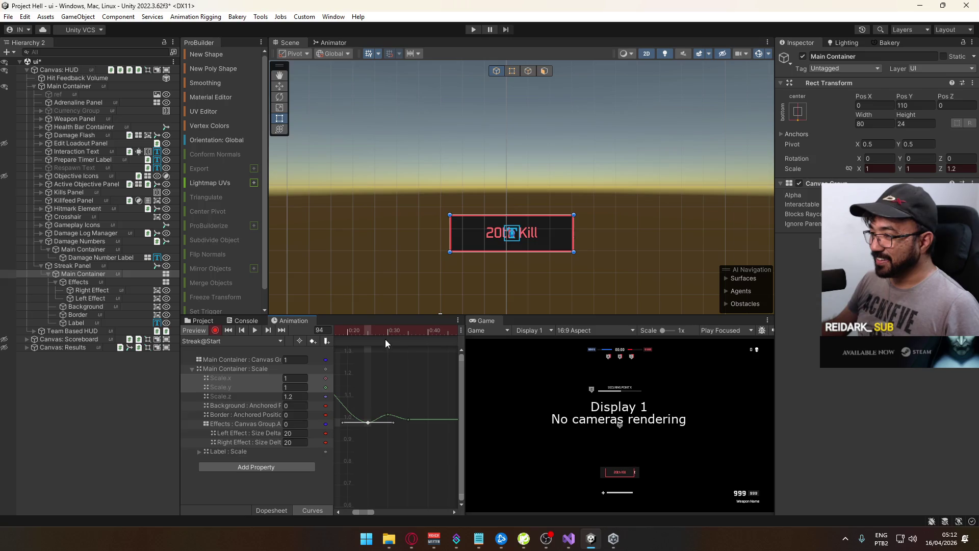
key("space")
mouse_move(352, 331)
left_mouse_down()
mouse_move(446, 338)
mouse_move(361, 337)
mouse_move(388, 347)
left_mouse_up()
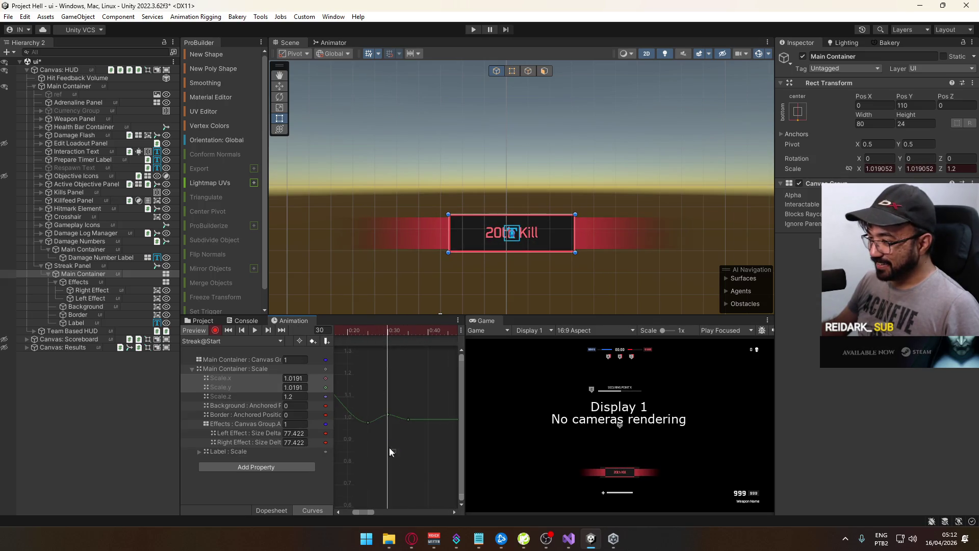
left_click(388, 415)
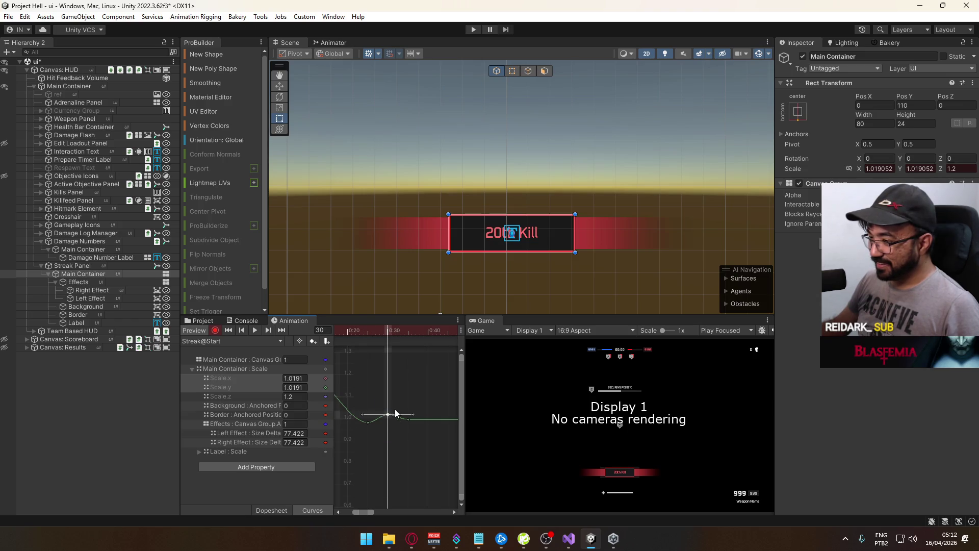
left_click_drag(388, 414, 389, 414)
left_click_drag(388, 414, 388, 411)
mouse_move(375, 328)
left_mouse_down()
mouse_move(339, 331)
mouse_move(441, 333)
mouse_move(283, 330)
left_mouse_up()
scroll(373, 433, "down", 2)
mouse_move(355, 512)
left_mouse_down()
mouse_move(341, 512)
mouse_move(460, 512)
left_mouse_up()
key("space")
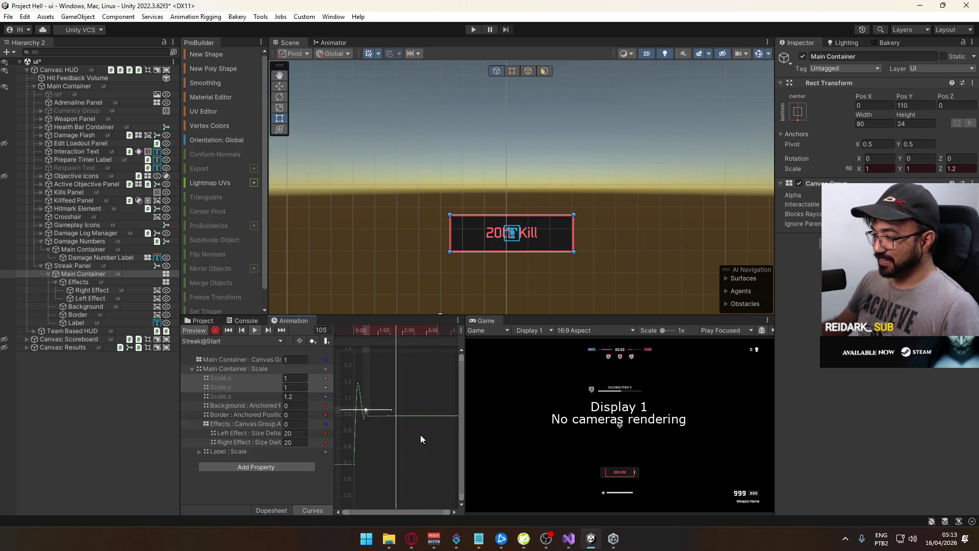
Step: Select all Streak@Start keyframes in the overview, play the preview, then deselect
left_click(274, 509)
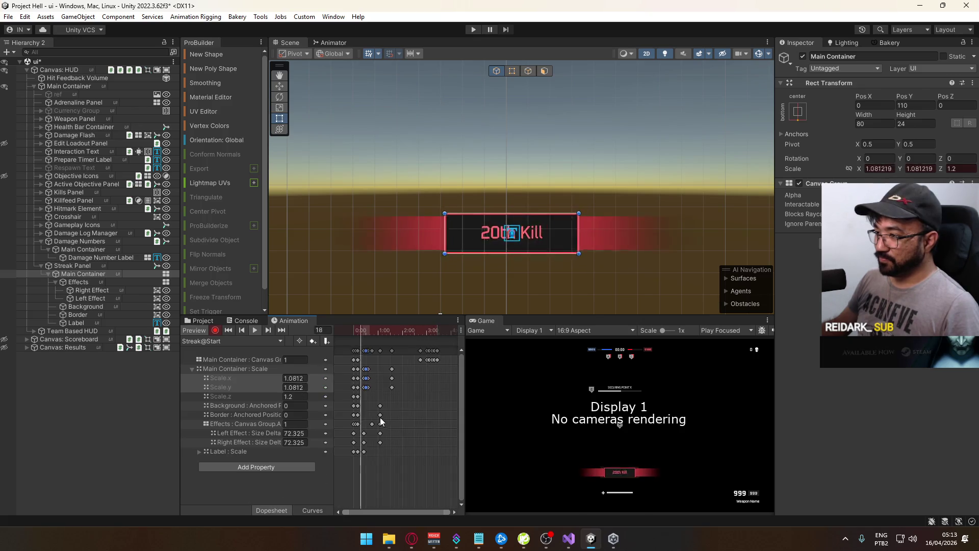
scroll(402, 408, "up", 2)
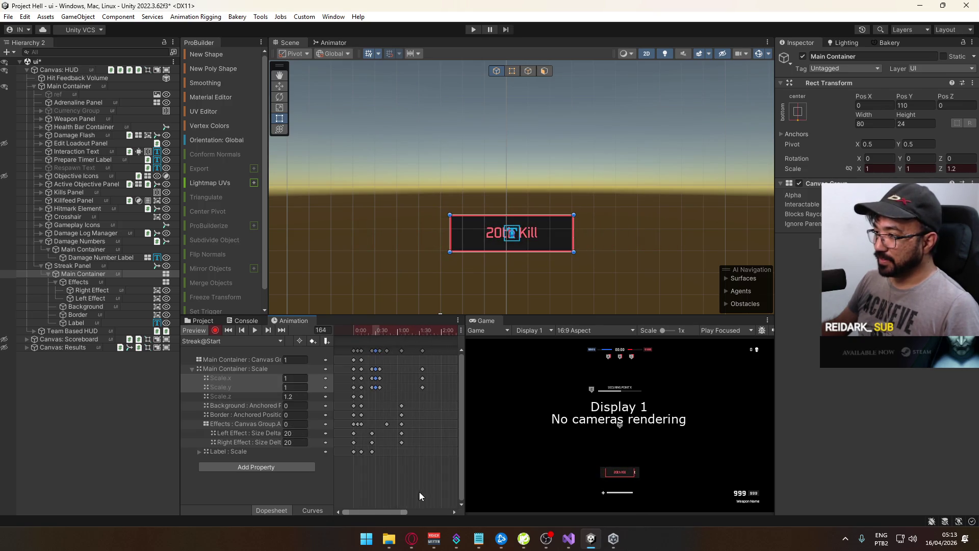
left_click_drag(418, 492, 330, 343)
mouse_move(337, 489)
left_mouse_down()
mouse_move(438, 364)
mouse_move(409, 368)
left_mouse_up()
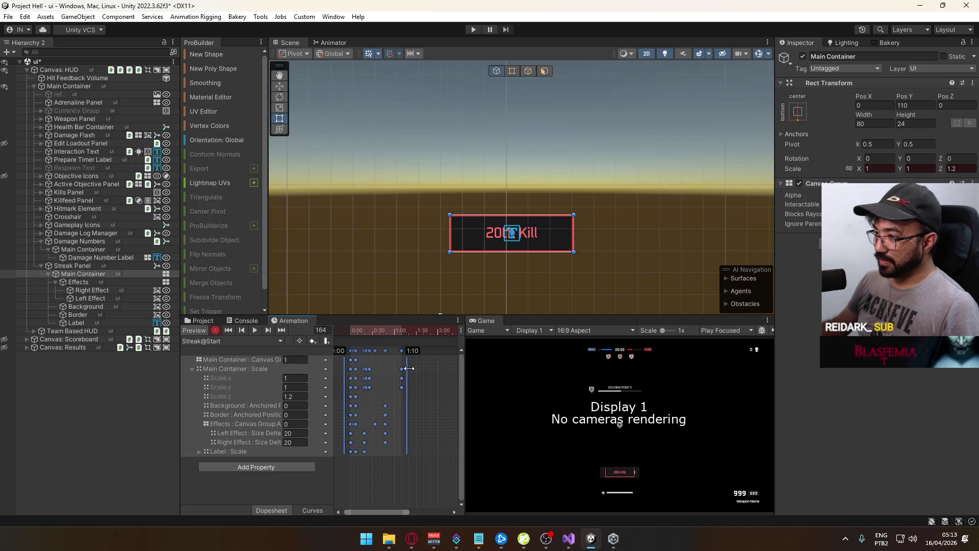
key("space")
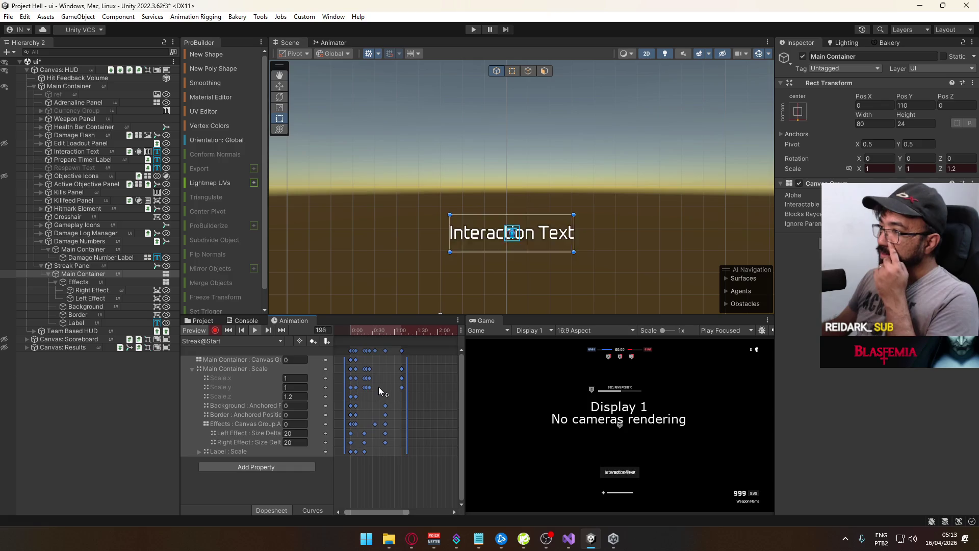
left_click(431, 465)
Step: Shift a group of early keyframes one frame later
scroll(434, 460, "up", 1)
scroll(357, 416, "up", 3)
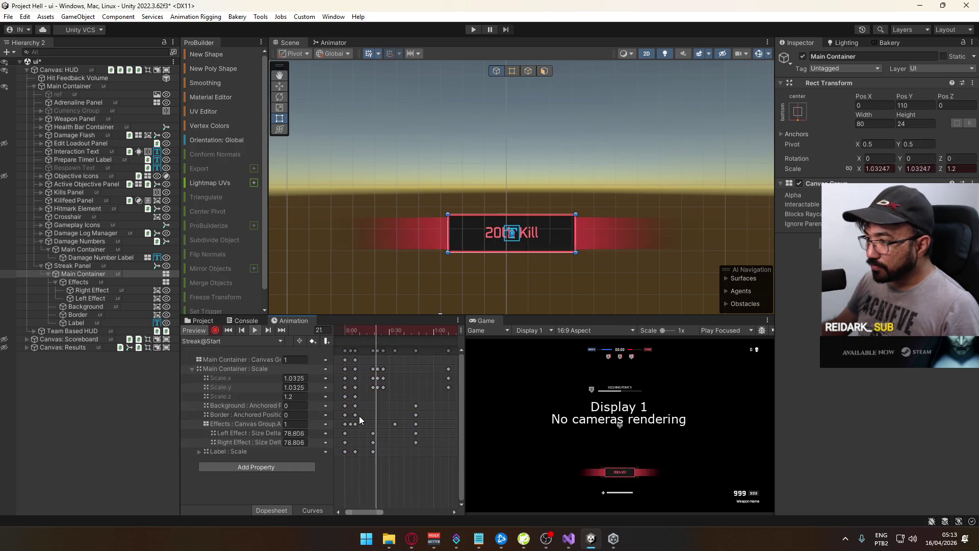
scroll(360, 412, "down", 1)
left_click_drag(349, 484, 434, 338)
scroll(407, 377, "down", 3)
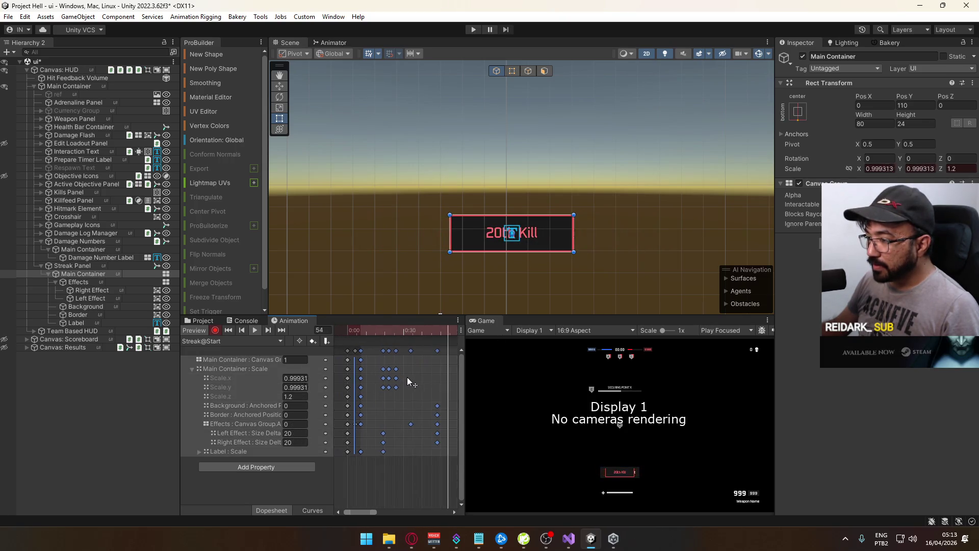
scroll(347, 364, "up", 4)
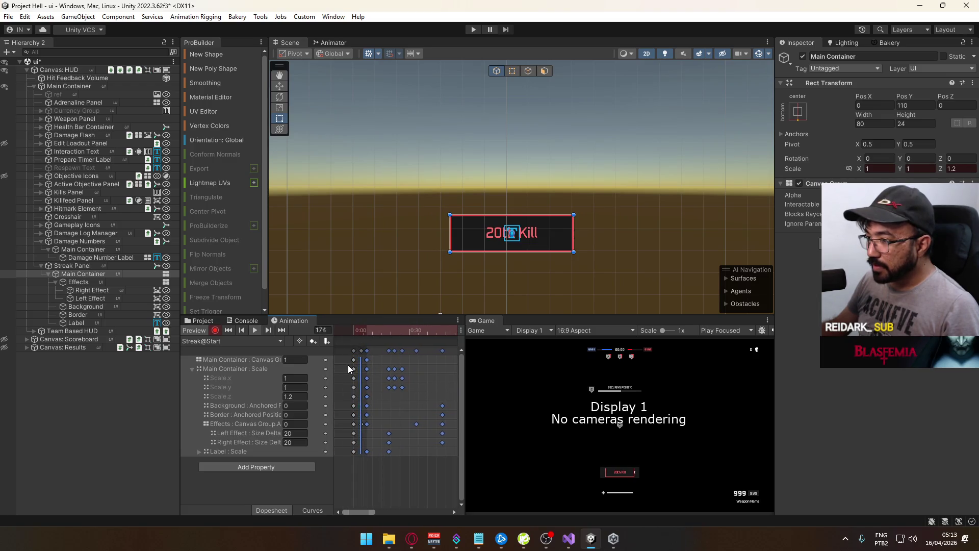
scroll(361, 362, "up", 2)
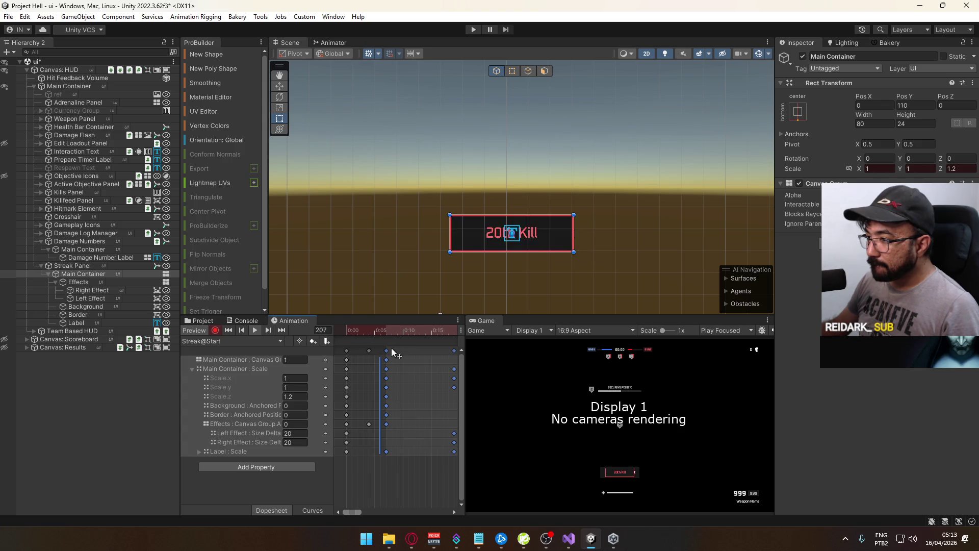
left_click_drag(396, 354, 402, 354)
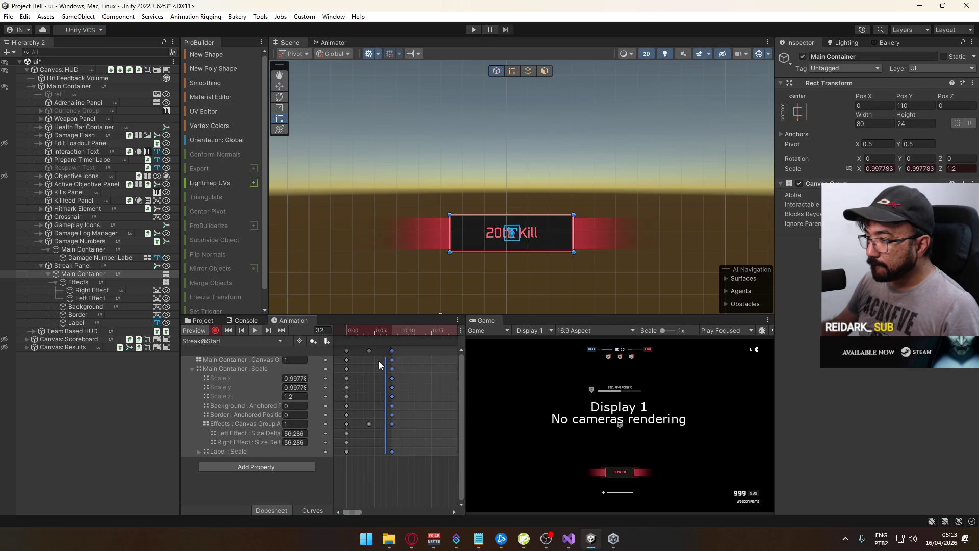
Step: Try compressing the selected keys to end near 0:40, undo it, and clear the selection
scroll(380, 381, "down", 2)
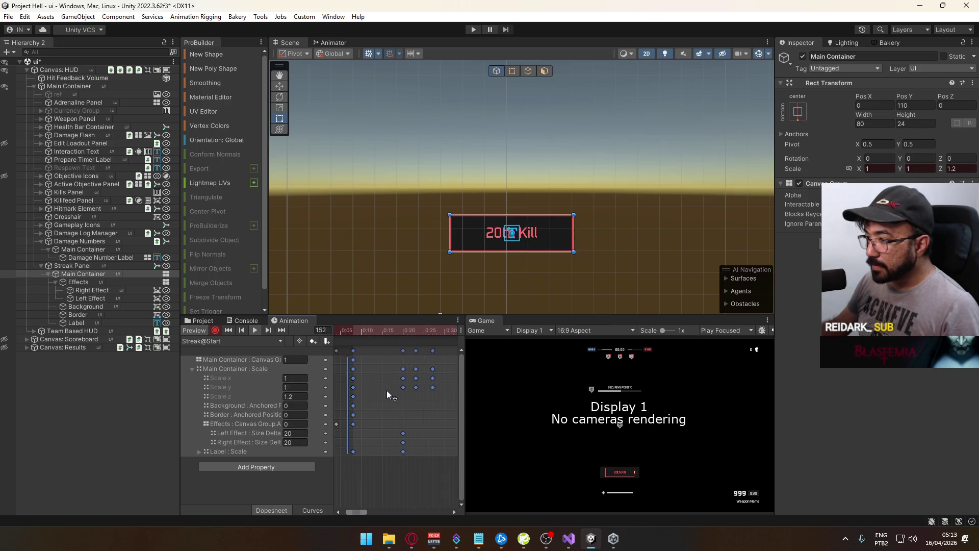
scroll(386, 390, "down", 3)
scroll(377, 405, "down", 3)
left_click_drag(436, 396, 397, 400)
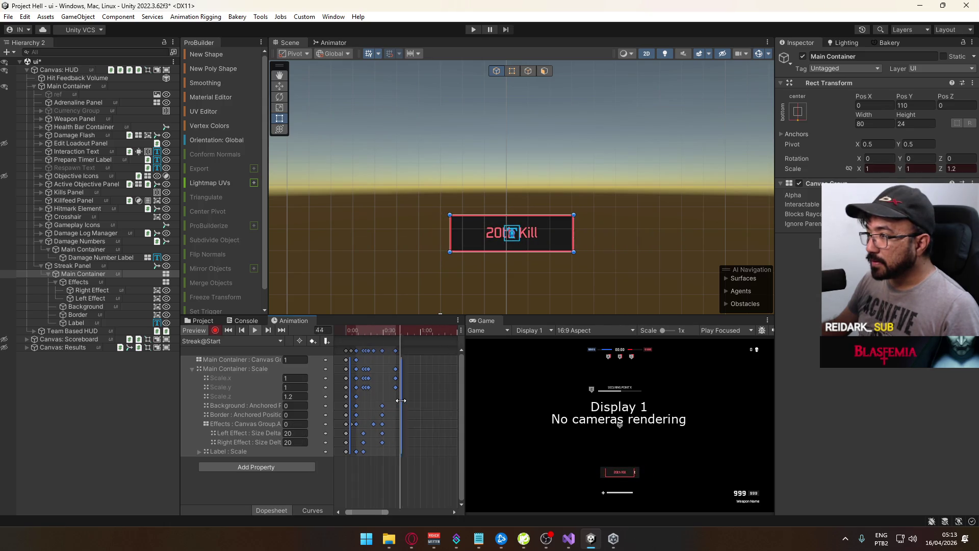
key("ctrl+z")
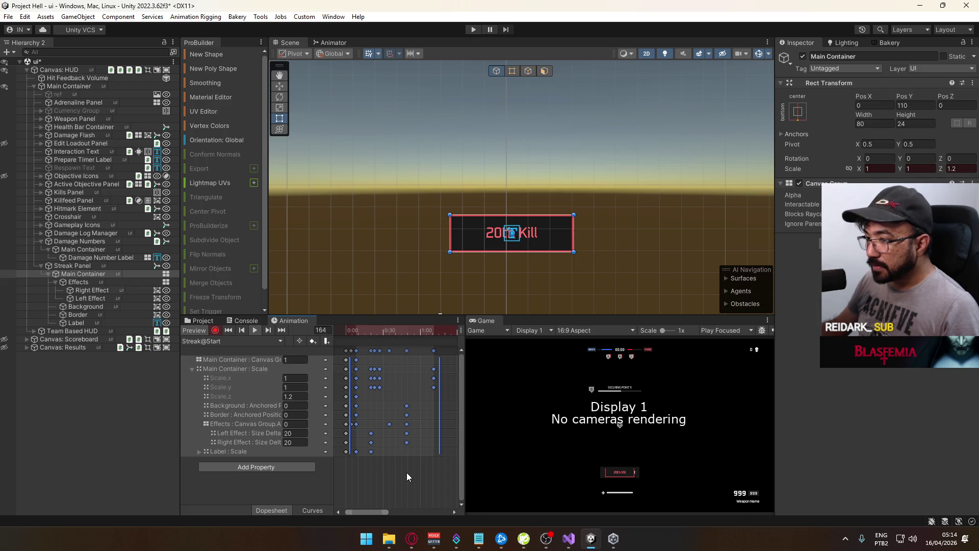
left_click(389, 455)
Step: Box-select the Main Container : Scale and Label : Scale keys and squeeze them into a shorter span
left_click(230, 371)
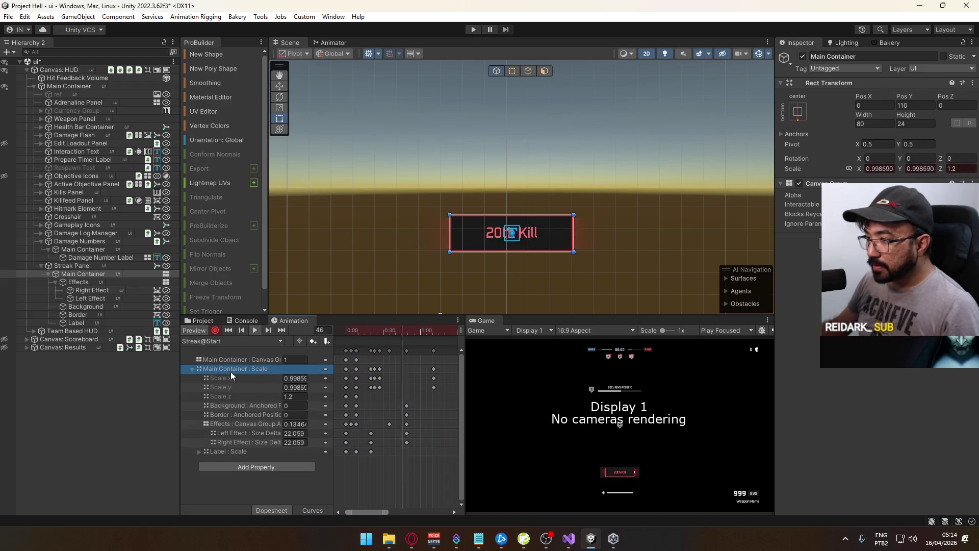
left_click(191, 368)
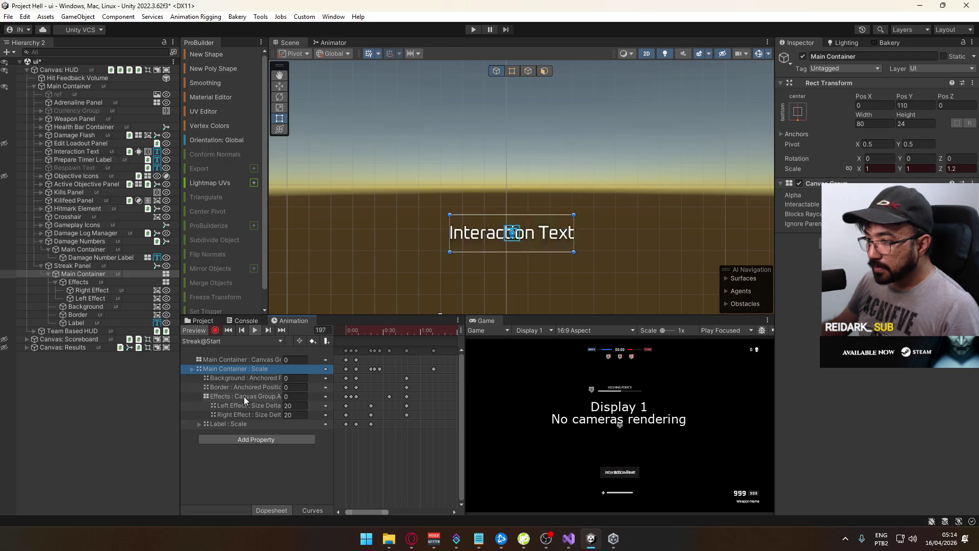
left_click(228, 423)
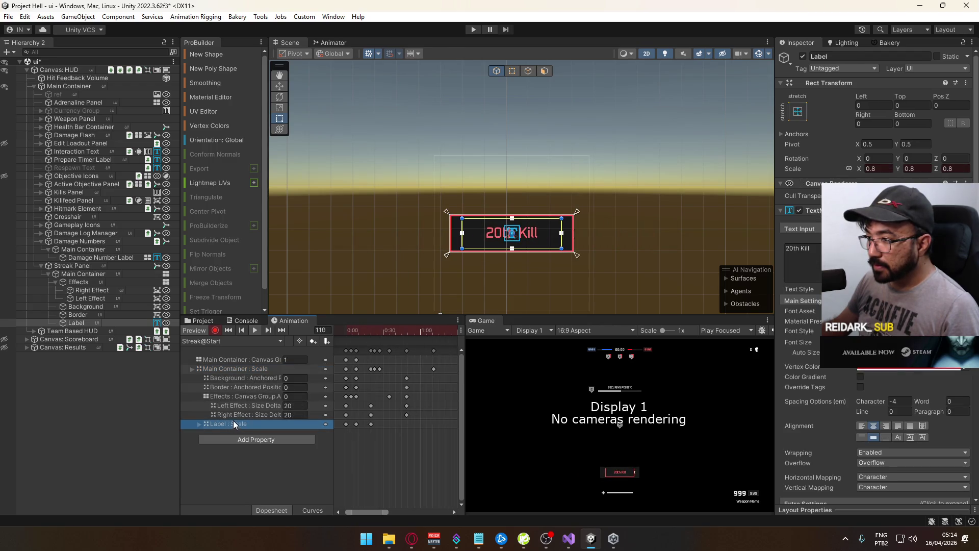
left_click(236, 370, "ctrl")
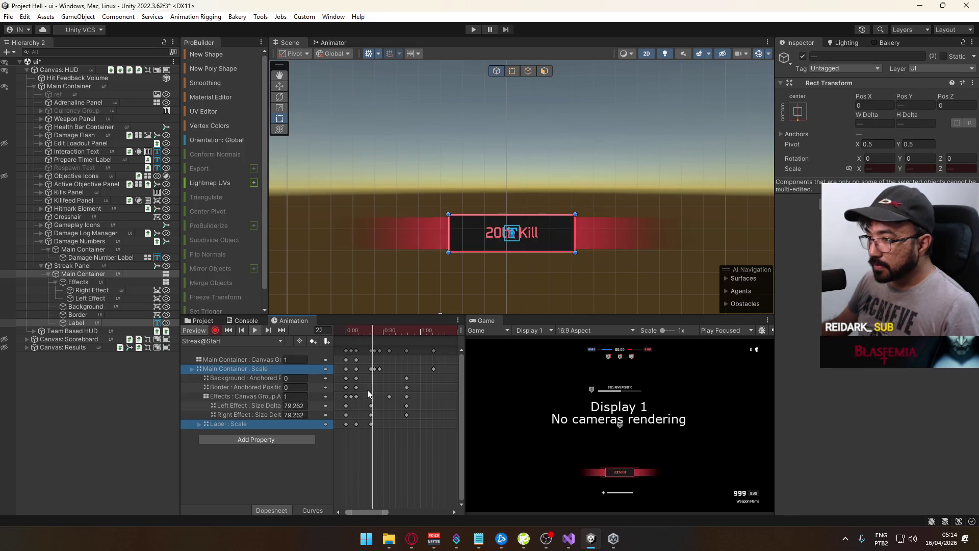
left_click(350, 365)
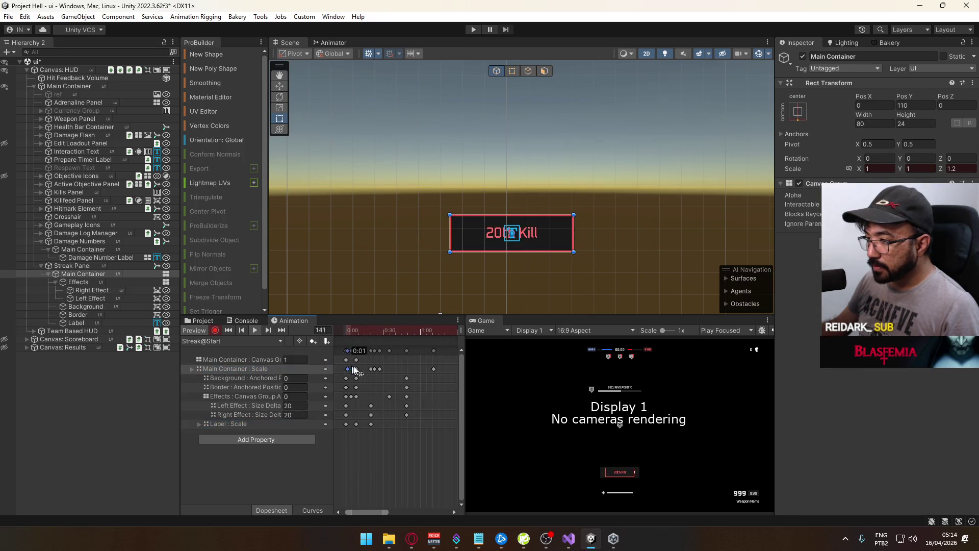
left_click_drag(413, 370, 359, 374)
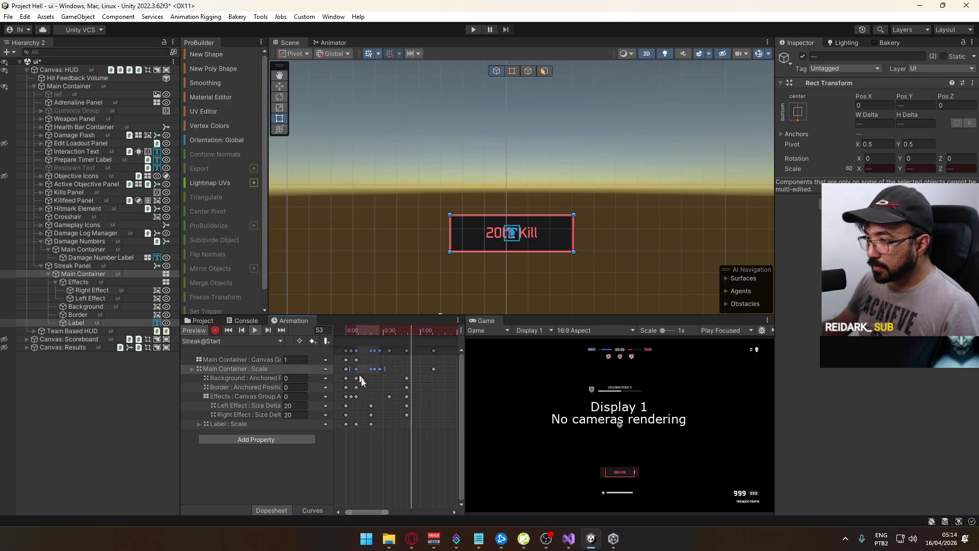
left_click_drag(383, 436, 352, 422)
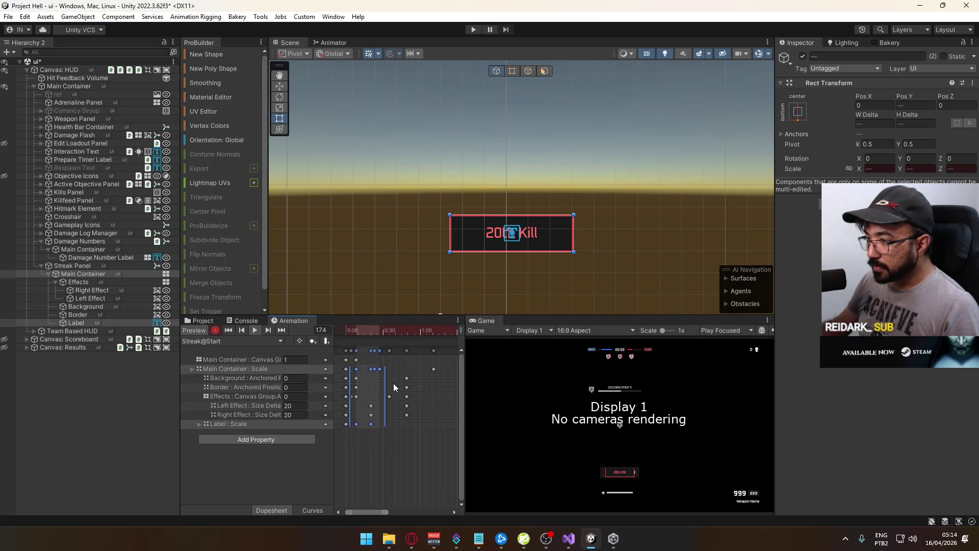
left_click_drag(386, 382, 378, 383)
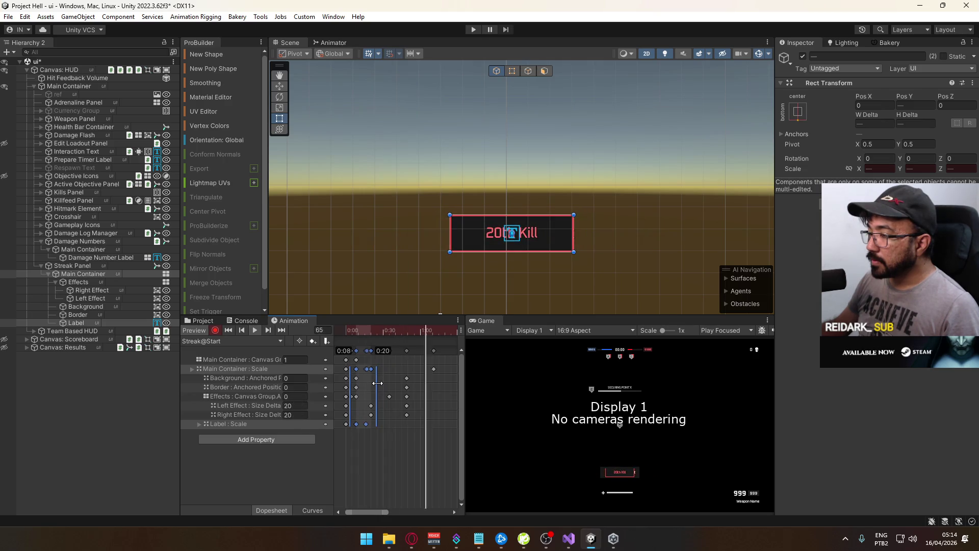
scroll(369, 382, "up", 3)
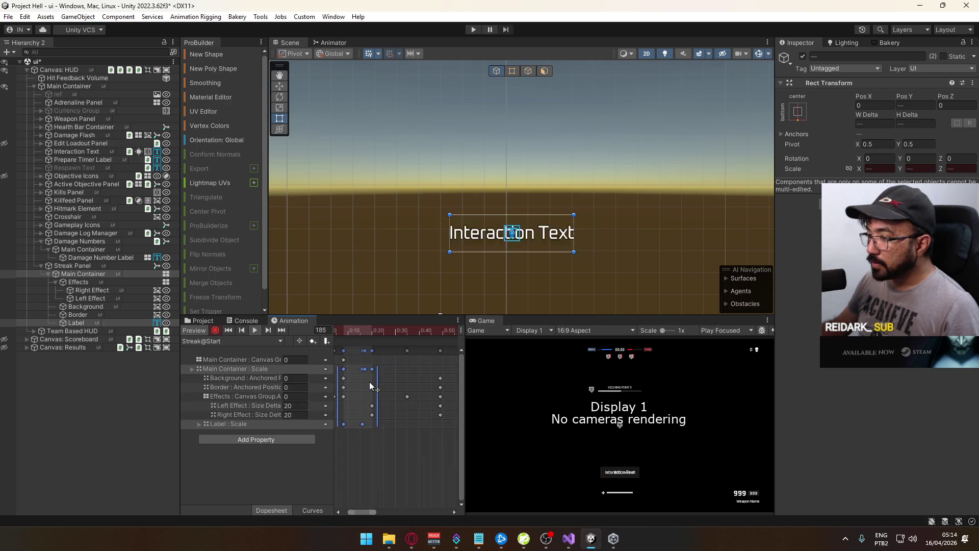
scroll(400, 377, "up", 2)
scroll(399, 377, "left", 1)
left_click(272, 368)
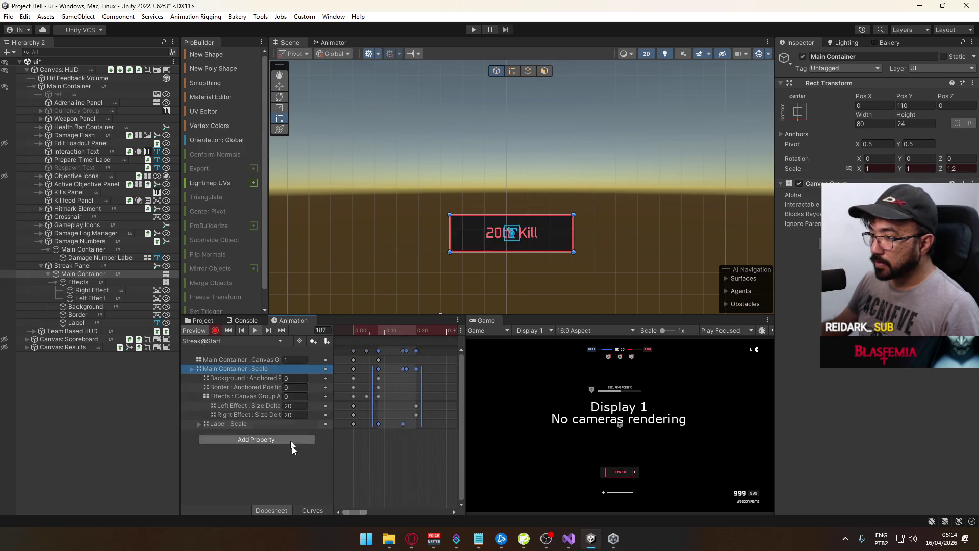
Step: Steepen the rise from the first scale key and nudge the peak key slightly earlier
left_click(313, 510)
left_click(385, 427)
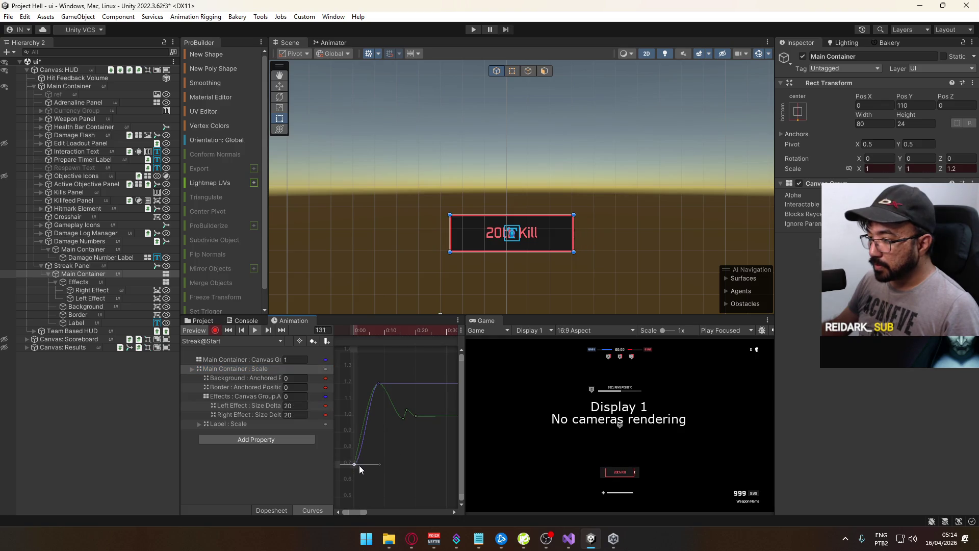
left_click_drag(373, 465, 363, 431)
scroll(372, 427, "down", 1)
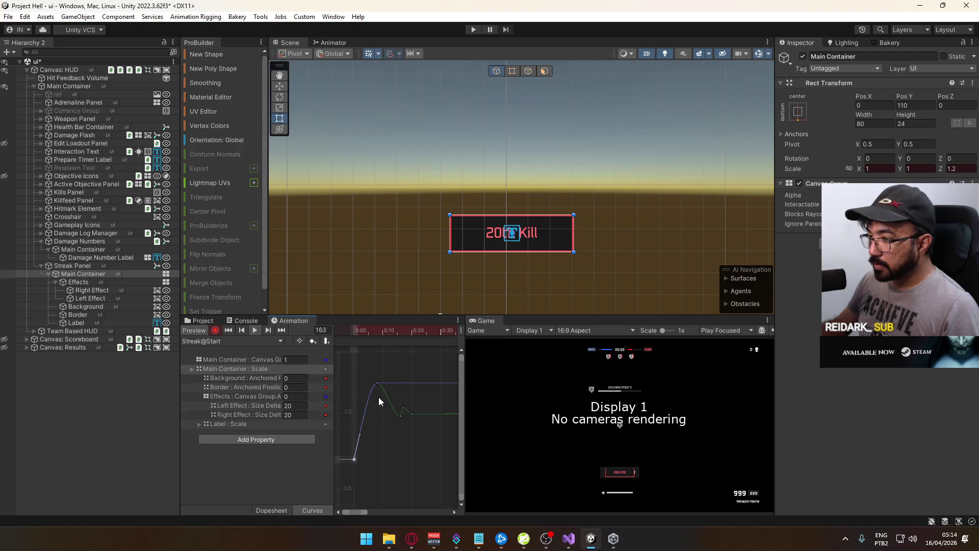
left_click(377, 383)
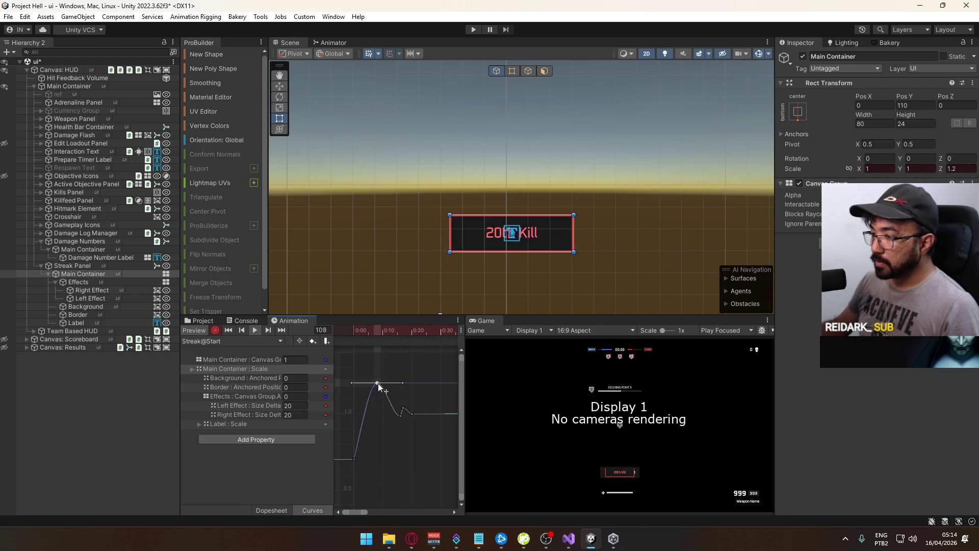
left_click_drag(378, 383, 378, 382)
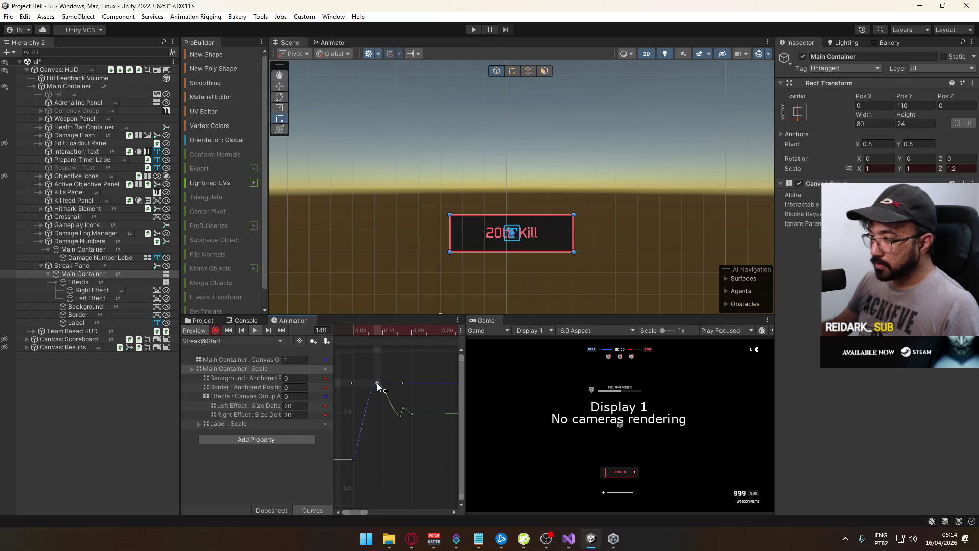
left_click(354, 459)
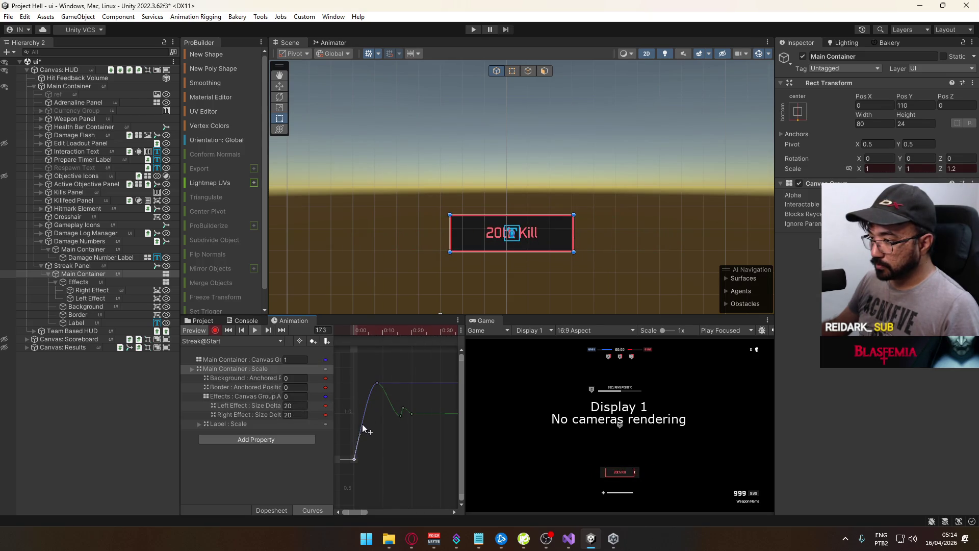
Step: With Scale.x and Scale.y selected, raise the overshoot peak key to about 1.28
left_click(192, 368)
left_click(240, 380)
left_click(244, 387, "shift")
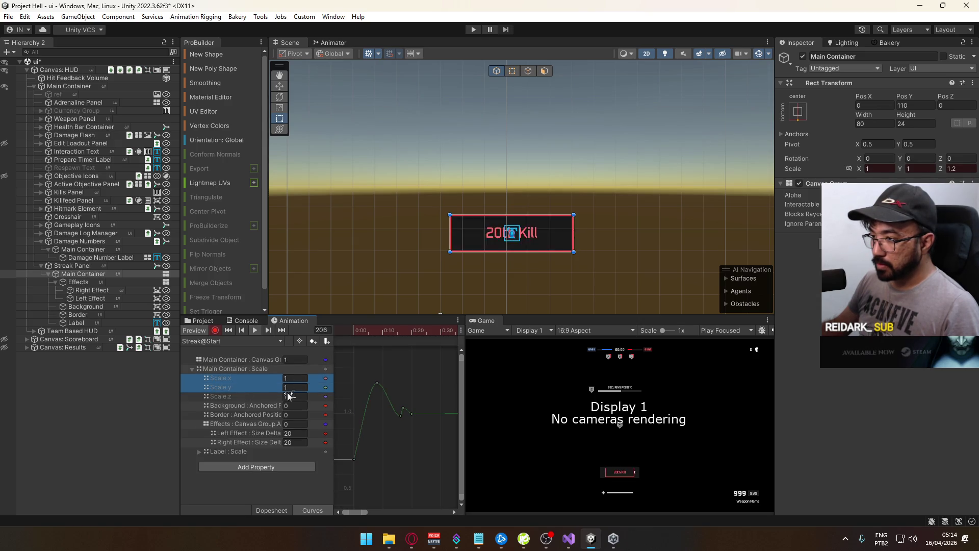
left_click(376, 383)
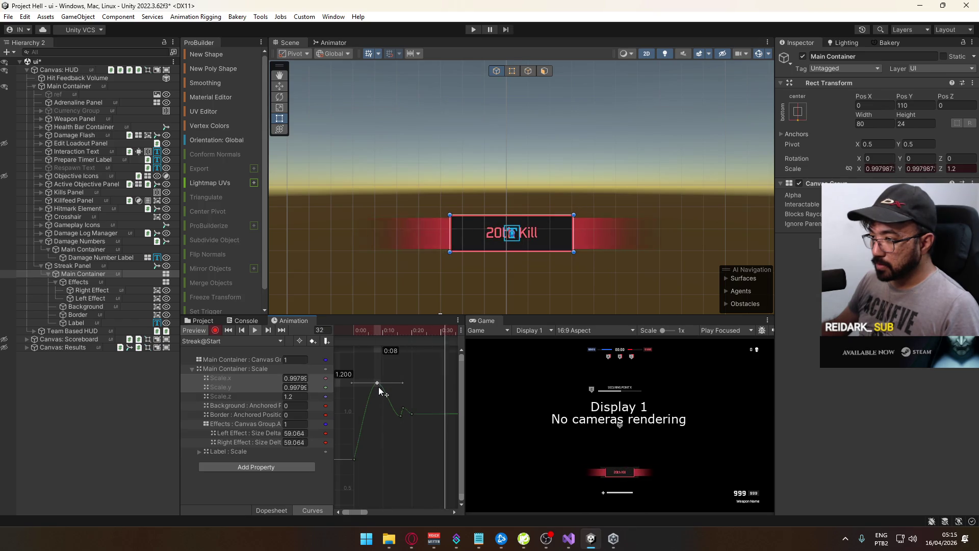
left_click(399, 363)
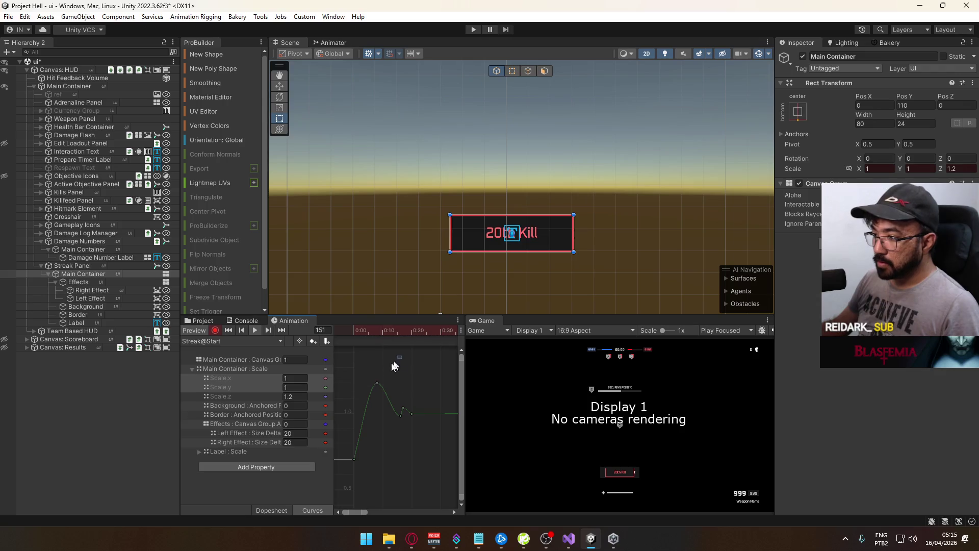
left_click(378, 384)
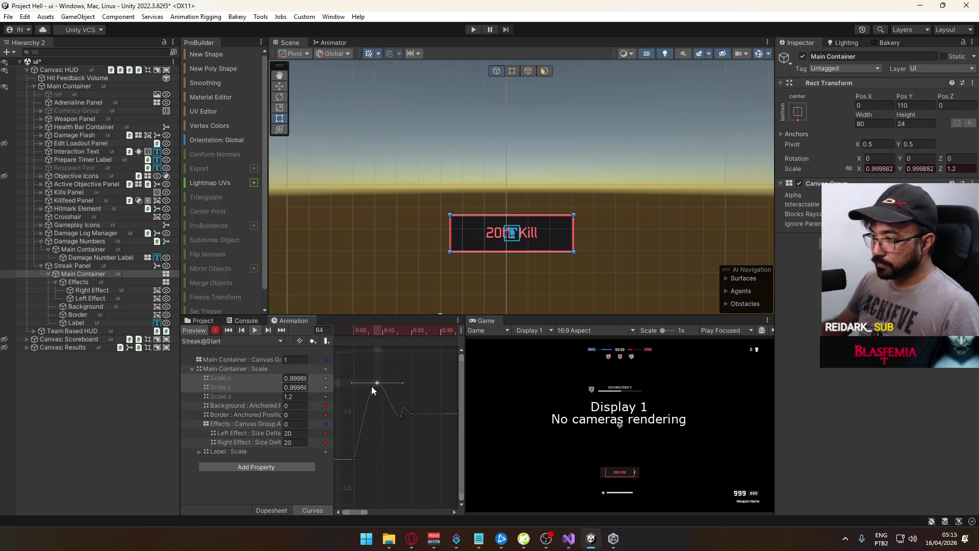
left_click_drag(375, 380, 377, 383)
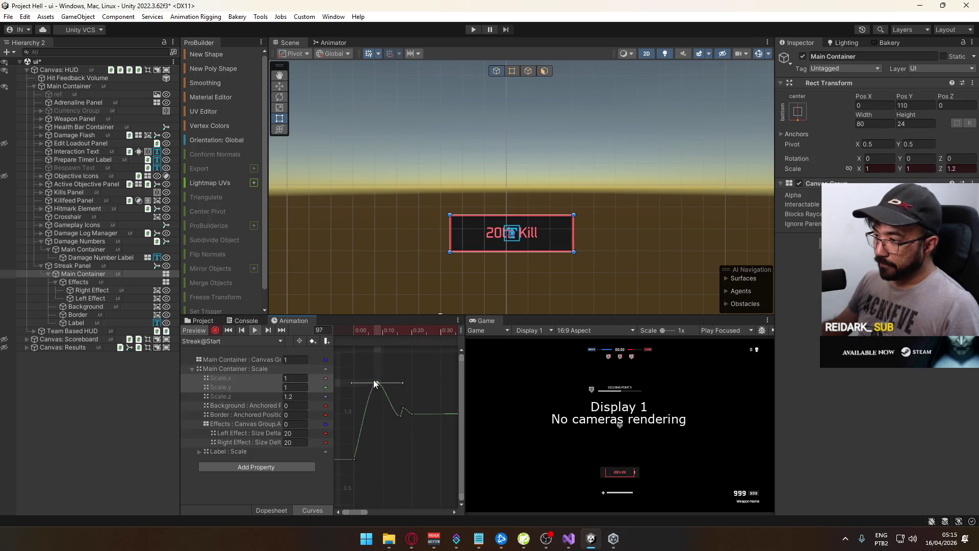
left_click_drag(374, 384, 373, 382)
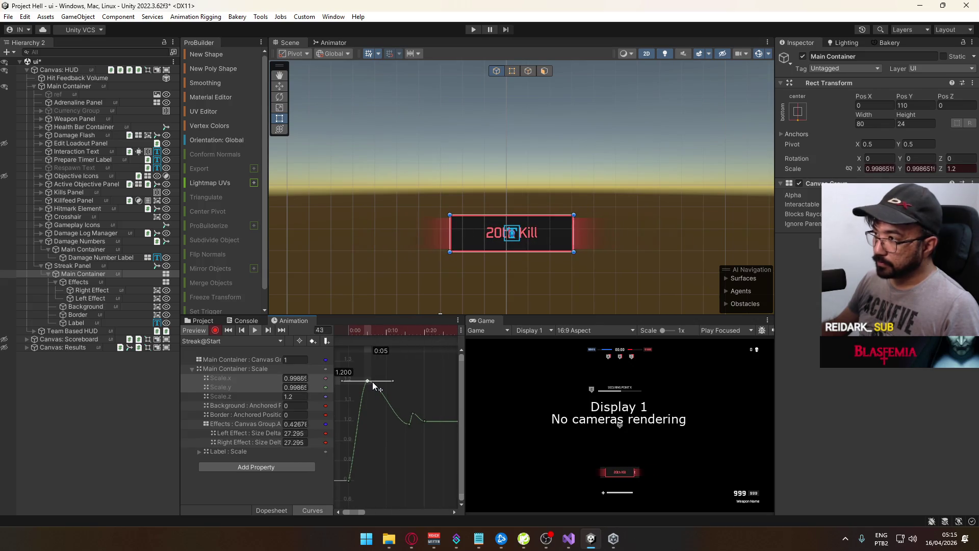
left_click_drag(372, 381, 371, 360)
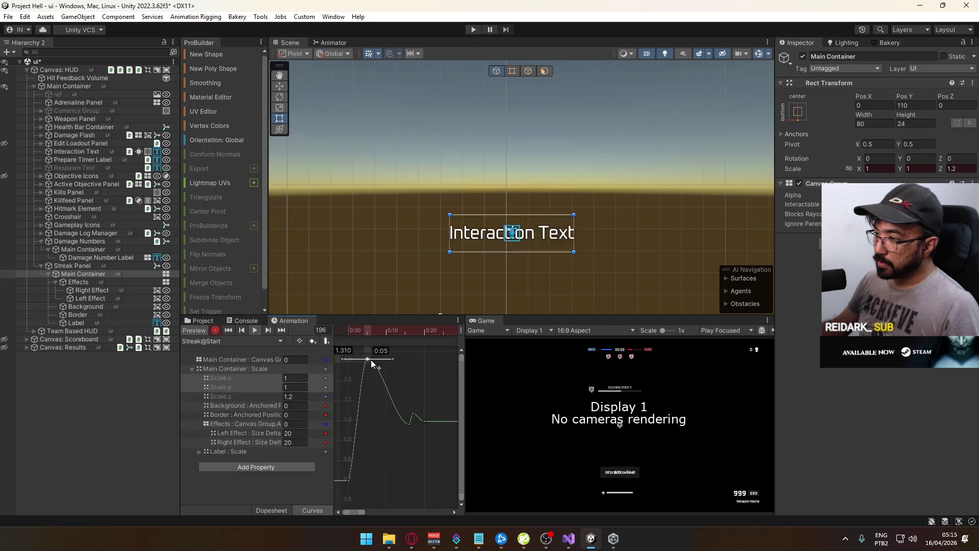
Step: Keep pushing the overshoot peak higher, past 1.5 to roughly 1.75
scroll(375, 378, "down", 3)
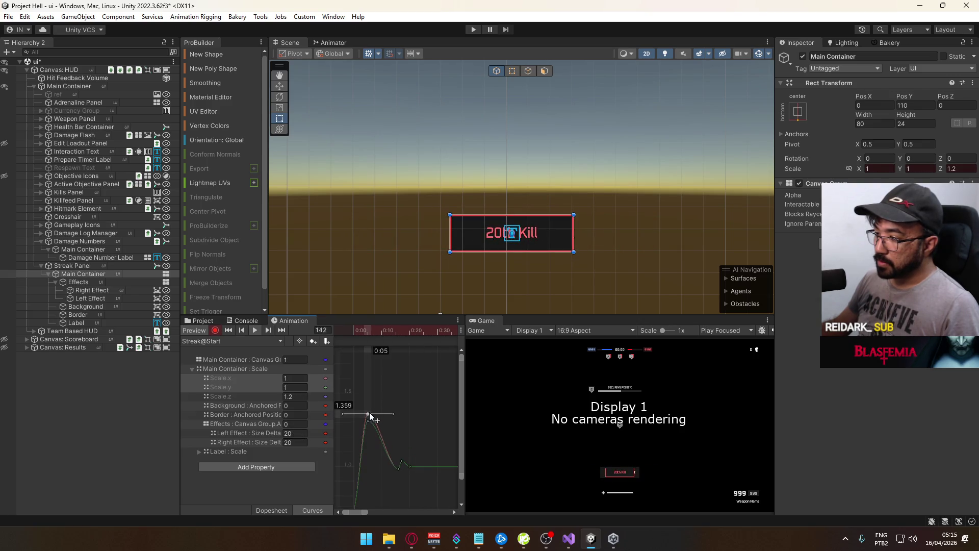
mouse_move(369, 423)
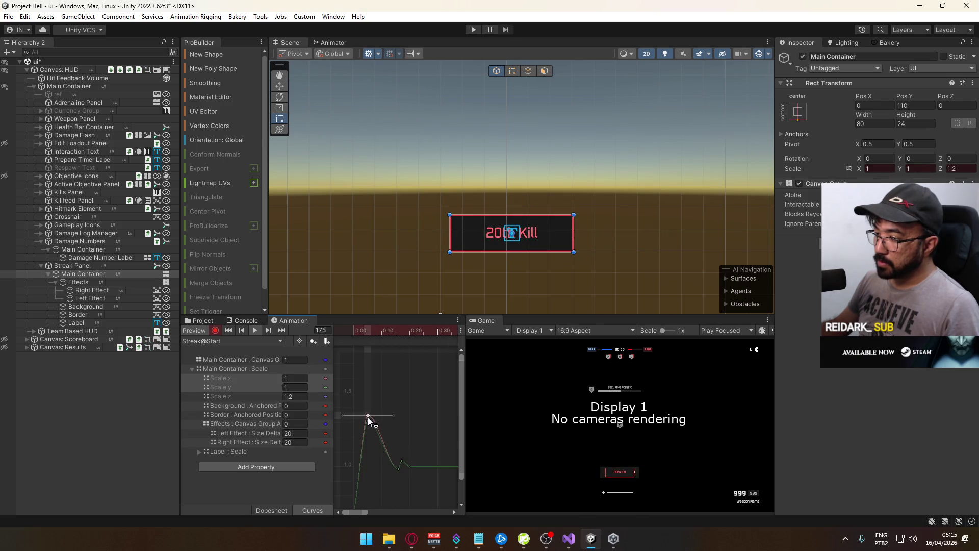
left_click_drag(368, 417, 373, 396)
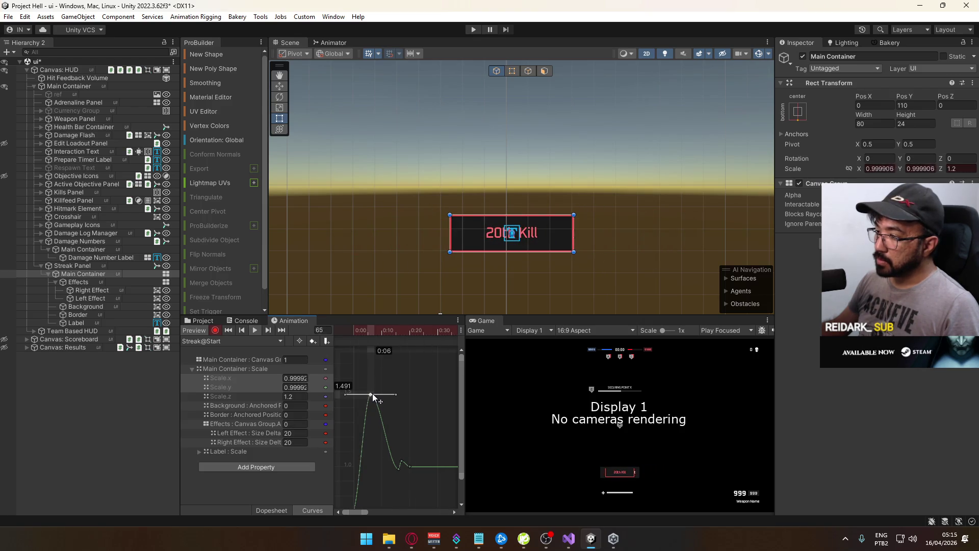
mouse_move(373, 395)
left_mouse_down()
mouse_move(394, 395)
mouse_move(373, 395)
left_mouse_up()
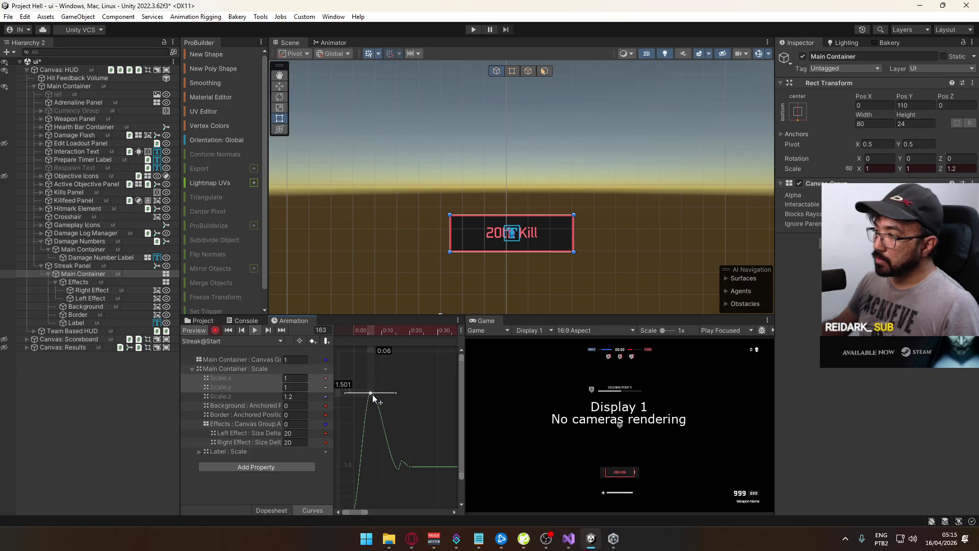
left_click_drag(372, 394, 373, 364)
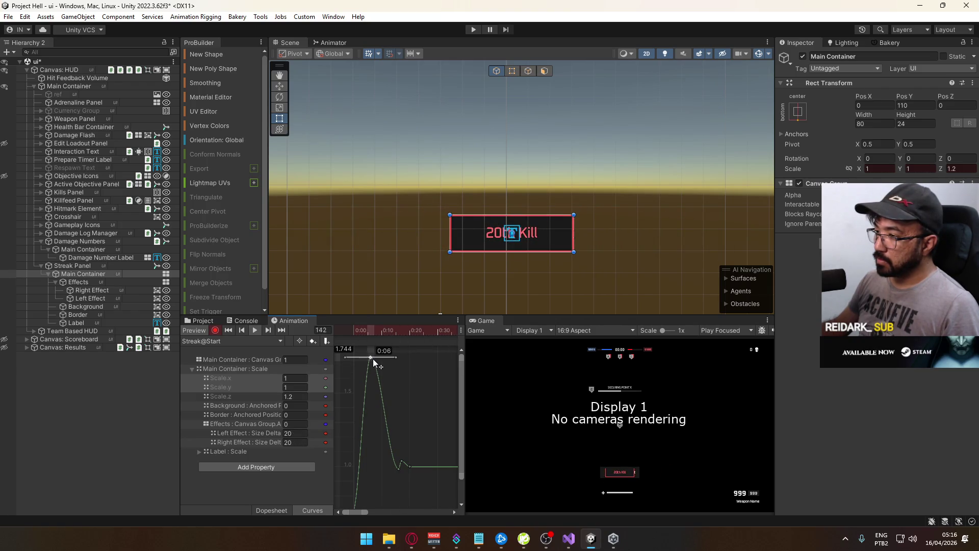
left_click_drag(372, 359, 372, 357)
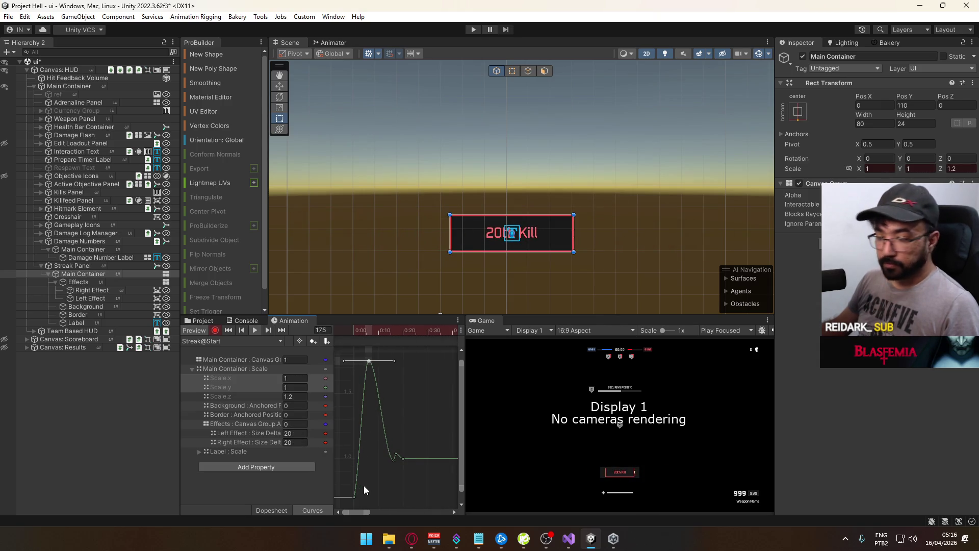
Step: Move the dip key from frame 14 to frame 12
left_click(354, 496)
left_click(357, 476)
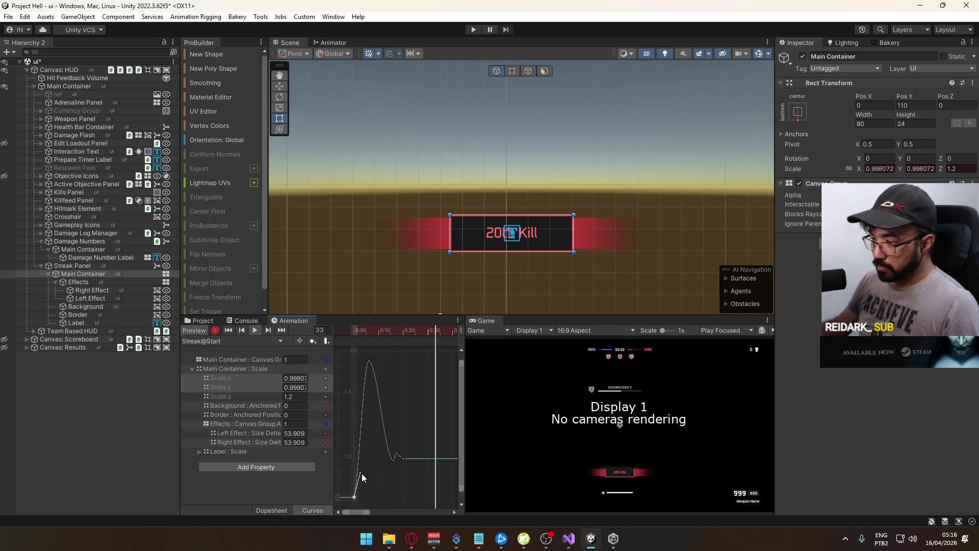
scroll(359, 478, "up", 2)
scroll(360, 480, "up", 1)
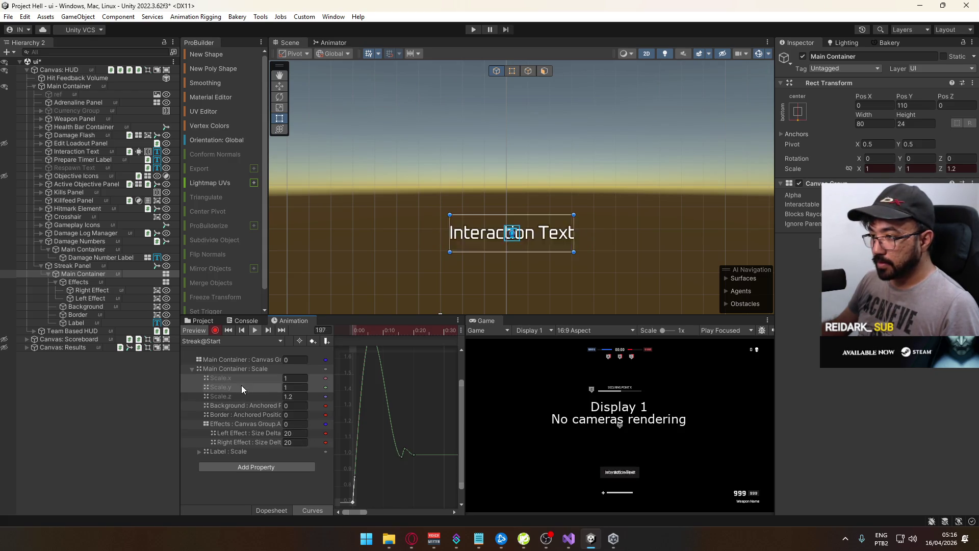
left_click_drag(402, 456, 397, 461)
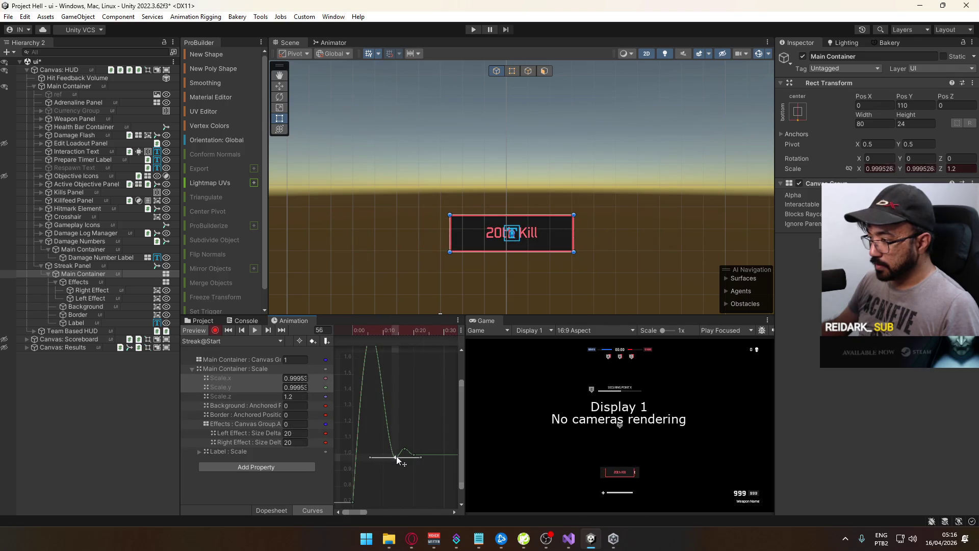
left_click(412, 446)
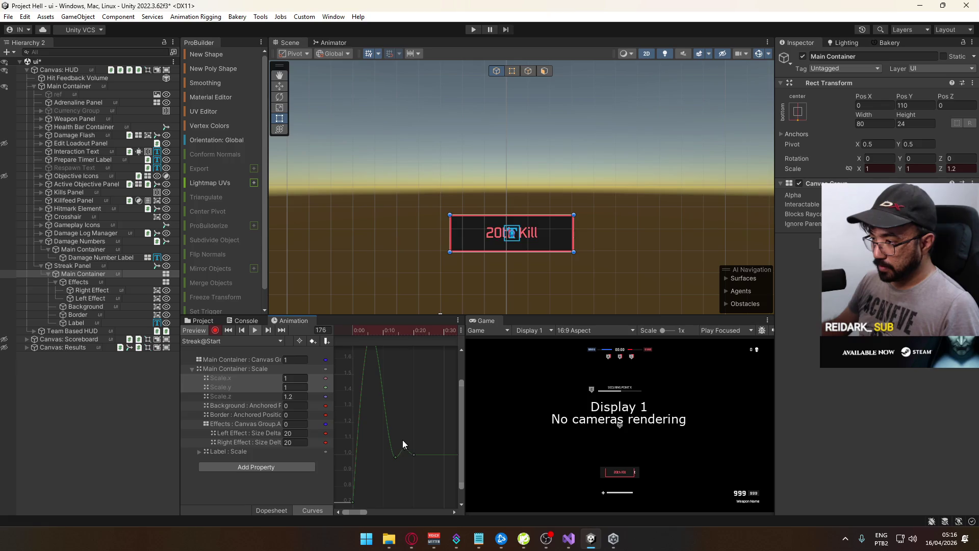
Step: Raise the rebound key at 0:17 to 1.044 and deselect
left_click_drag(414, 453, 406, 449)
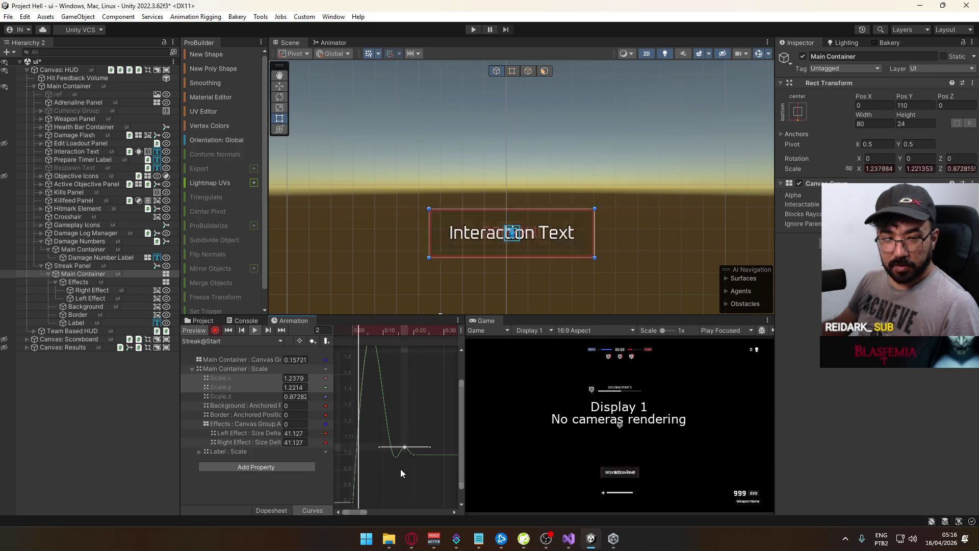
mouse_move(403, 470)
left_mouse_down()
mouse_move(388, 461)
mouse_move(397, 464)
left_mouse_up()
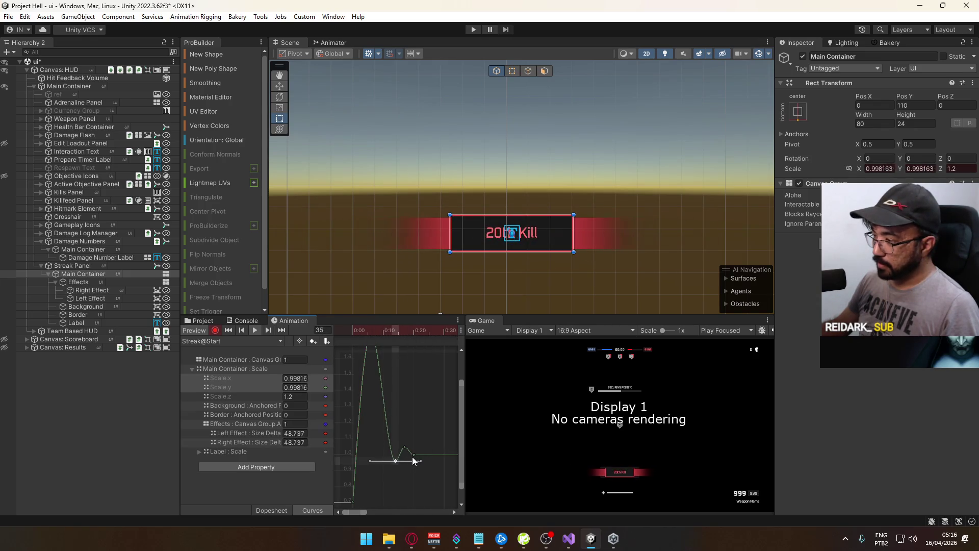
scroll(414, 418, "down", 2)
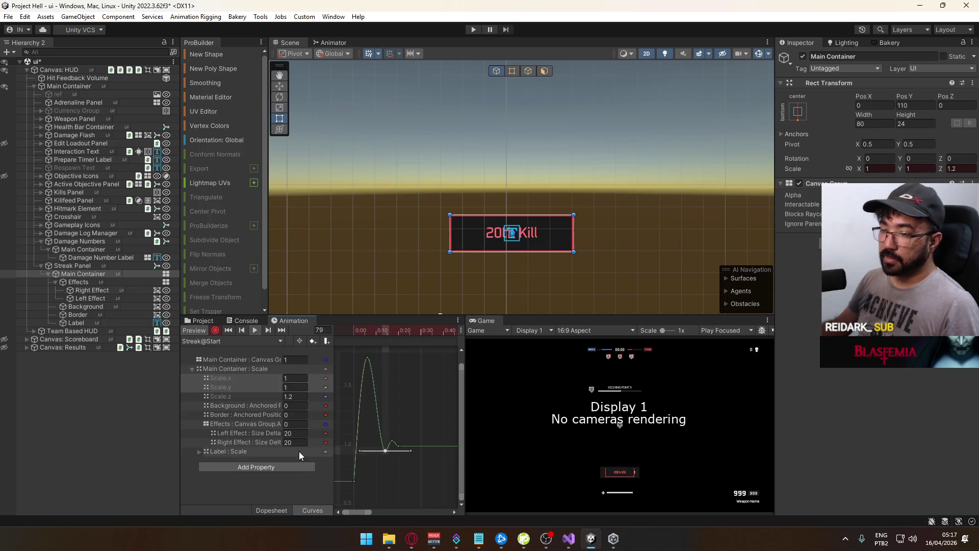
Step: Expand the Label : Scale track into Scale.x, y and z, and inspect Scale.z's key options without changes
left_click(242, 442)
left_click(262, 450)
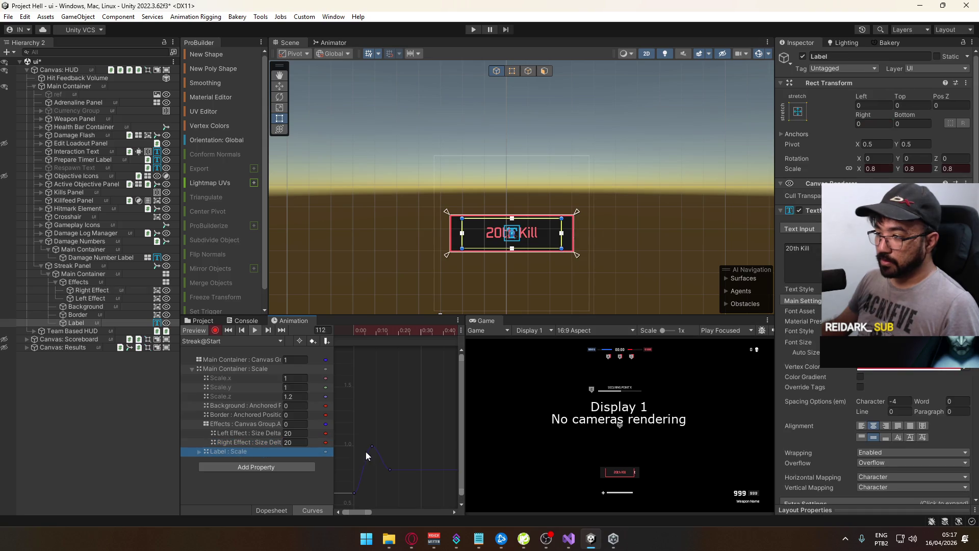
left_click(380, 467)
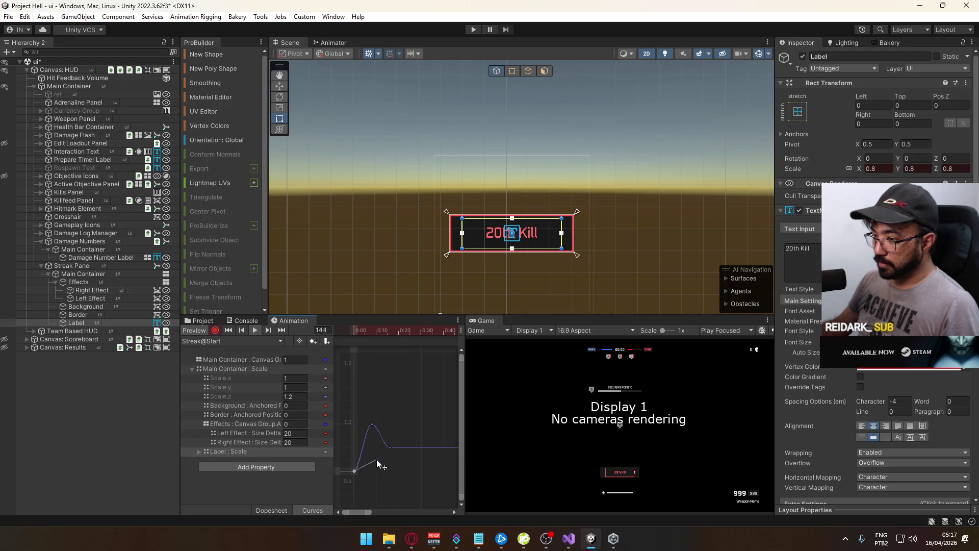
left_click(199, 451)
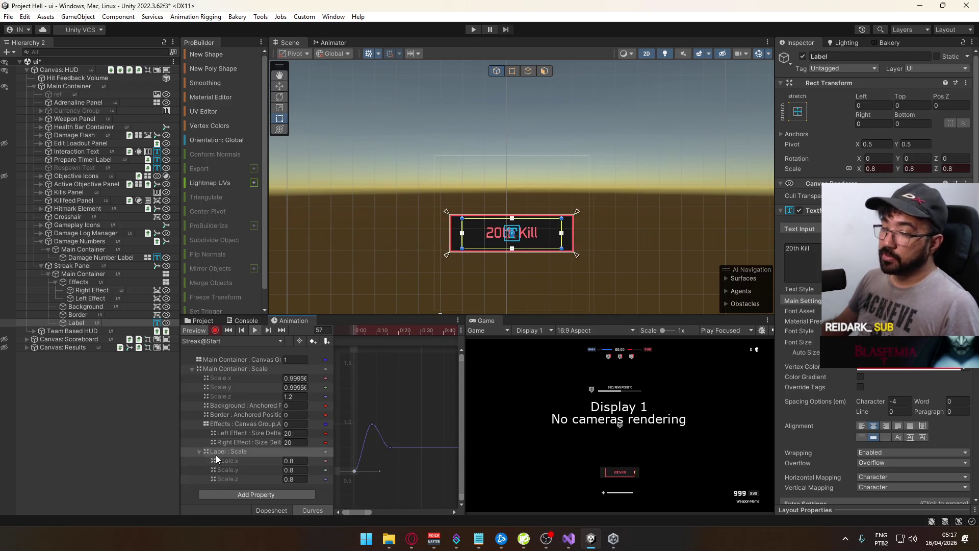
right_click(327, 478)
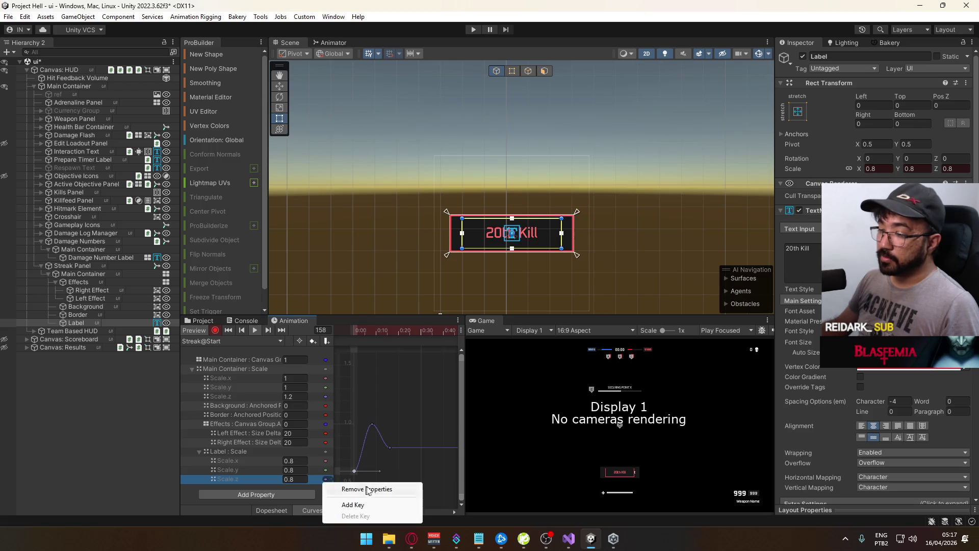
left_click(266, 480)
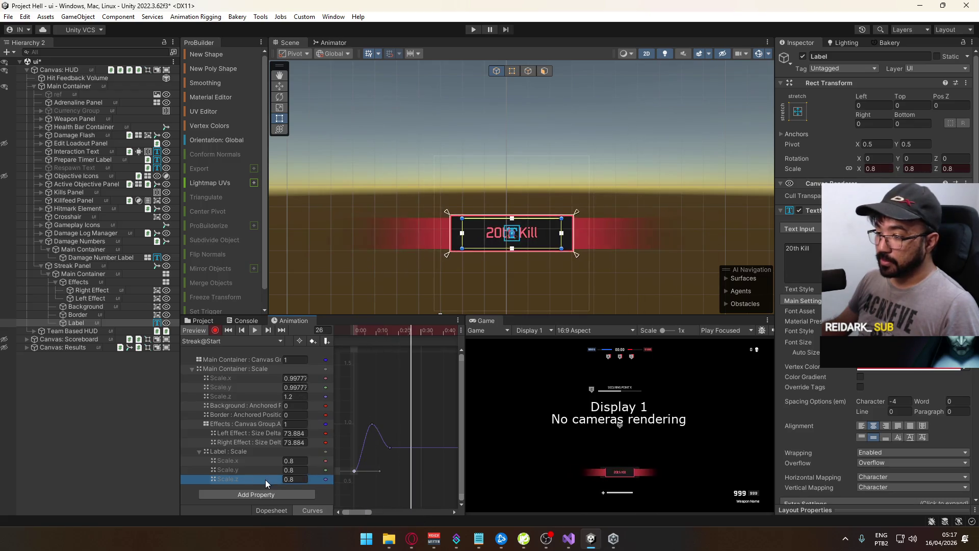
right_click(328, 479)
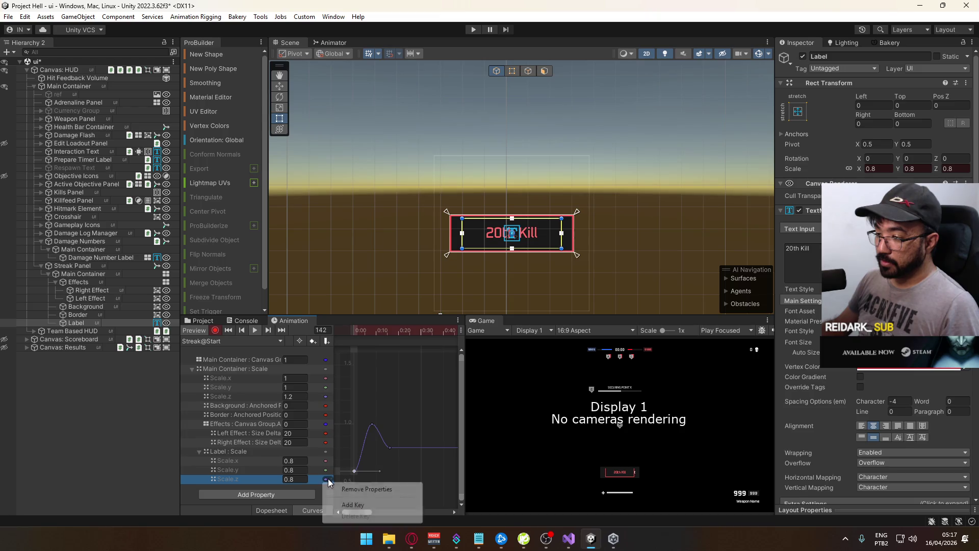
left_click(243, 474)
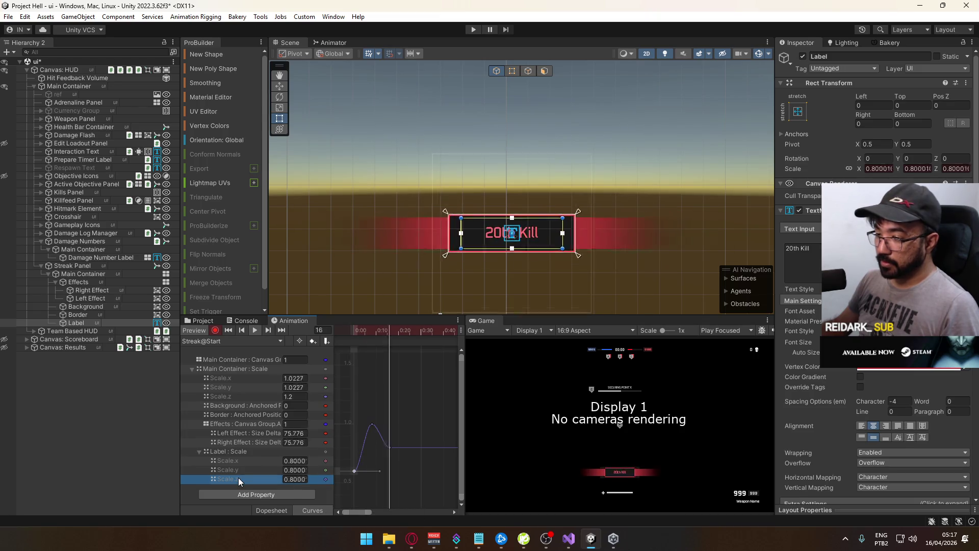
left_click(199, 478)
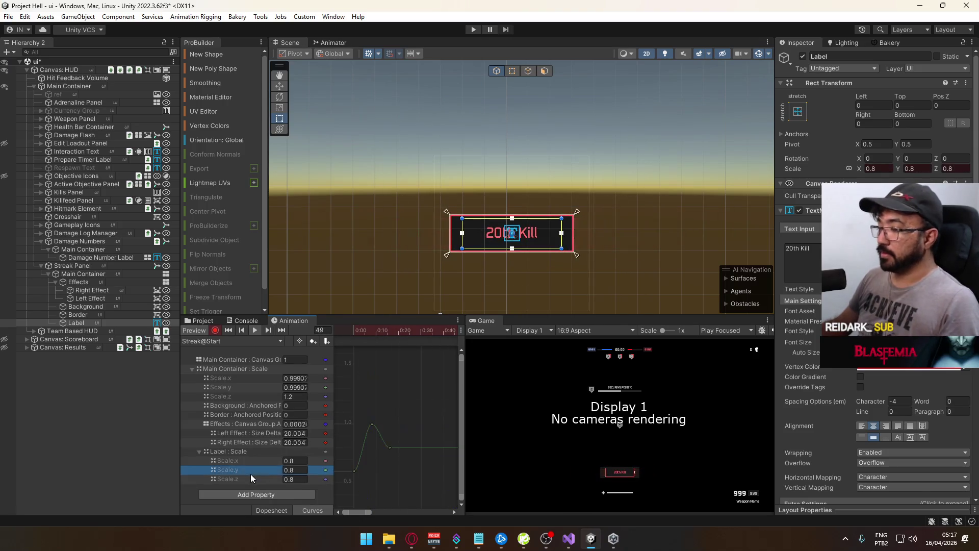
Step: Show only the Label : Scale curves, recheck Scale.z's key options, and rewind the preview to frame 0
left_click(249, 453)
left_click(234, 480)
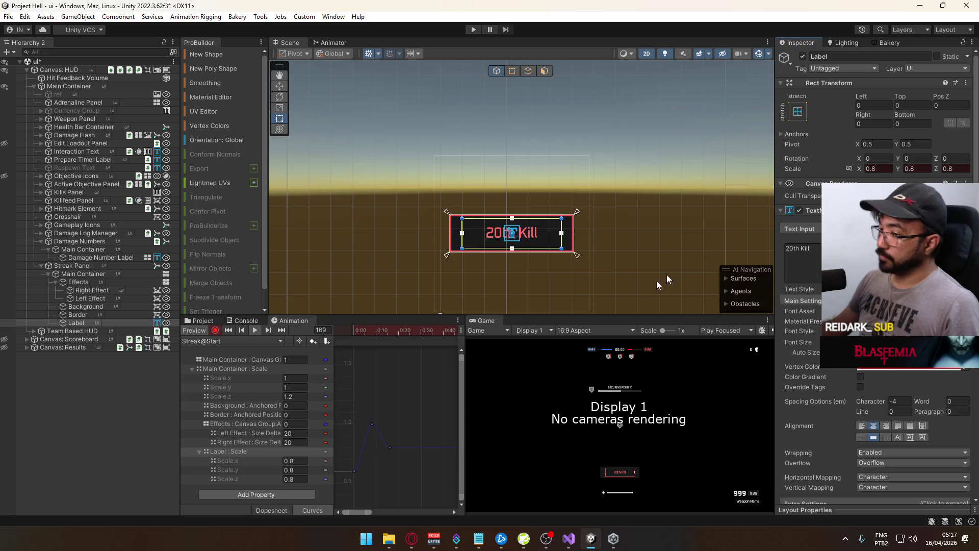
right_click(326, 480)
left_click(240, 476)
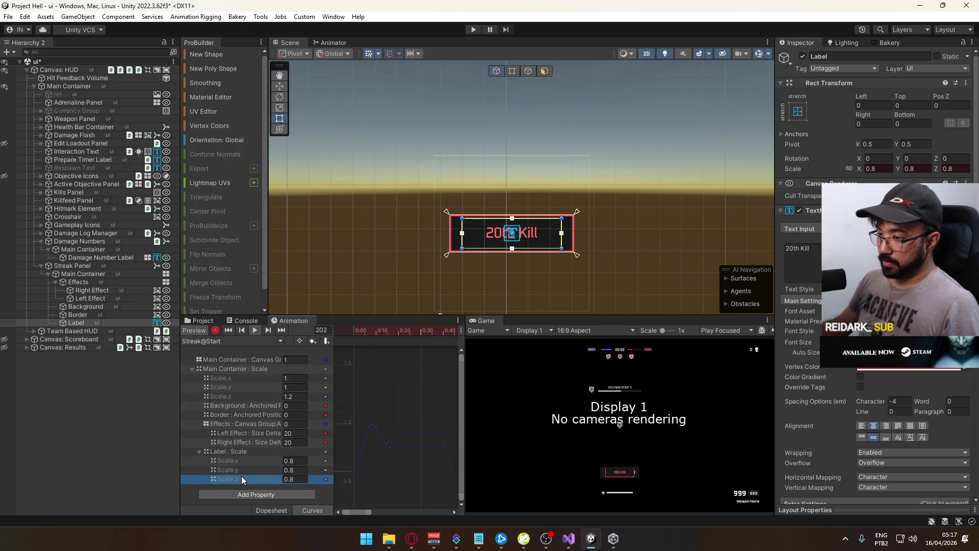
left_click(239, 451)
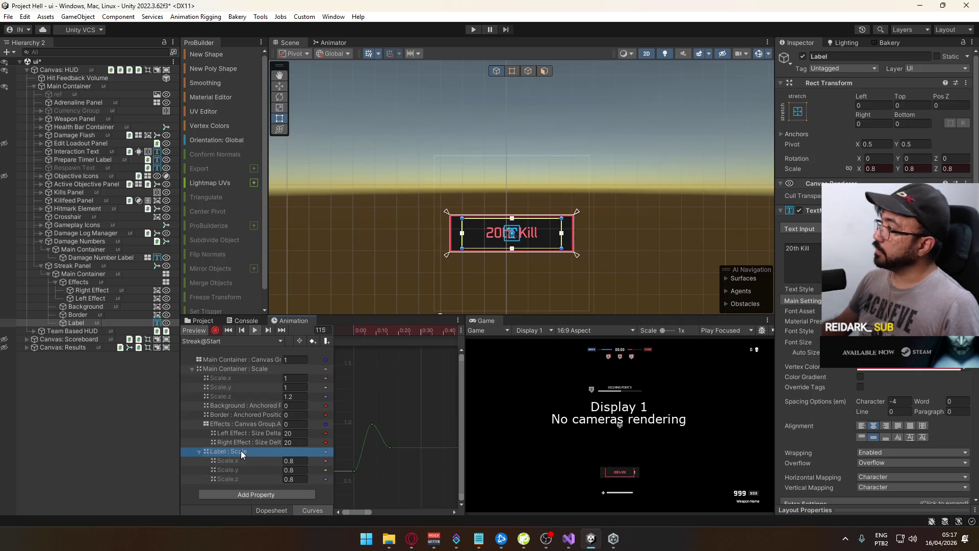
right_click(243, 478)
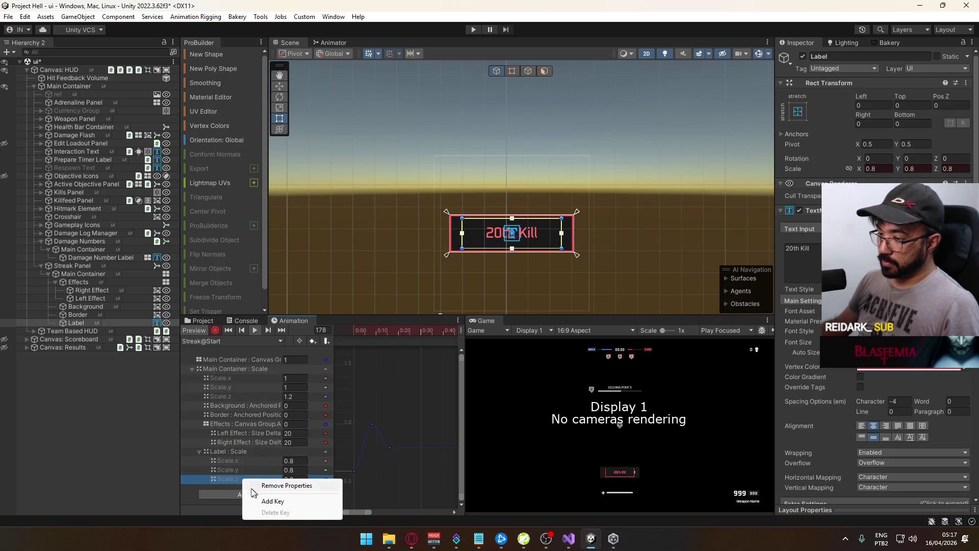
left_click(261, 495)
left_click(250, 448)
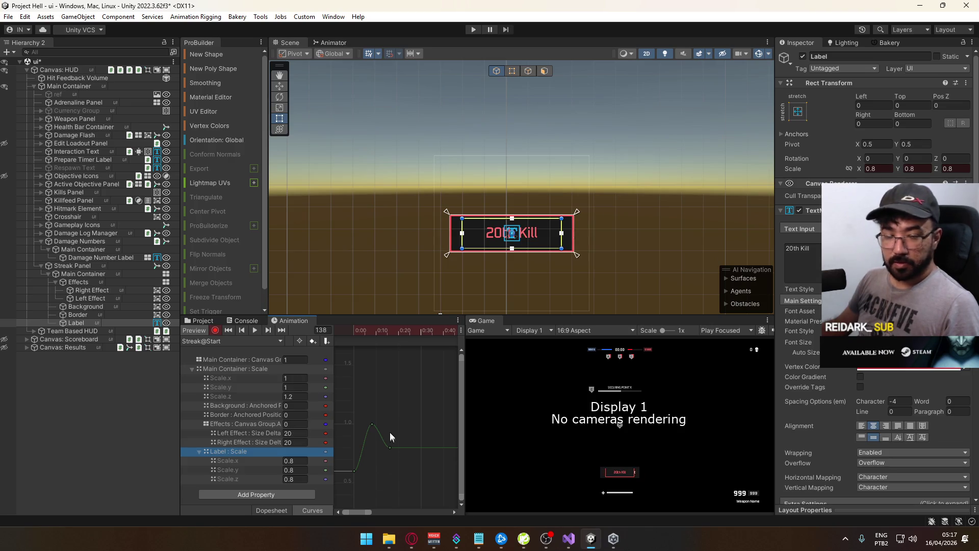
left_click(352, 331)
Step: Select all Label scale keys and lower the early key to about 0.78
left_click_drag(352, 331, 371, 334)
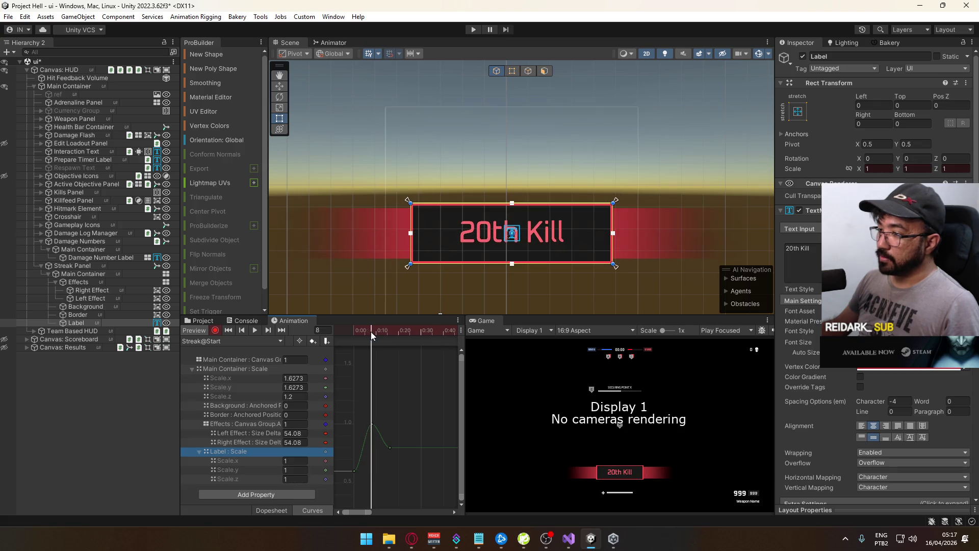
left_click(381, 411)
mouse_move(414, 420)
left_mouse_down()
mouse_move(357, 460)
mouse_move(390, 400)
mouse_move(362, 428)
left_mouse_up()
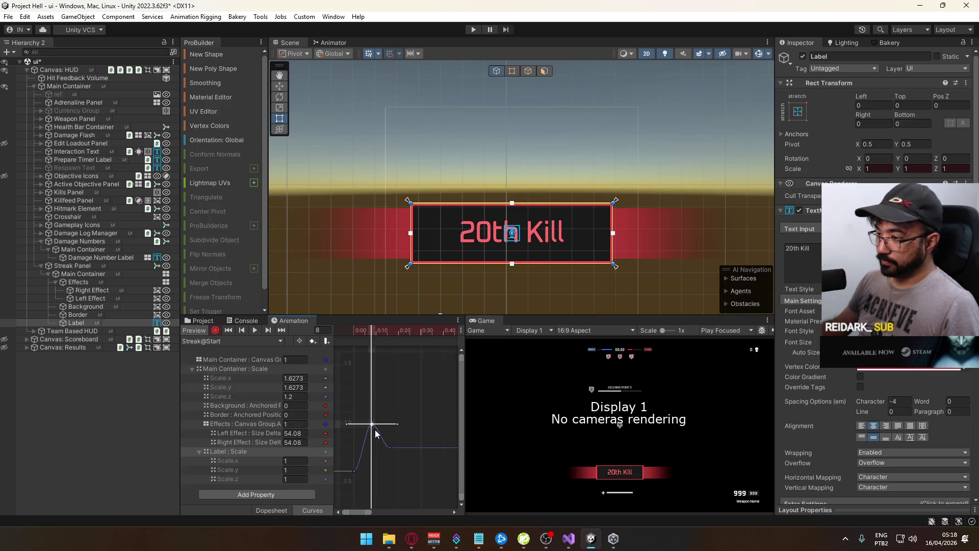
left_click_drag(375, 429, 378, 466)
mouse_move(357, 334)
left_mouse_down()
mouse_move(404, 334)
mouse_move(372, 344)
left_mouse_up()
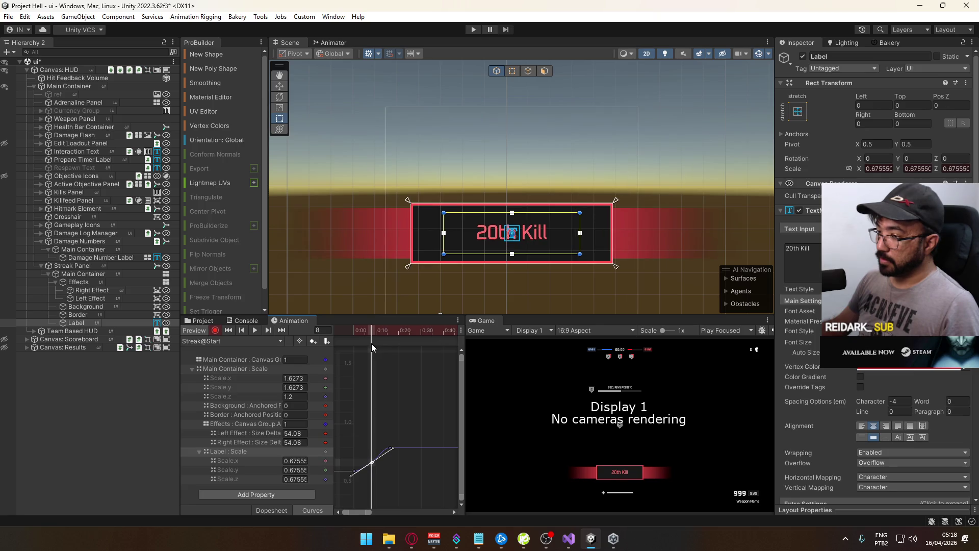
Step: Raise the frame 8 Label scale key to about 0.74, preview the growth, and switch to the Dopesheet
scroll(365, 467, "up", 2)
scroll(372, 459, "up", 1)
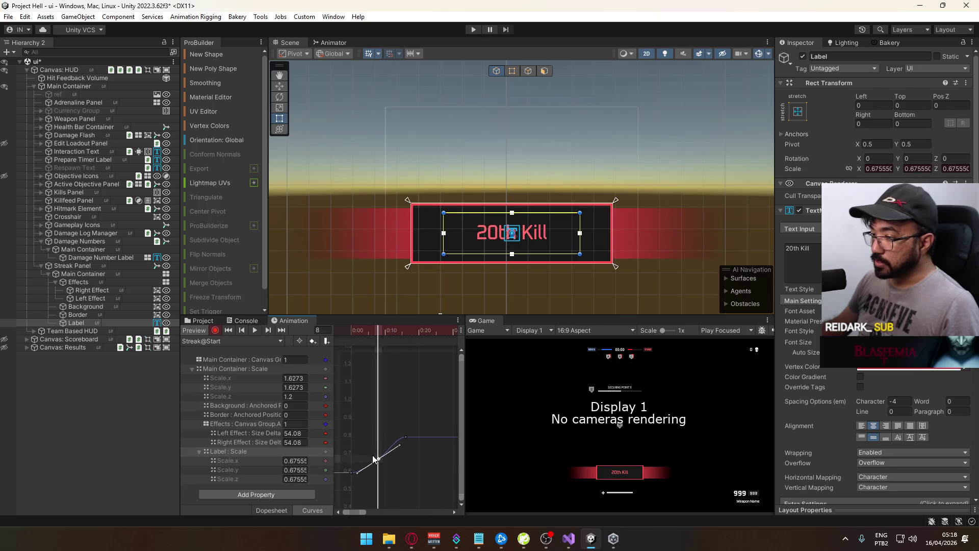
left_click_drag(380, 461, 380, 448)
mouse_move(380, 333)
left_mouse_down()
mouse_move(351, 336)
mouse_move(429, 335)
mouse_move(340, 350)
mouse_move(423, 337)
mouse_move(335, 338)
left_mouse_up()
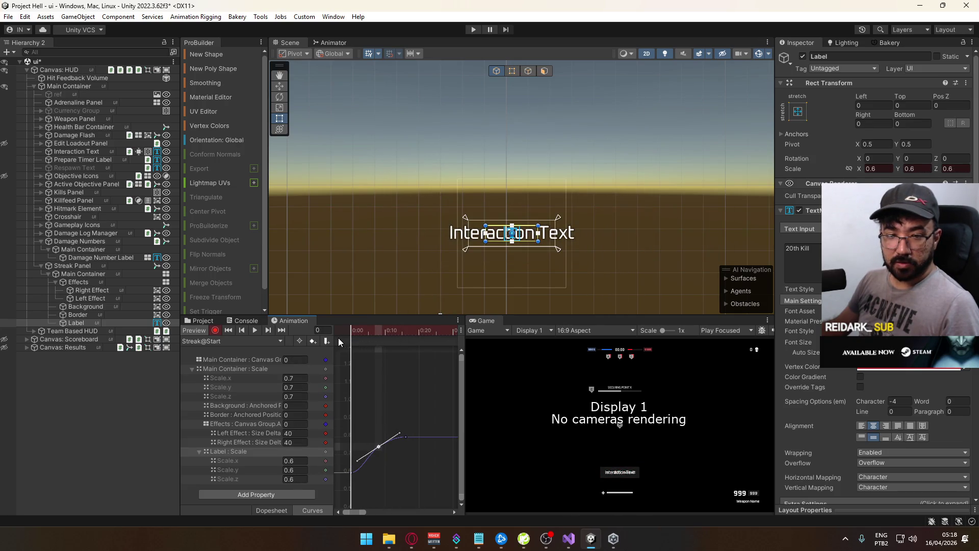
key("space")
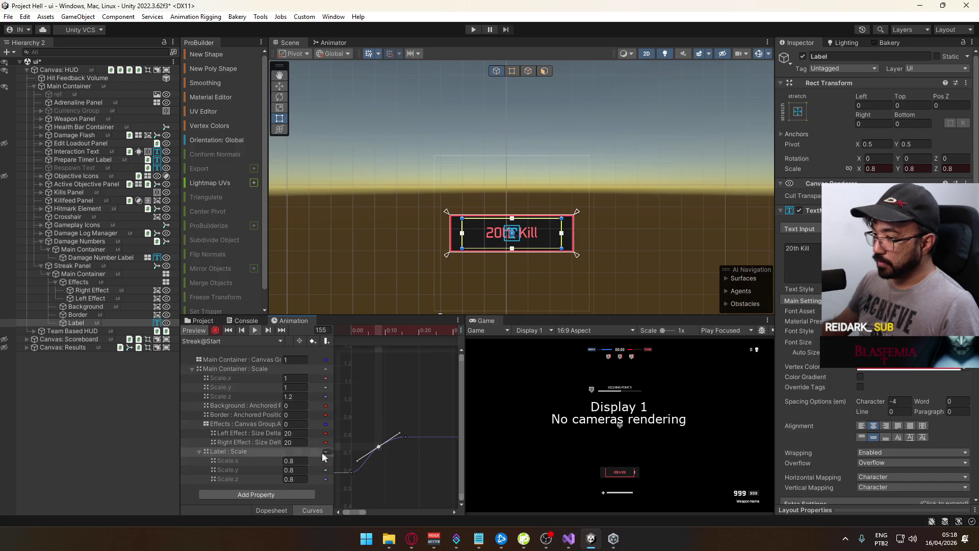
left_click(272, 510)
mouse_move(380, 335)
left_mouse_down()
mouse_move(366, 335)
mouse_move(421, 339)
mouse_move(358, 339)
left_mouse_up()
scroll(433, 442, "down", 5)
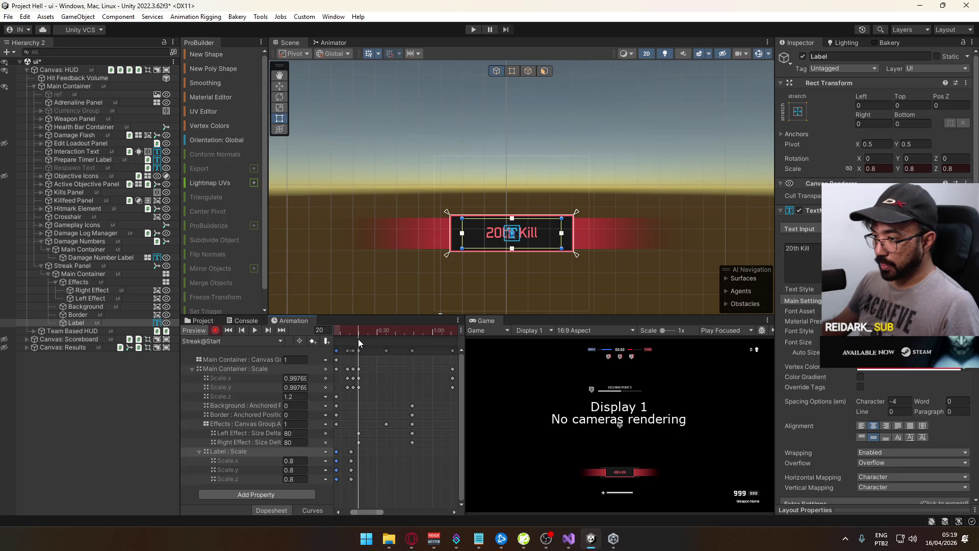
left_click_drag(348, 394, 375, 407)
mouse_move(377, 333)
left_mouse_down()
mouse_move(413, 343)
mouse_move(411, 329)
left_mouse_up()
scroll(406, 396, "down", 5)
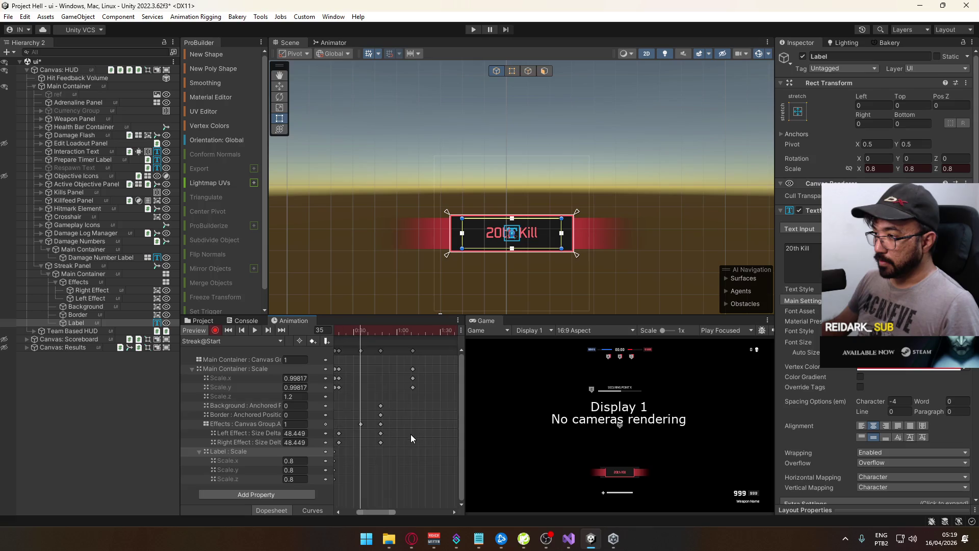
scroll(406, 448, "down", 3)
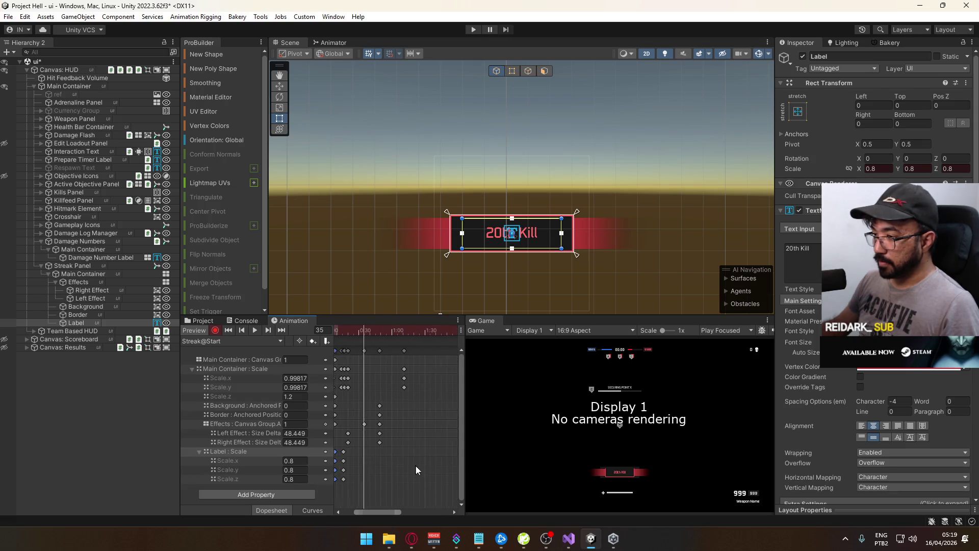